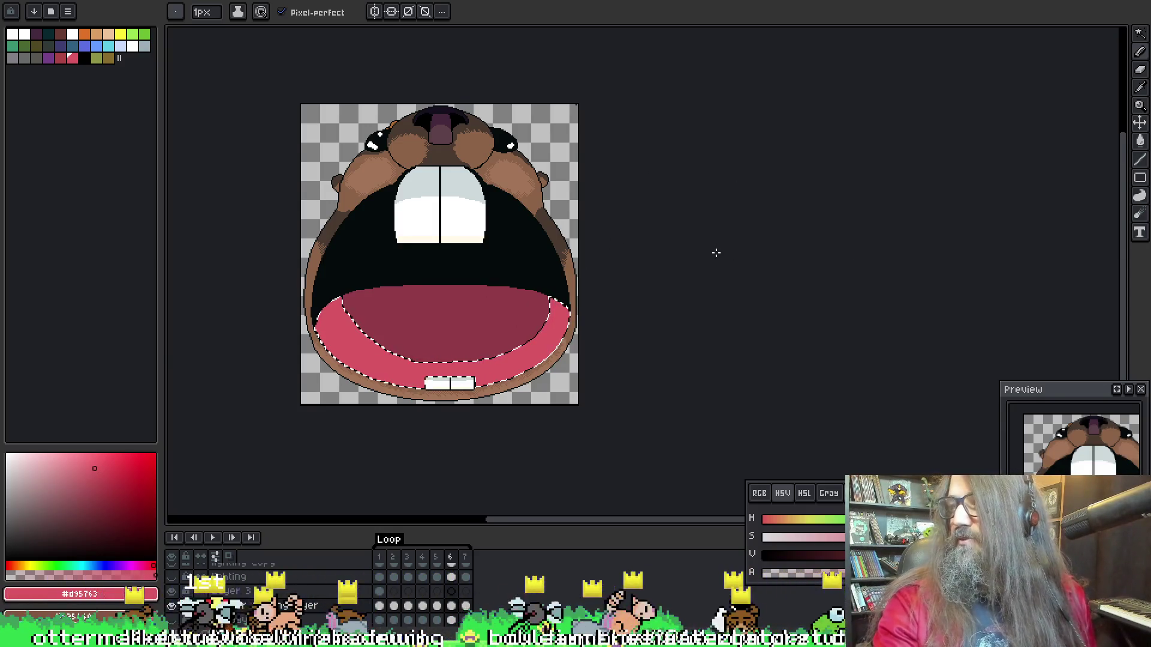
Zoom in on the beaver's mouth with the pencil tool active
{"action": "left_click_drag", "start_coordinate": [717, 253], "coordinate": [745, 244]}
{"action": "scroll", "coordinate": [645, 280], "scroll_direction": "up", "scroll_amount": 3}
{"action": "scroll", "coordinate": [528, 294], "scroll_direction": "down", "scroll_amount": 4}
{"action": "key", "text": "b"}
{"action": "scroll", "coordinate": [547, 255], "scroll_direction": "up", "scroll_amount": 4}
Play the beaver animation and stop it on frame 5, the open-mouth frame
{"action": "key", "text": "Return"}
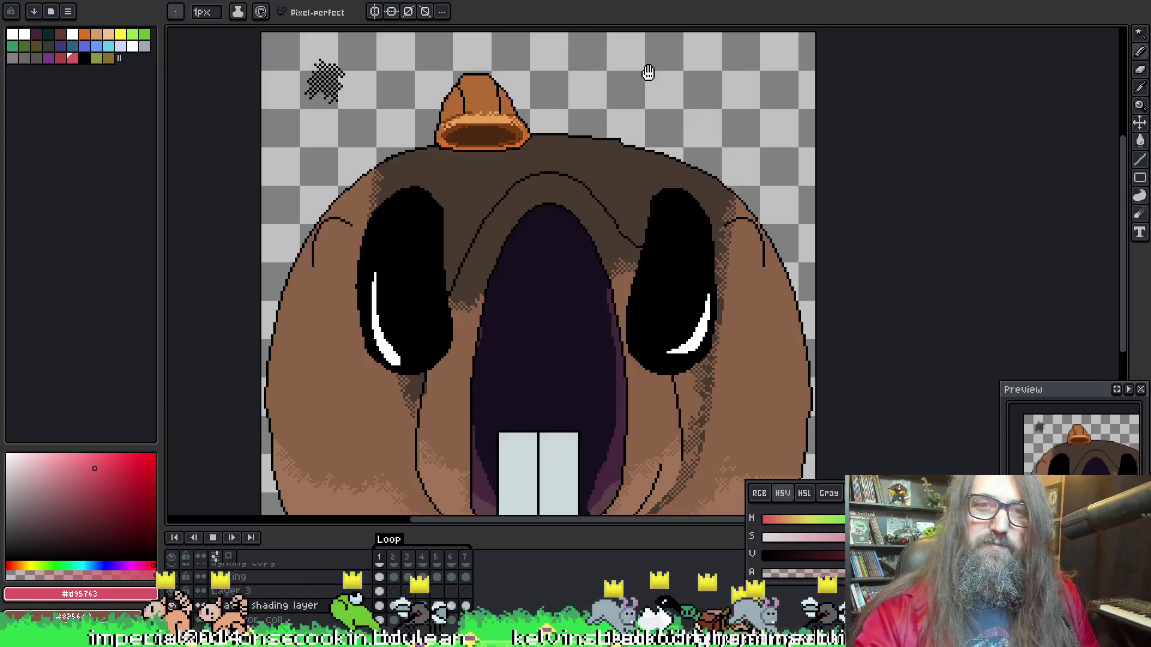
{"action": "scroll", "coordinate": [563, 120], "scroll_direction": "down", "scroll_amount": 4}
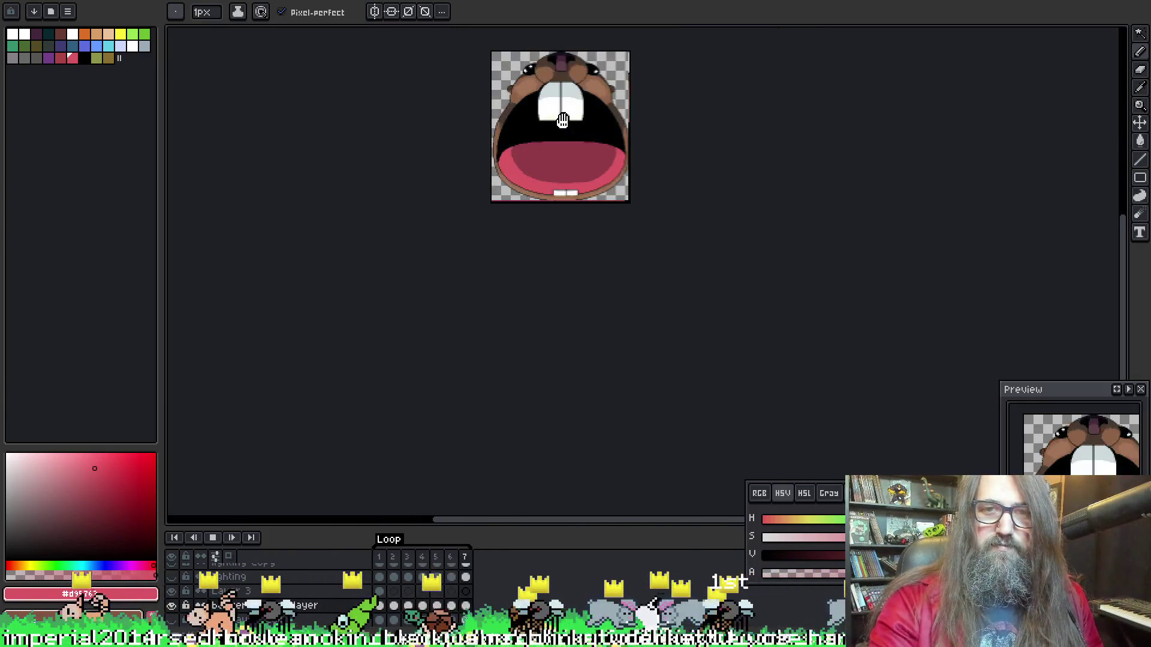
{"action": "scroll", "coordinate": [471, 265], "scroll_direction": "up", "scroll_amount": 4}
{"action": "key", "text": "Return"}
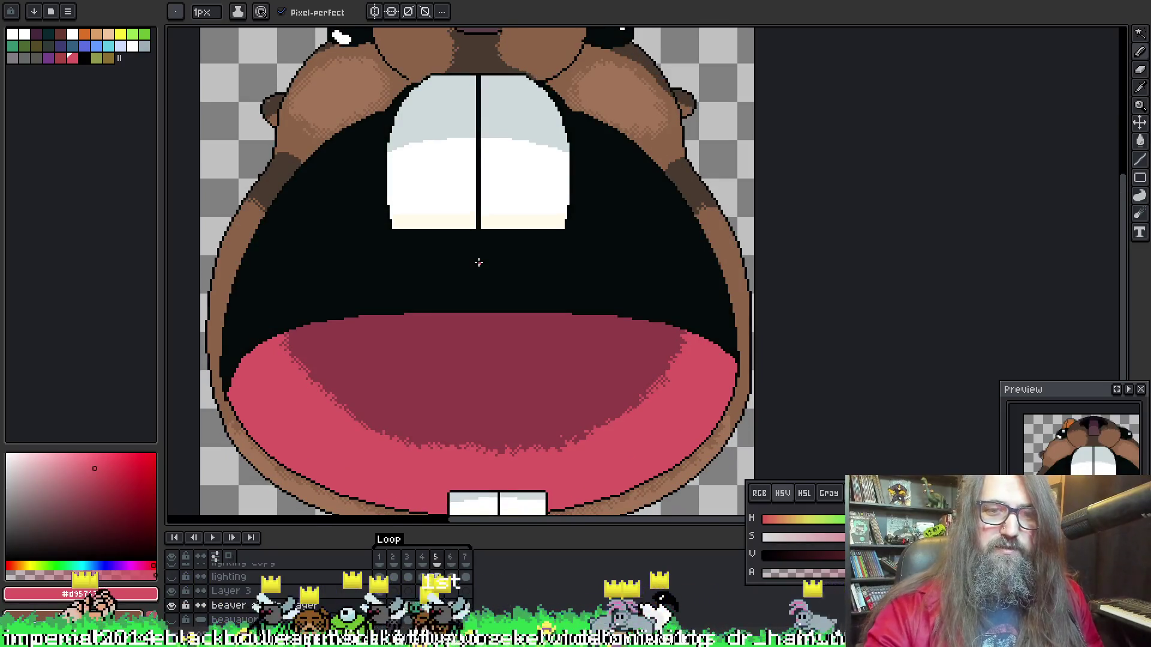
{"action": "key", "text": "alt"}
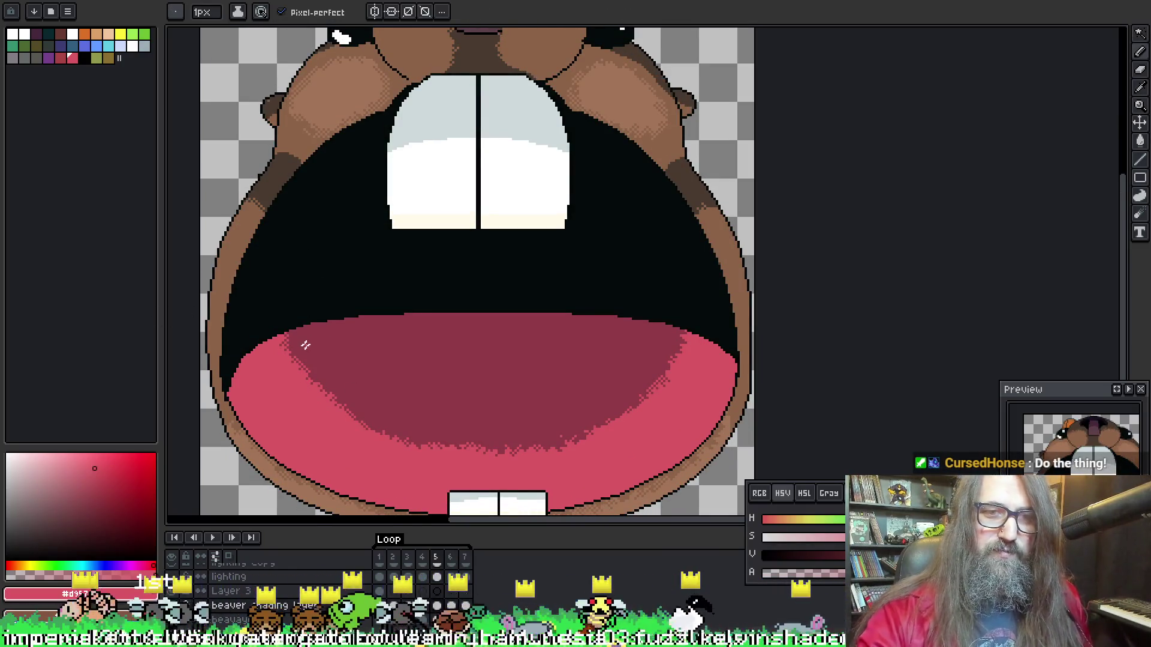
Eyedrop the tongue's dark red and Magic Wand select the light pink rim
{"action": "left_click", "coordinate": [313, 349]}
{"action": "key", "text": "w"}
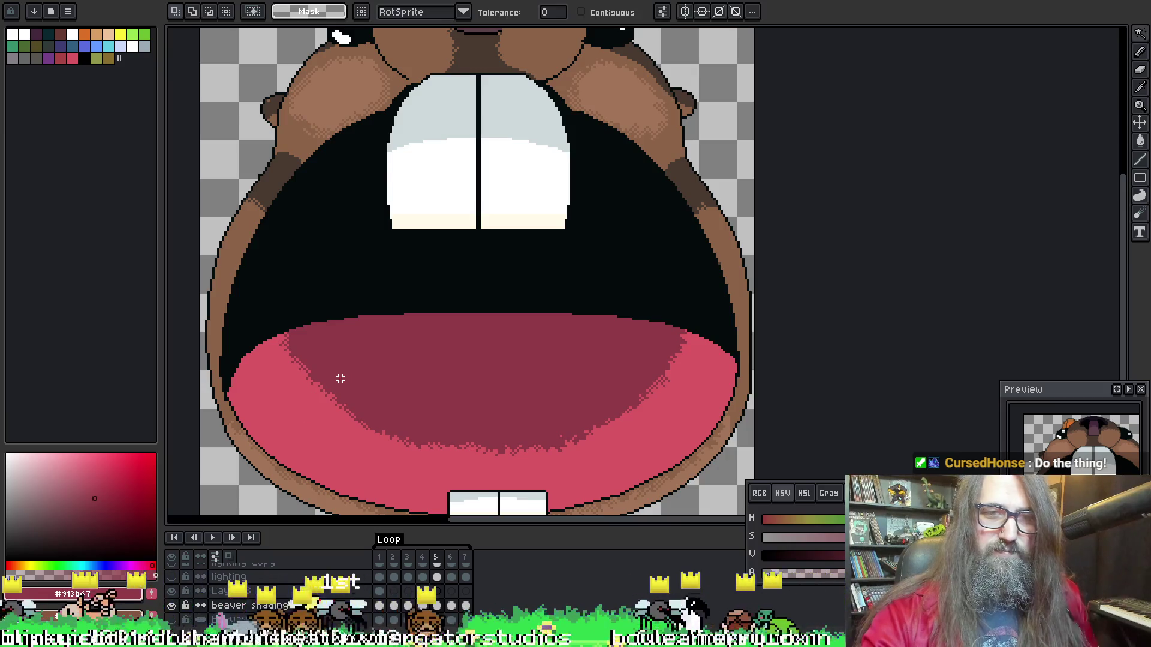
{"action": "key", "text": "ctrl+z"}
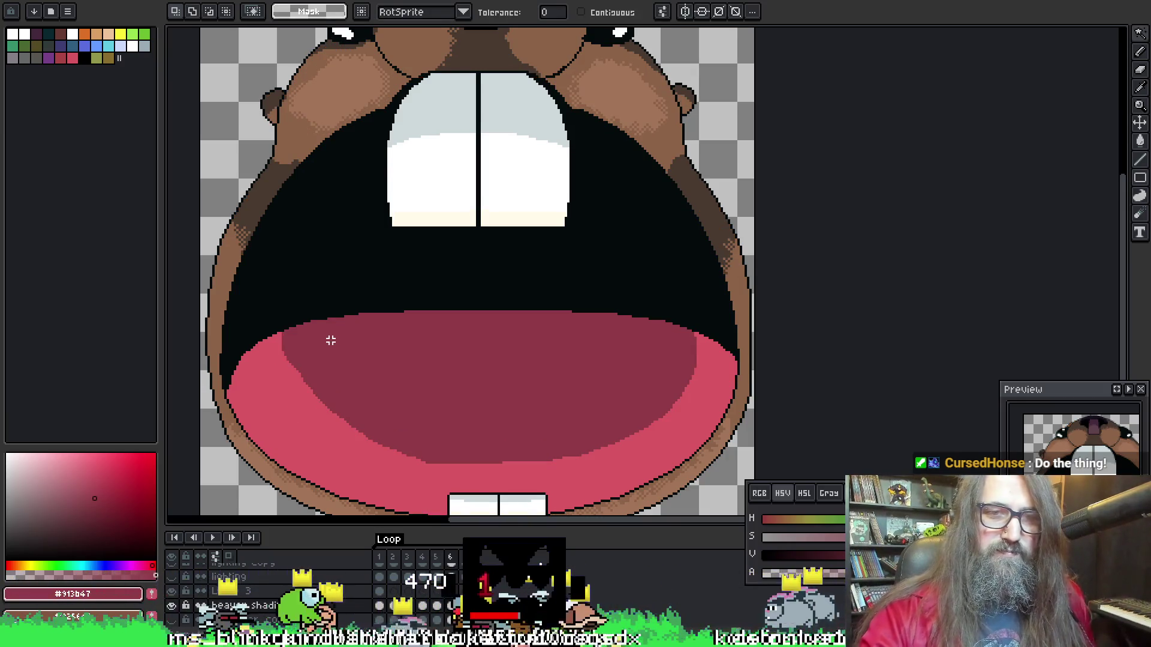
{"action": "left_click", "coordinate": [277, 390]}
Dab dithered dark red pixels at the rim's upper-left edge
{"action": "key", "text": "b"}
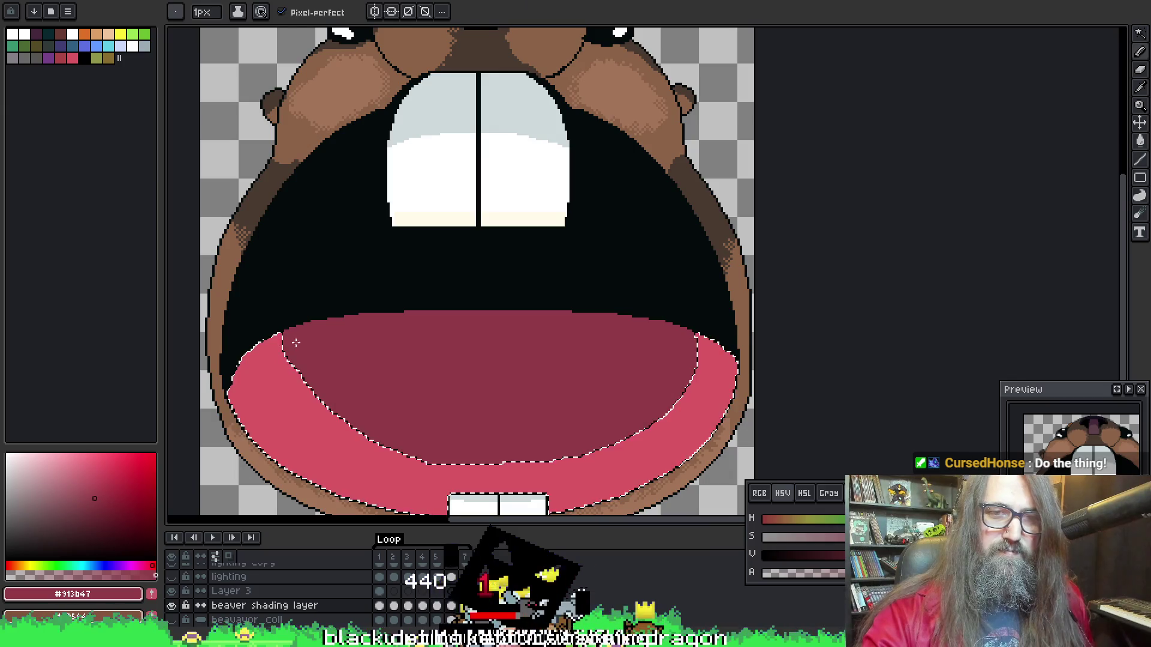
{"action": "left_click", "coordinate": [295, 350]}
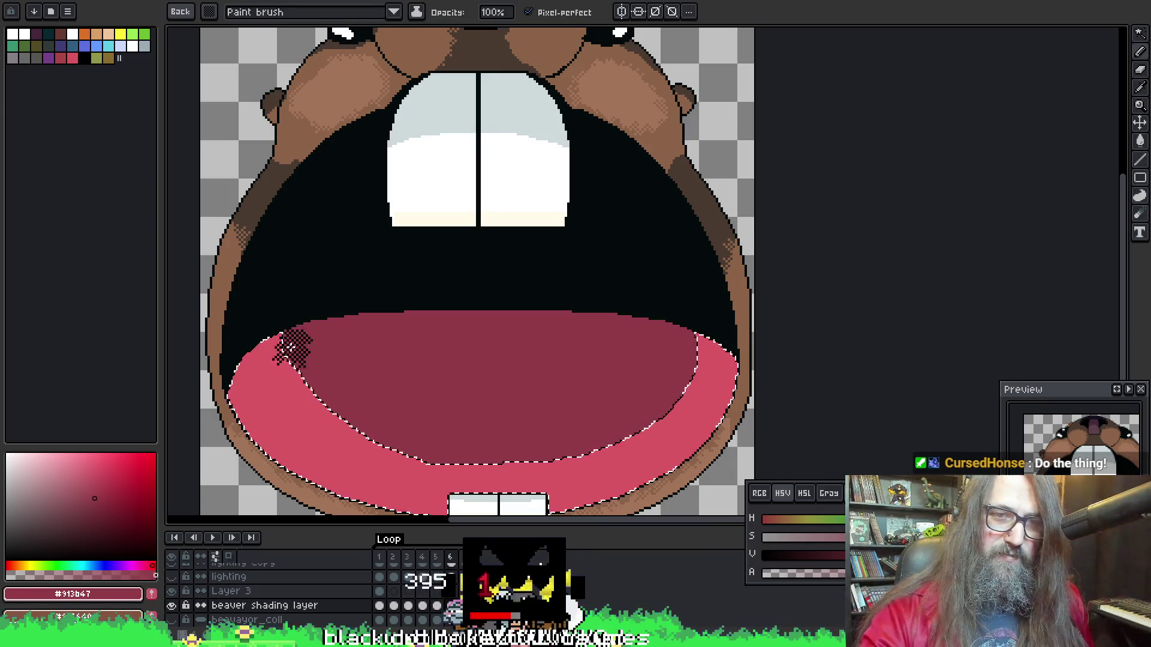
{"action": "key", "text": "ctrl+z"}
{"action": "key", "text": "i"}
{"action": "key", "text": "b"}
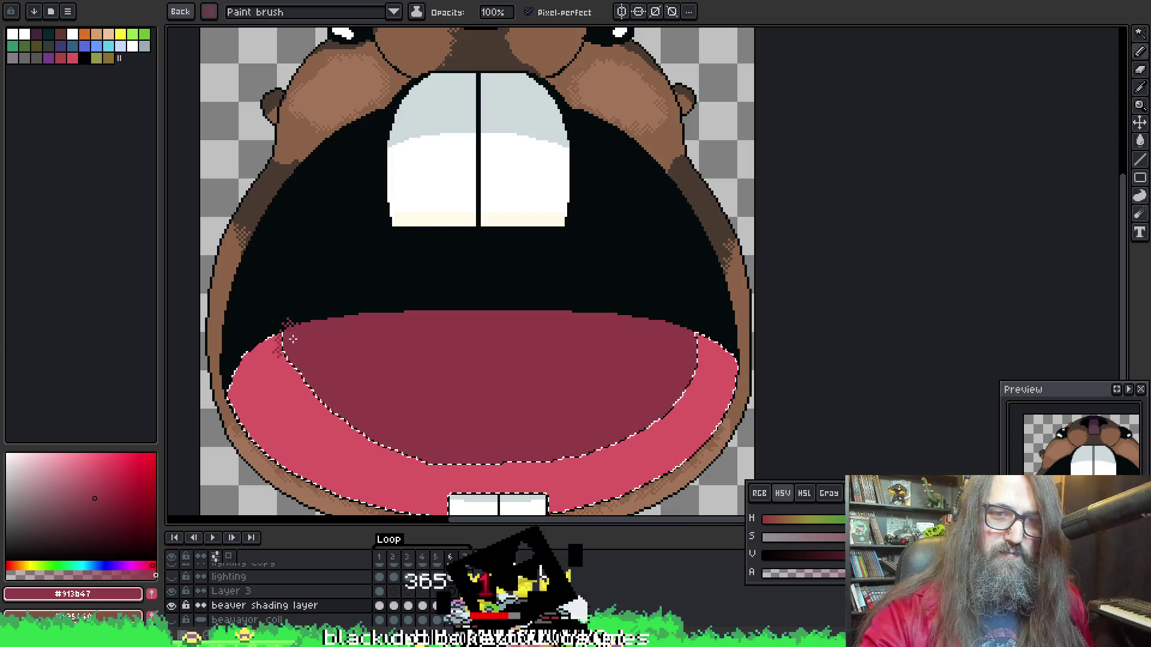
{"action": "left_click", "coordinate": [300, 350]}
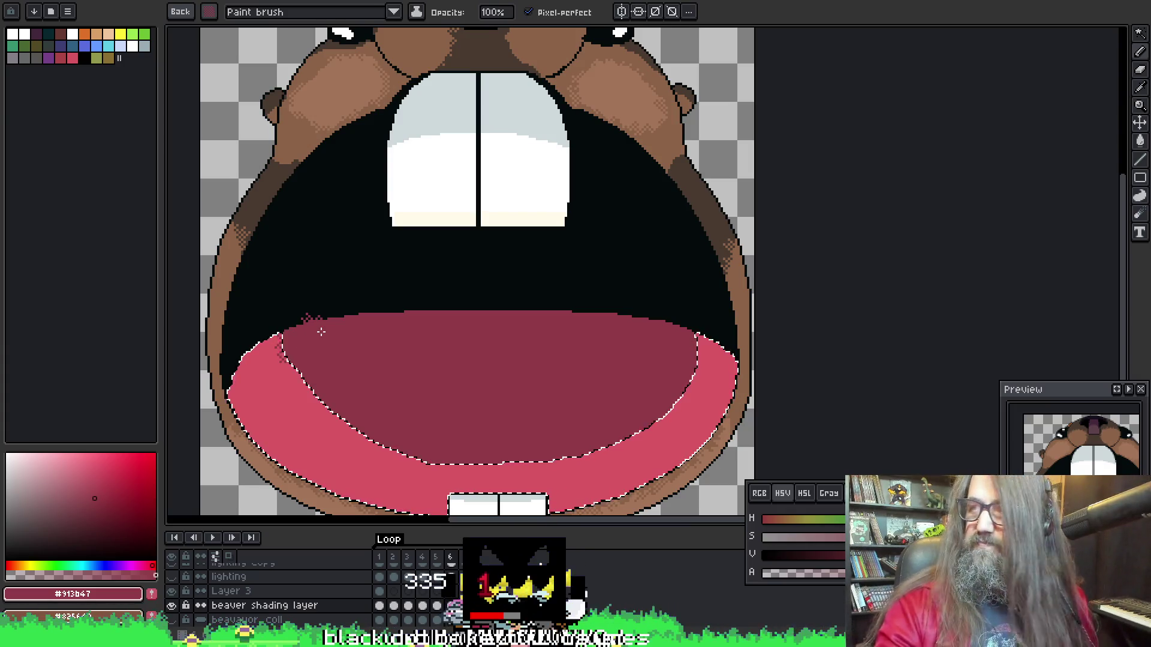
{"action": "left_click", "coordinate": [318, 402]}
{"action": "scroll", "coordinate": [348, 360], "scroll_direction": "up", "scroll_amount": 3}
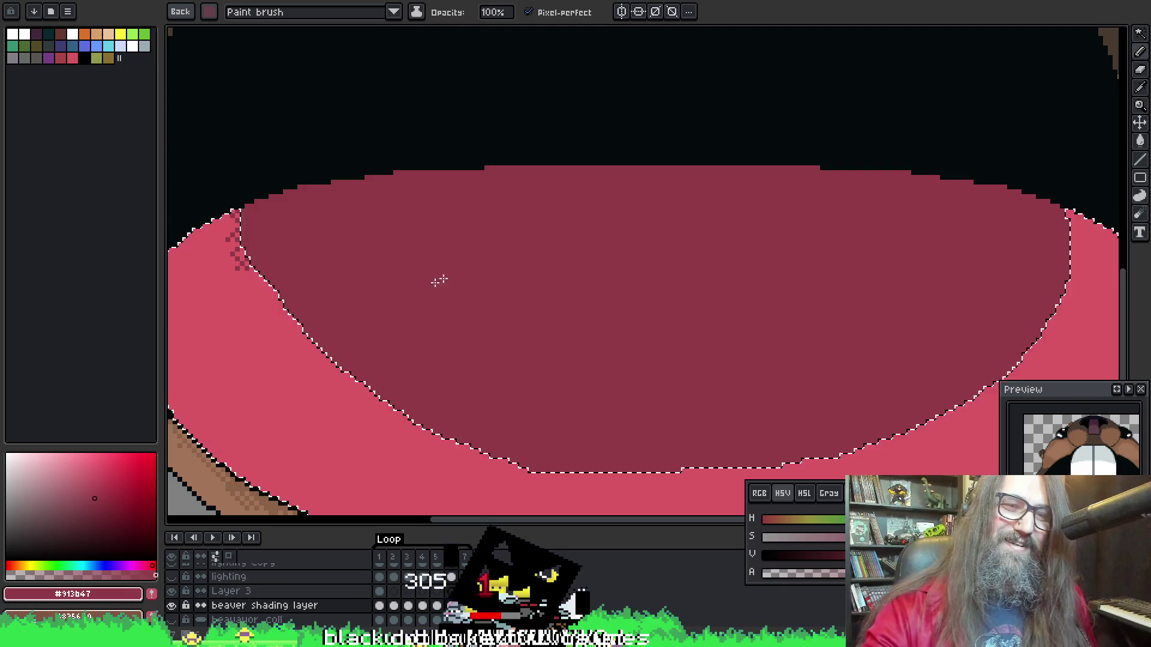
Brush dithered dark red down the rim's left edge, curving toward the bottom
{"action": "left_click_drag", "start_coordinate": [237, 303], "coordinate": [257, 280]}
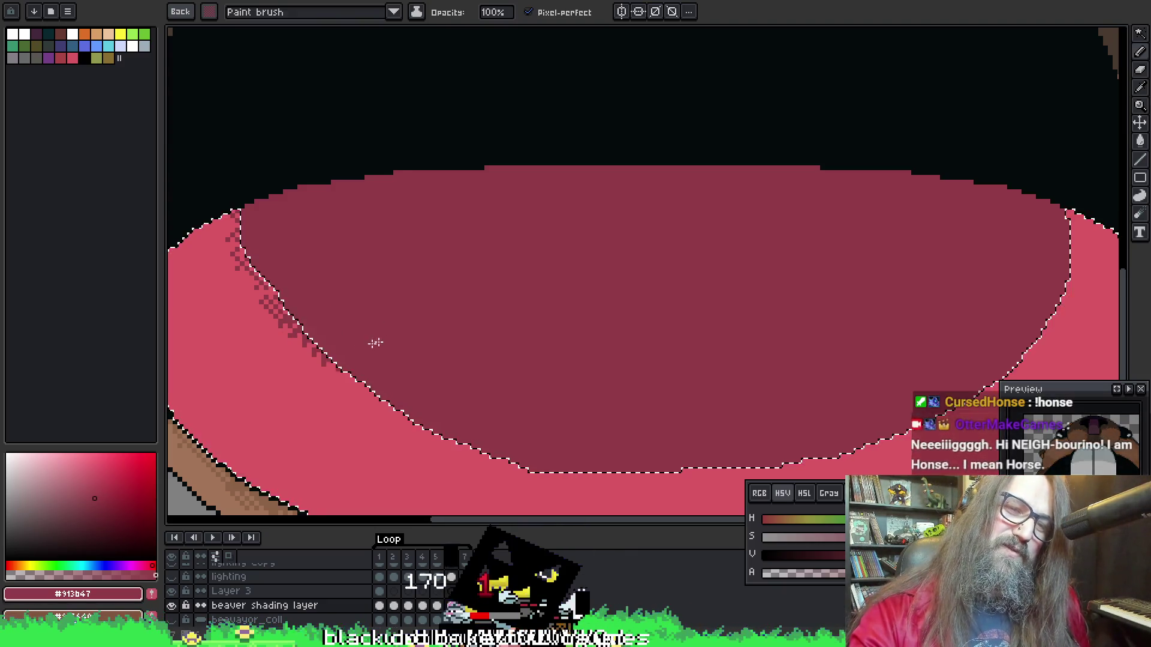
{"action": "key", "text": "v"}
{"action": "key", "text": "b"}
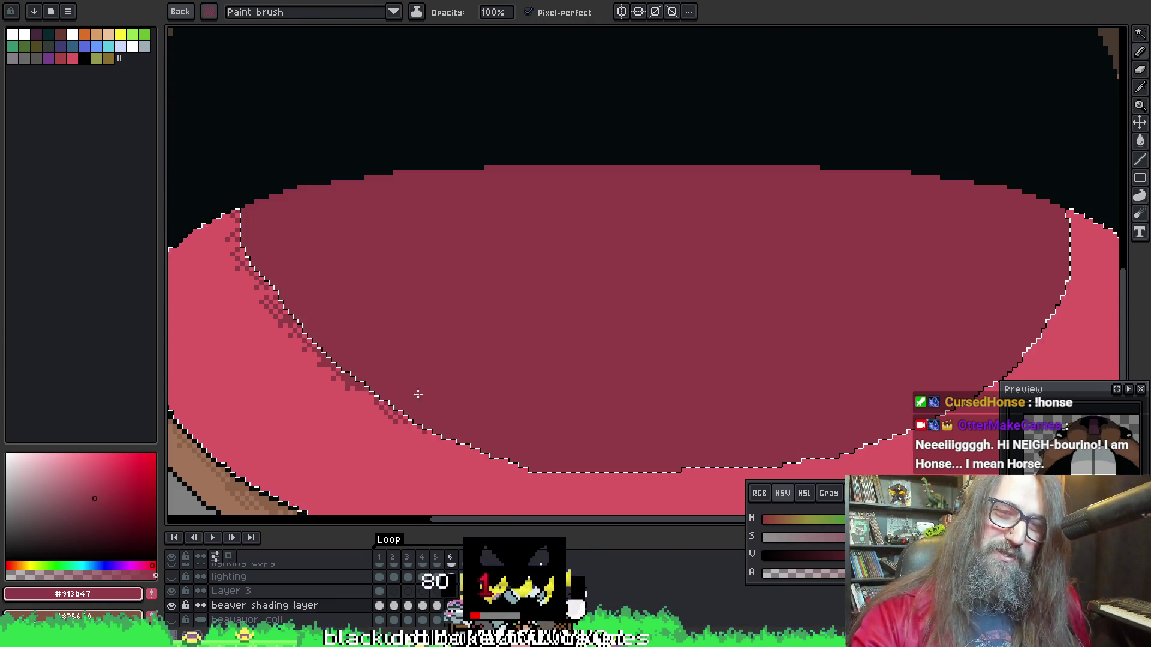
{"action": "left_click_drag", "start_coordinate": [437, 383], "coordinate": [397, 329]}
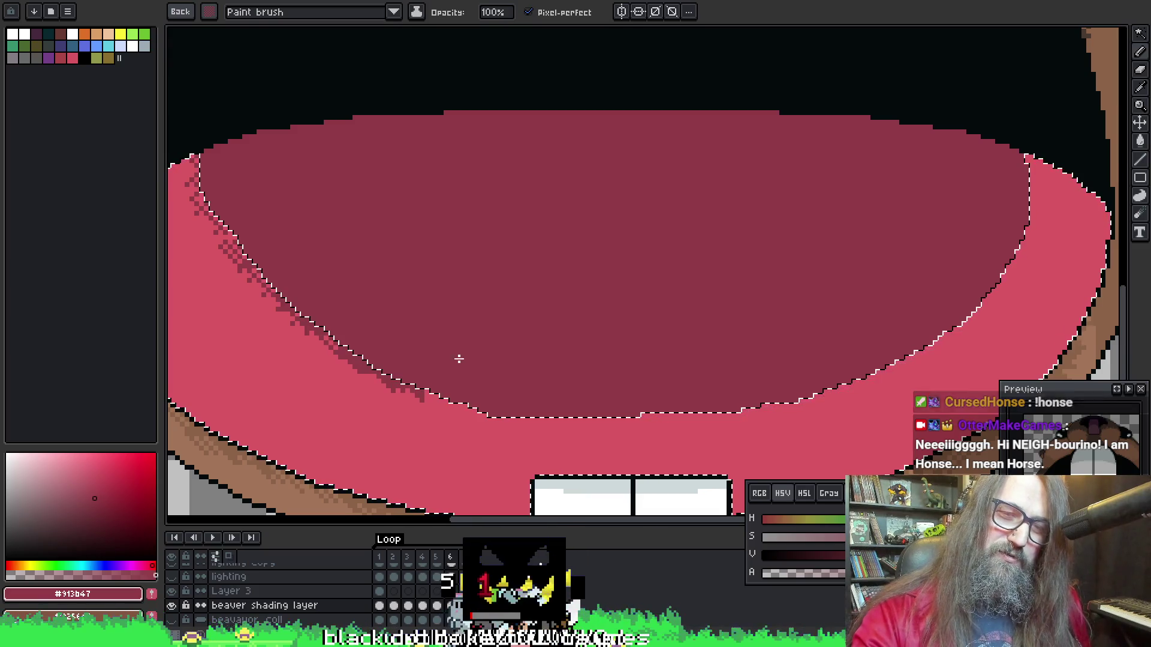
Dither dark red along the tongue's bottom edge, undoing one bad stroke
{"action": "scroll", "coordinate": [547, 319], "scroll_direction": "right", "scroll_amount": 3}
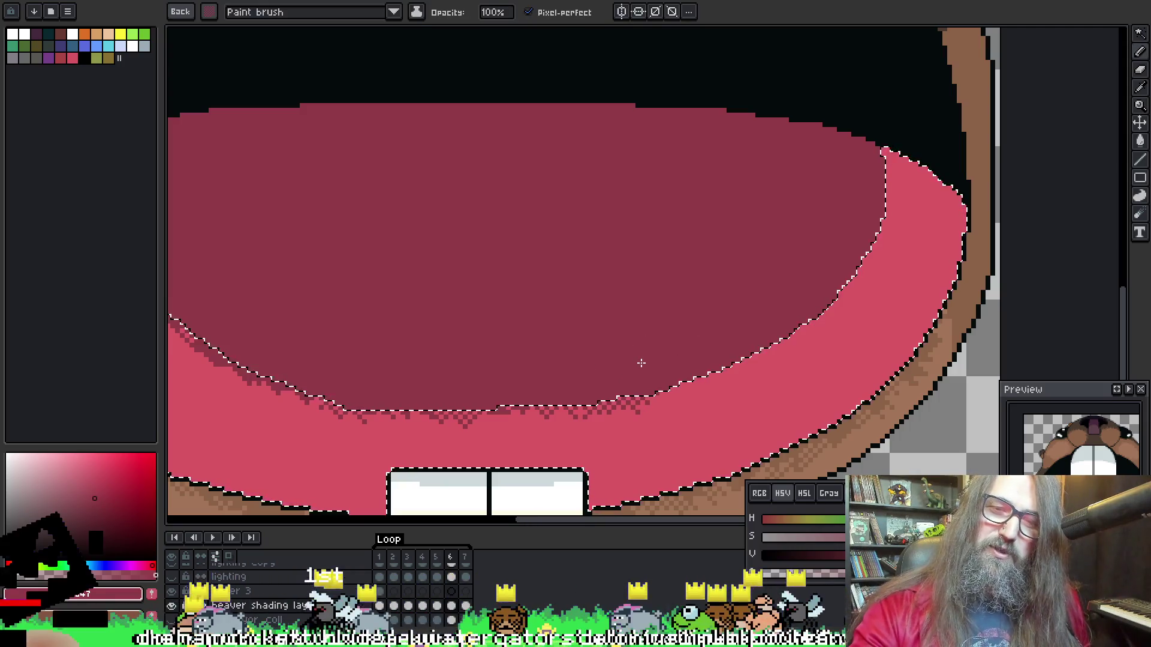
{"action": "left_click_drag", "start_coordinate": [707, 387], "coordinate": [674, 367]}
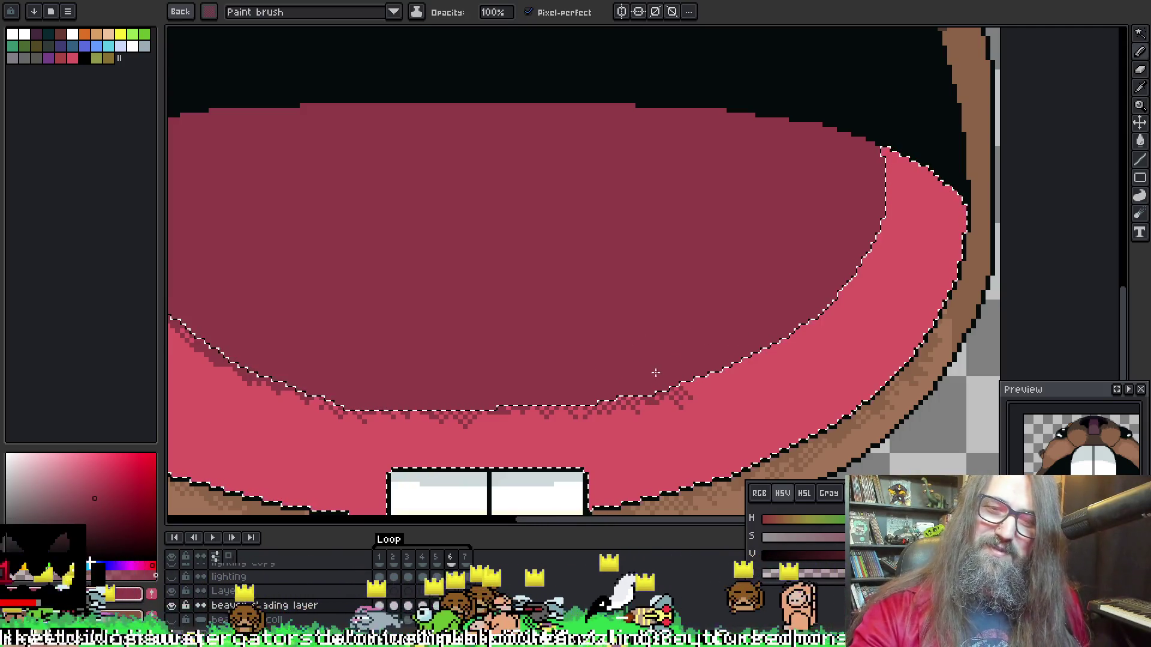
{"action": "key", "text": "v"}
{"action": "key", "text": "b"}
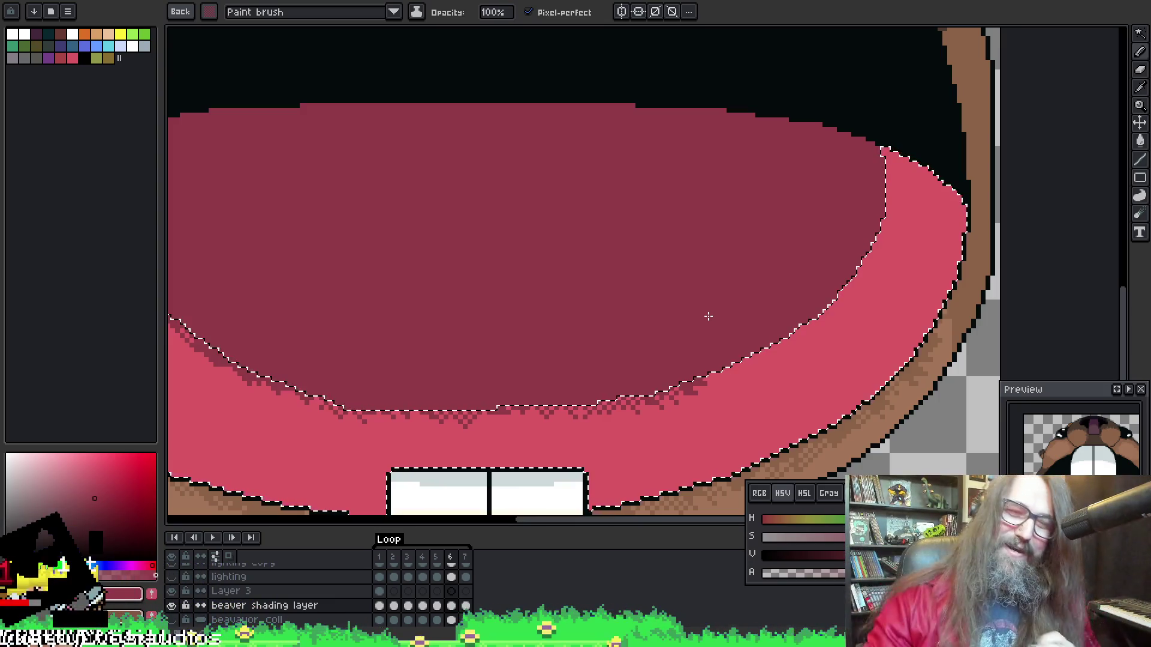
{"action": "key", "text": "ctrl+z"}
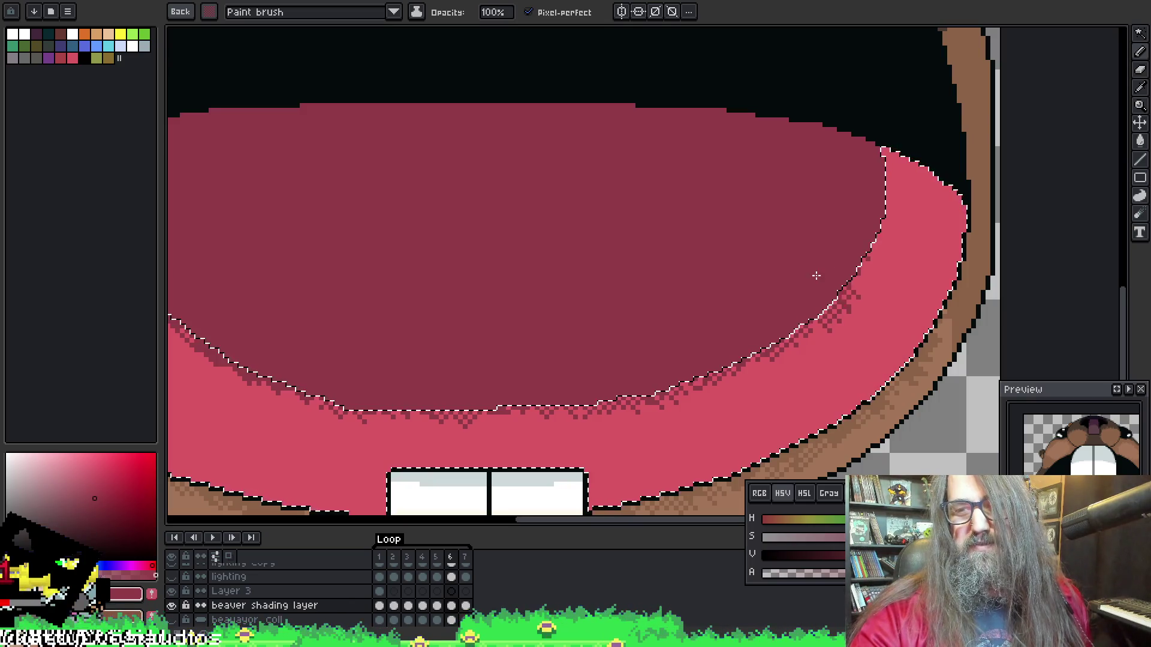
Continue the dark red dither up the tongue's right side to its top-right edge
{"action": "key", "text": "v"}
{"action": "key", "text": "b"}
{"action": "key", "text": "v"}
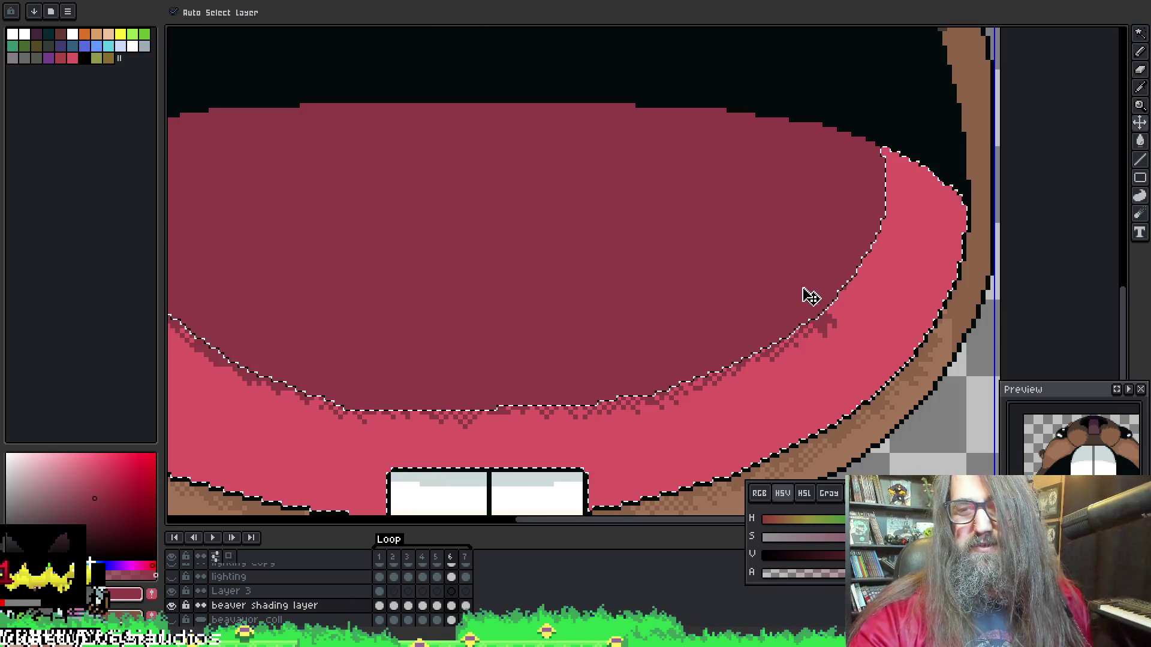
{"action": "key", "text": "b"}
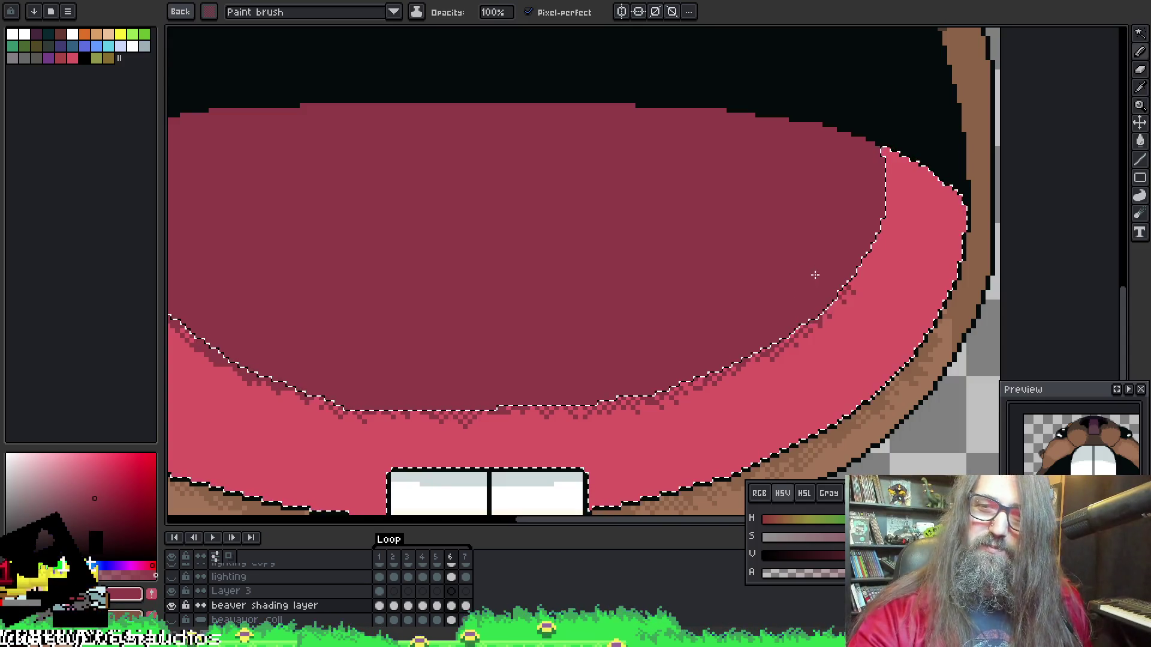
{"action": "key", "text": "v"}
{"action": "key", "text": "b"}
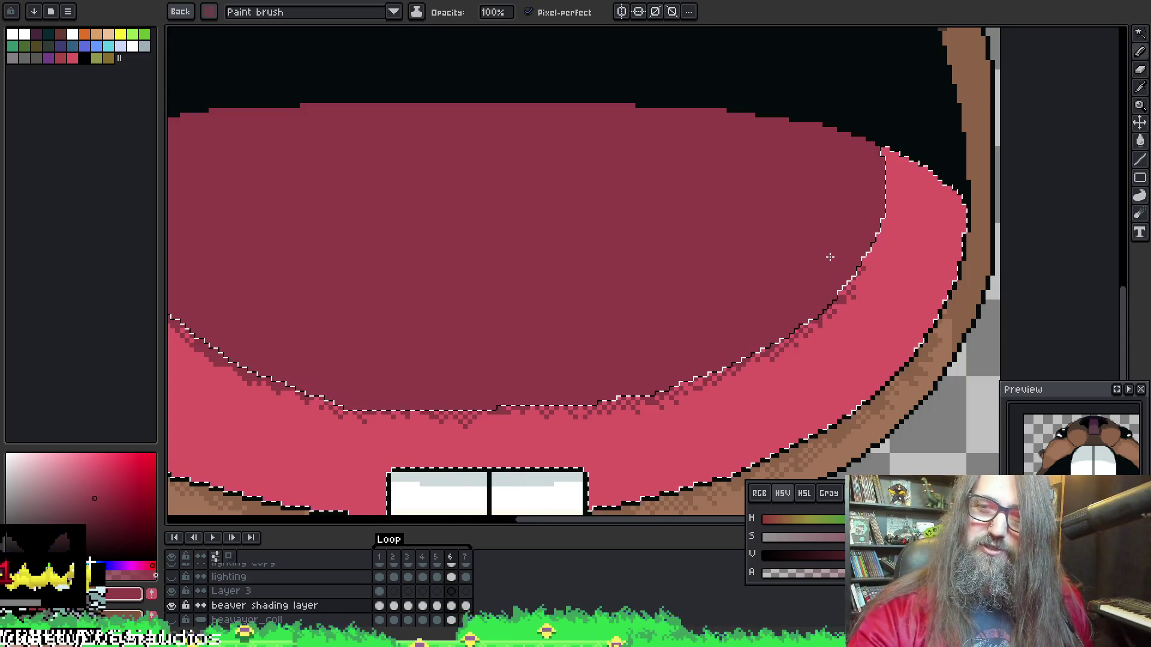
{"action": "key", "text": "v"}
{"action": "key", "text": "b"}
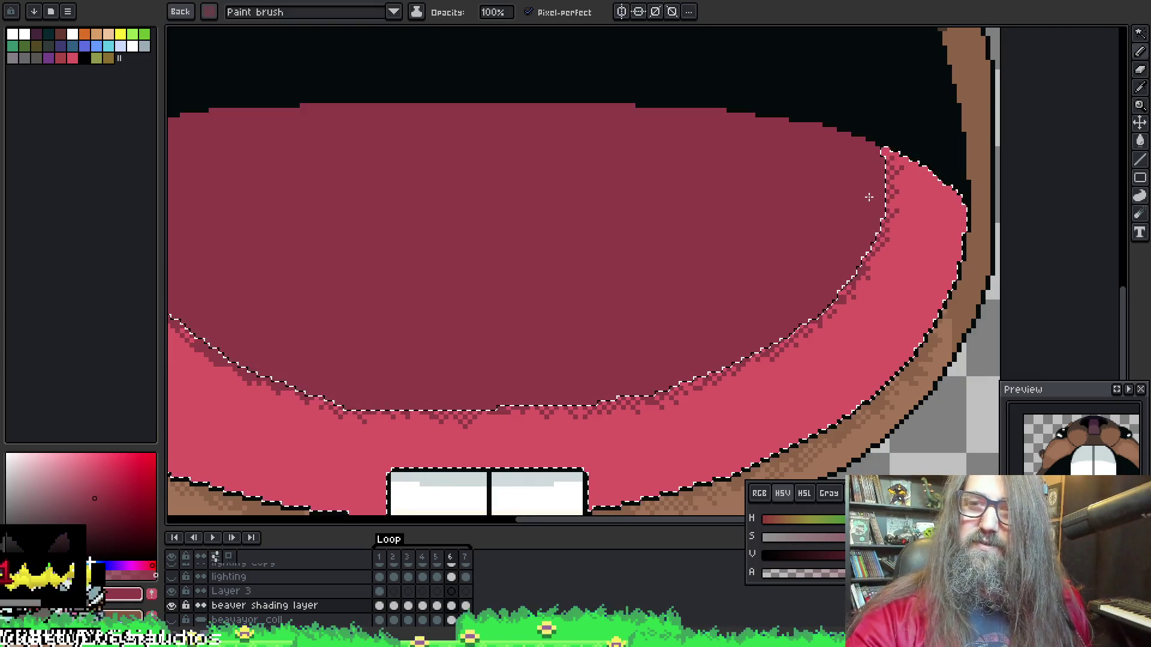
{"action": "key", "text": "v"}
{"action": "key", "text": "b"}
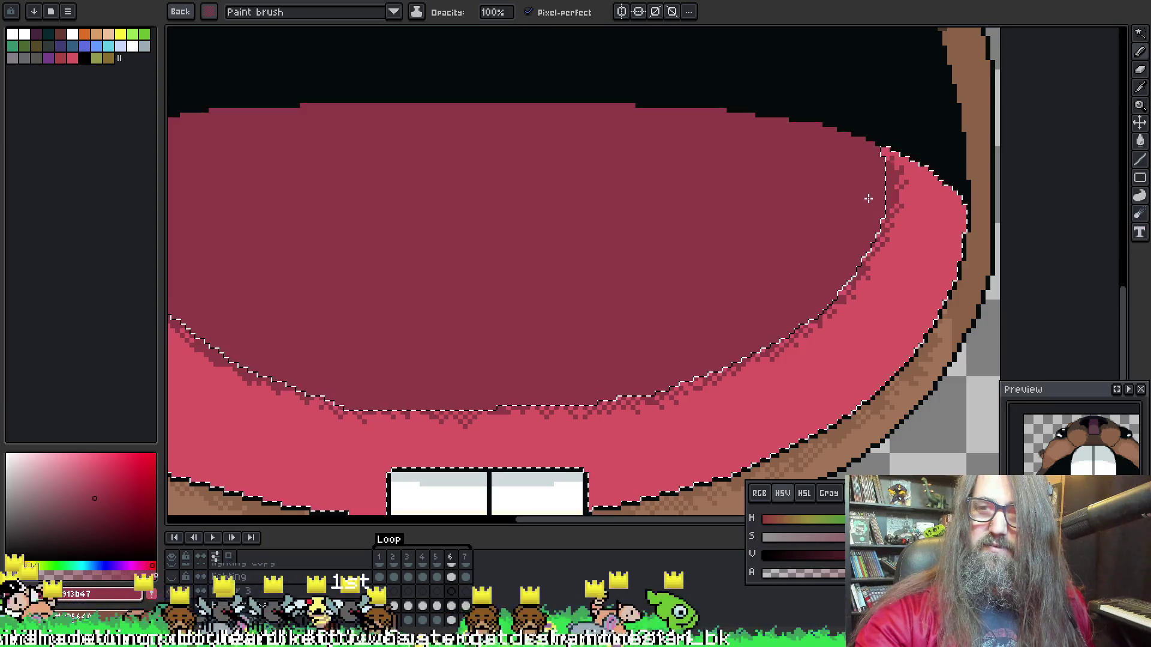
{"action": "left_click_drag", "start_coordinate": [869, 190], "coordinate": [870, 173]}
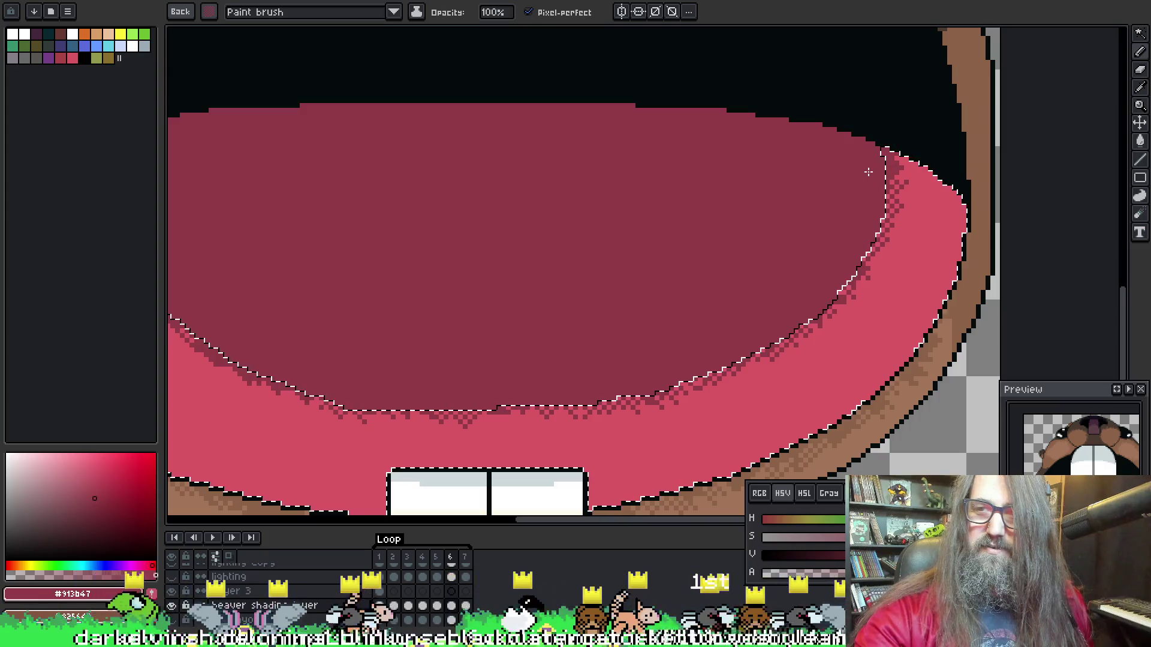
Clear the tongue selection and bring the next frame's mouth into view
{"action": "key", "text": "ctrl+d"}
{"action": "scroll", "coordinate": [413, 286], "scroll_direction": "down", "scroll_amount": 1}
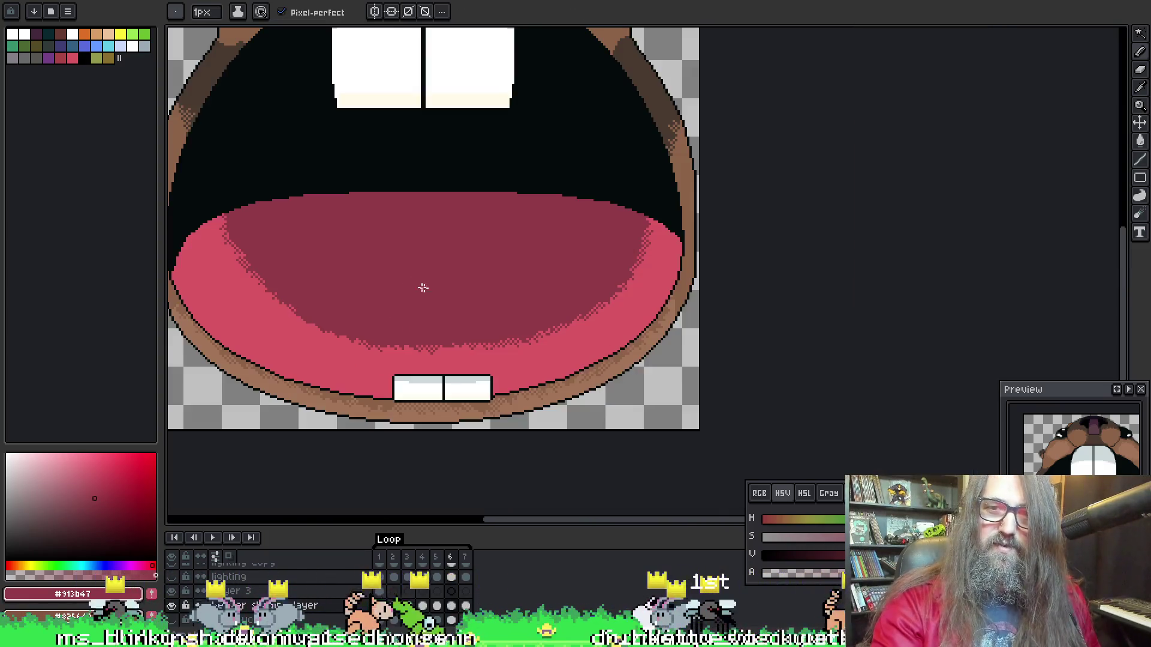
{"action": "scroll", "coordinate": [334, 293], "scroll_direction": "up", "scroll_amount": 1}
{"action": "left_click_drag", "start_coordinate": [334, 293], "coordinate": [686, 308]}
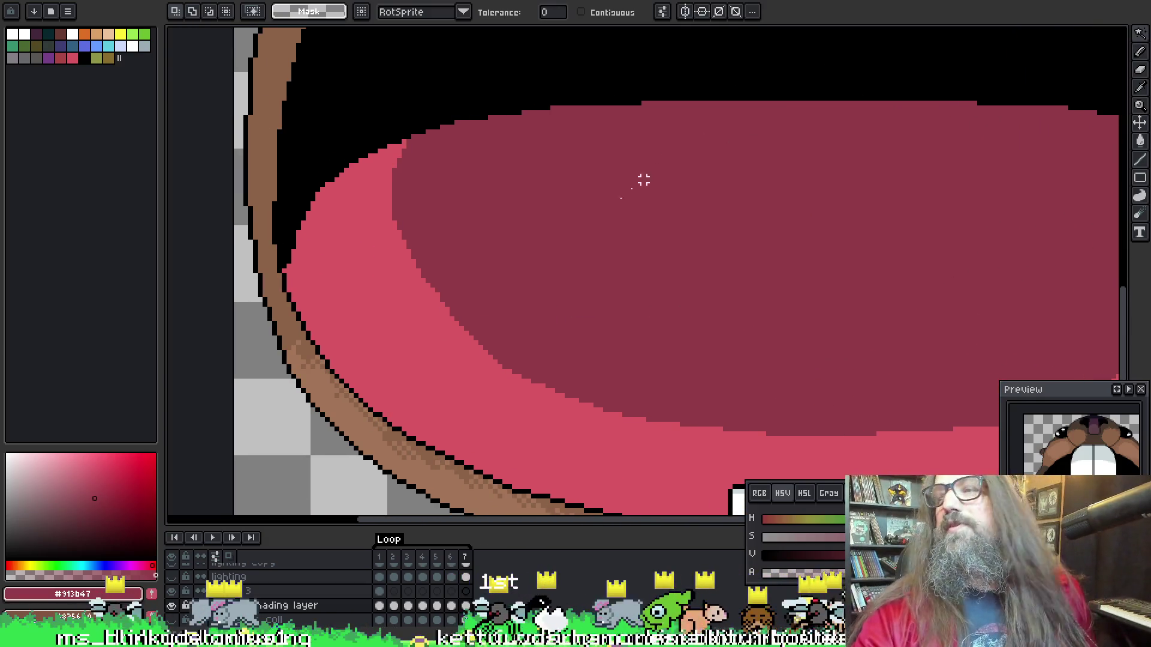
Magic Wand select the tongue region on this frame and frame it up close
{"action": "left_click", "coordinate": [413, 192]}
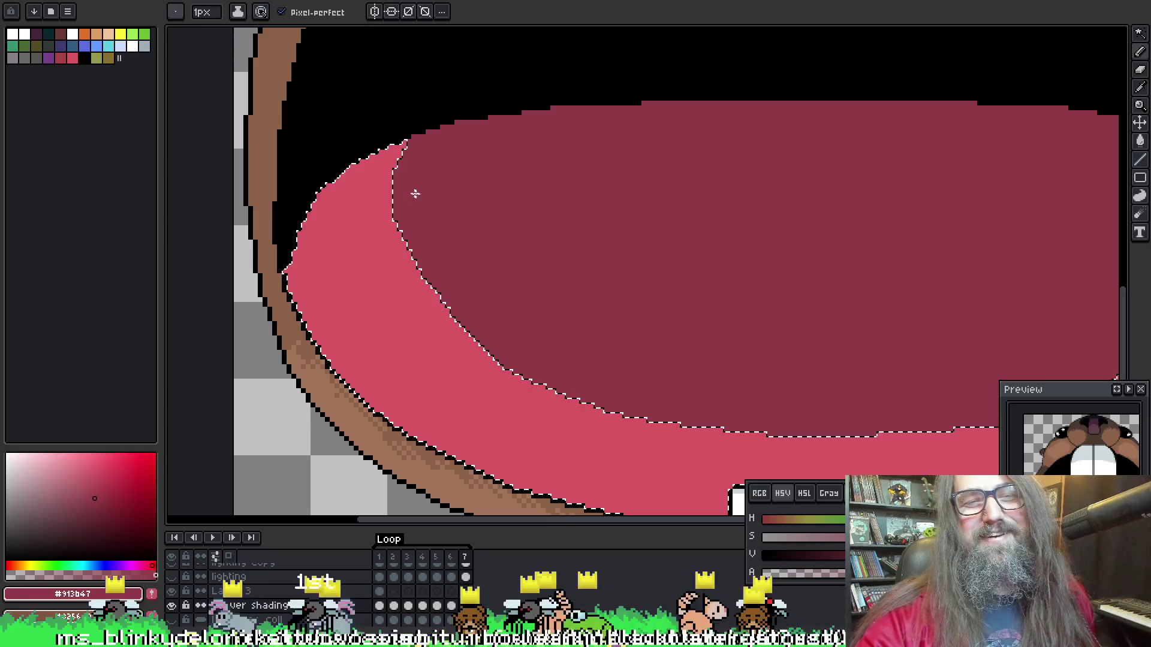
{"action": "key", "text": "p"}
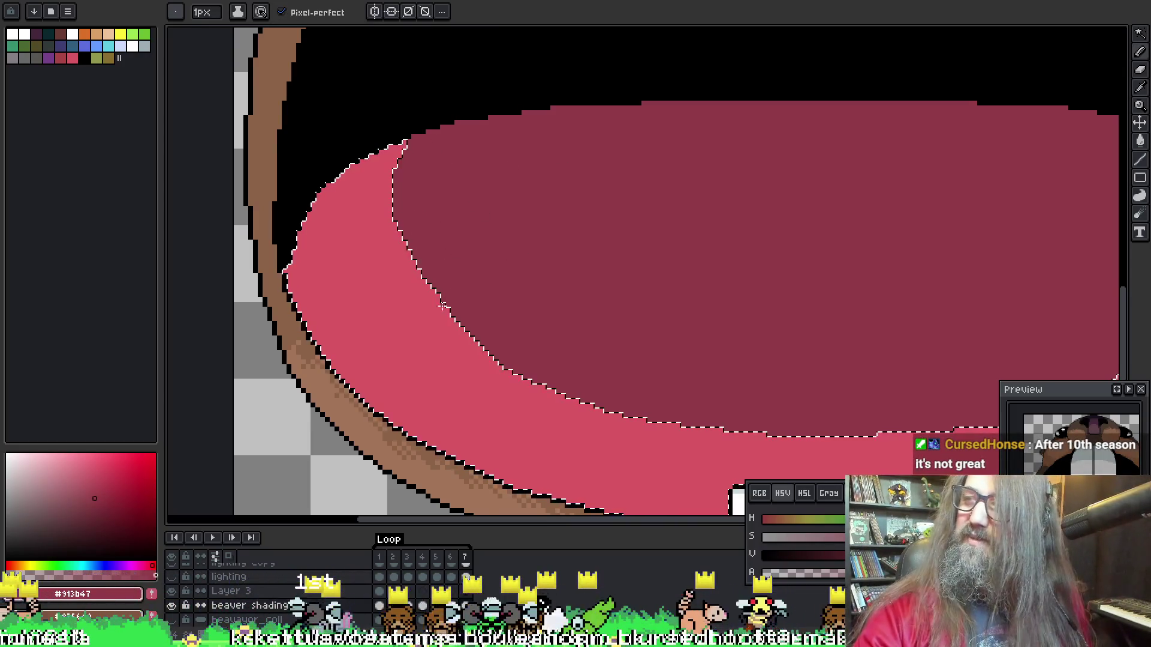
{"action": "mouse_move", "coordinate": [645, 259]}
{"action": "left_mouse_down"}
{"action": "mouse_move", "coordinate": [692, 246]}
{"action": "mouse_move", "coordinate": [630, 242]}
{"action": "left_mouse_up"}
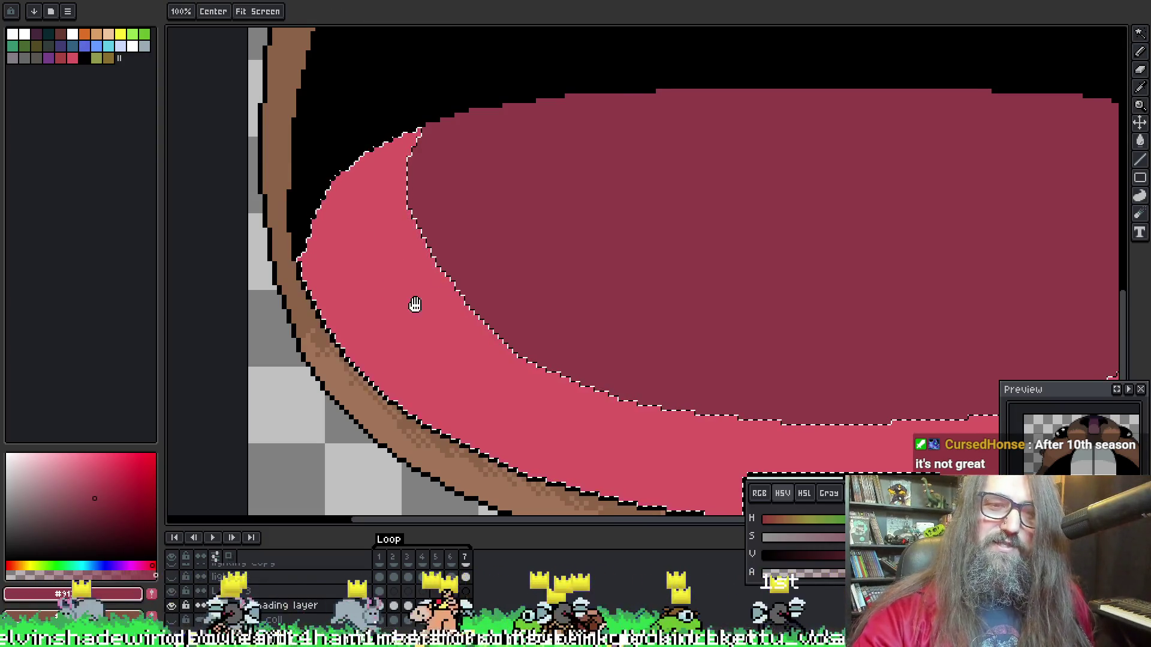
{"action": "left_click_drag", "start_coordinate": [413, 303], "coordinate": [465, 313]}
{"action": "left_click_drag", "start_coordinate": [463, 254], "coordinate": [444, 241]}
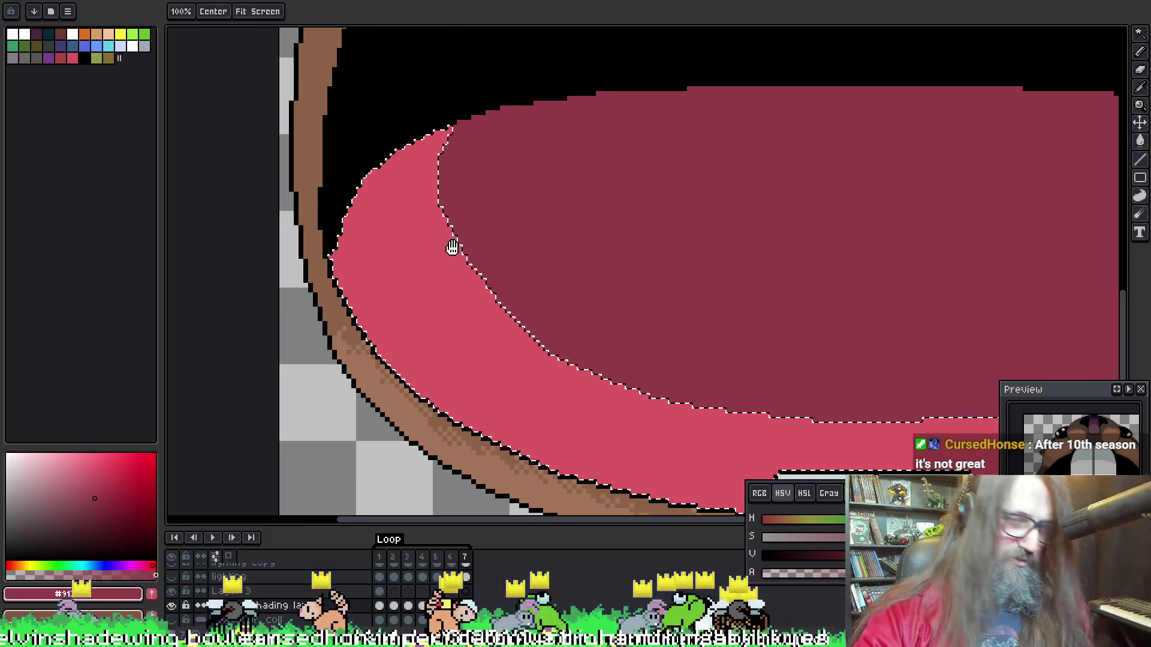
{"action": "left_click", "coordinate": [468, 244], "text": "alt"}
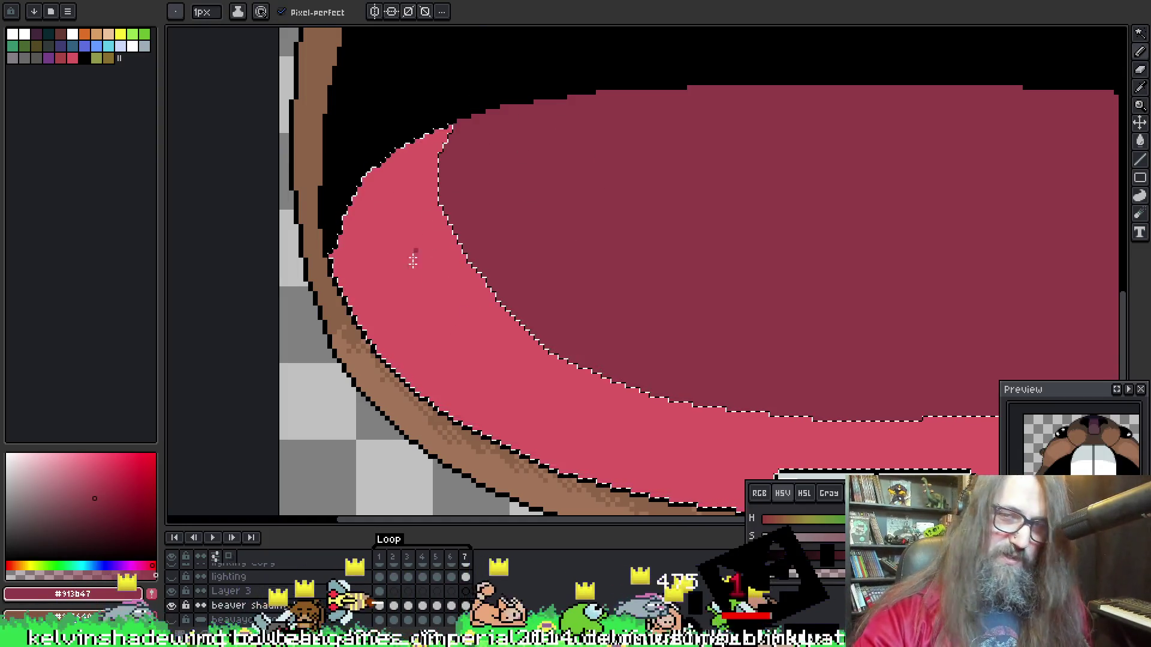
Sample the light and dark pink, then dither dark pink along the mouth's lower-left inner edge
{"action": "left_click", "coordinate": [407, 287], "text": "alt"}
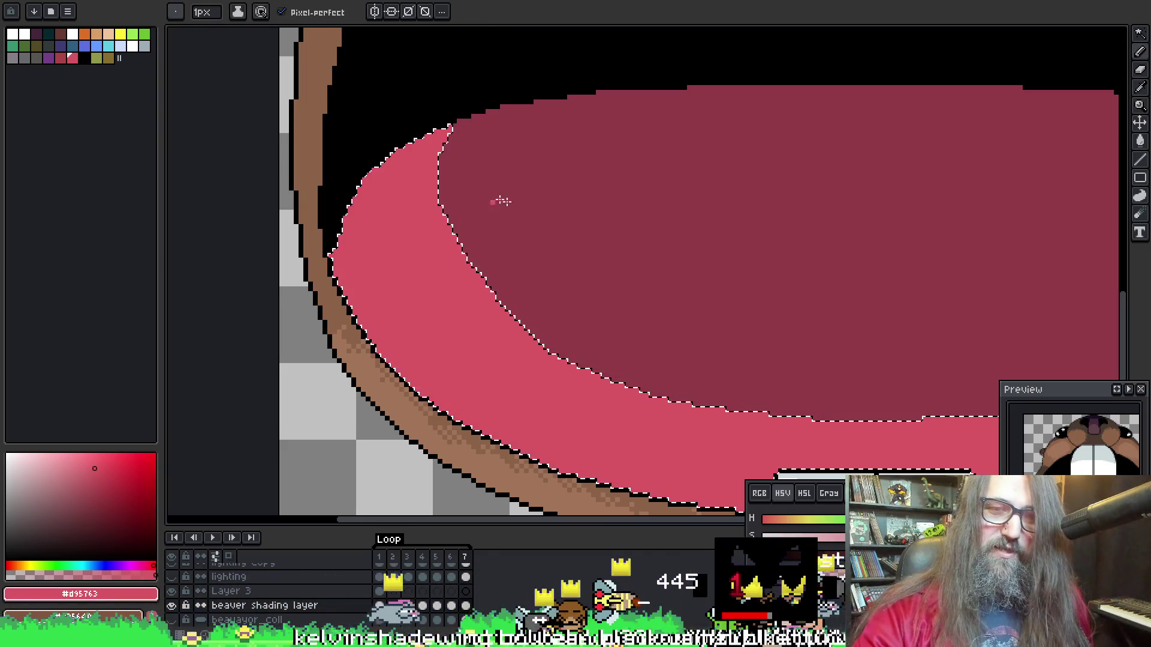
{"action": "left_click", "coordinate": [527, 221], "text": "alt"}
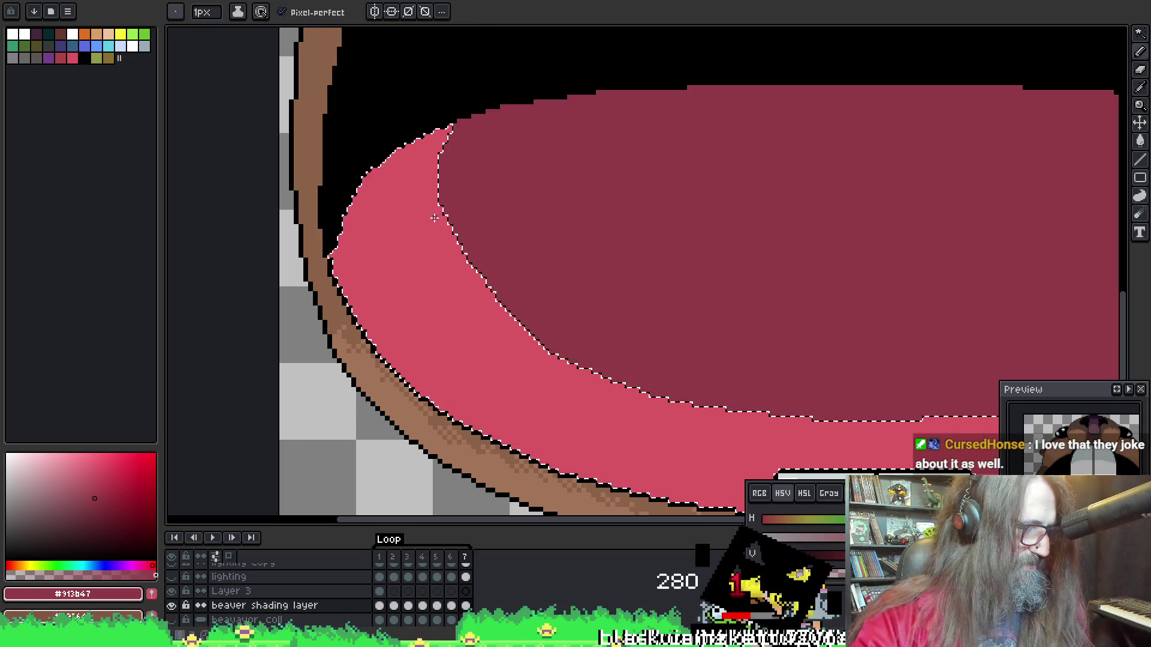
{"action": "mouse_move", "coordinate": [420, 198]}
{"action": "left_mouse_down"}
{"action": "mouse_move", "coordinate": [473, 180]}
{"action": "mouse_move", "coordinate": [479, 157]}
{"action": "left_mouse_up"}
{"action": "key", "text": "ctrl+z"}
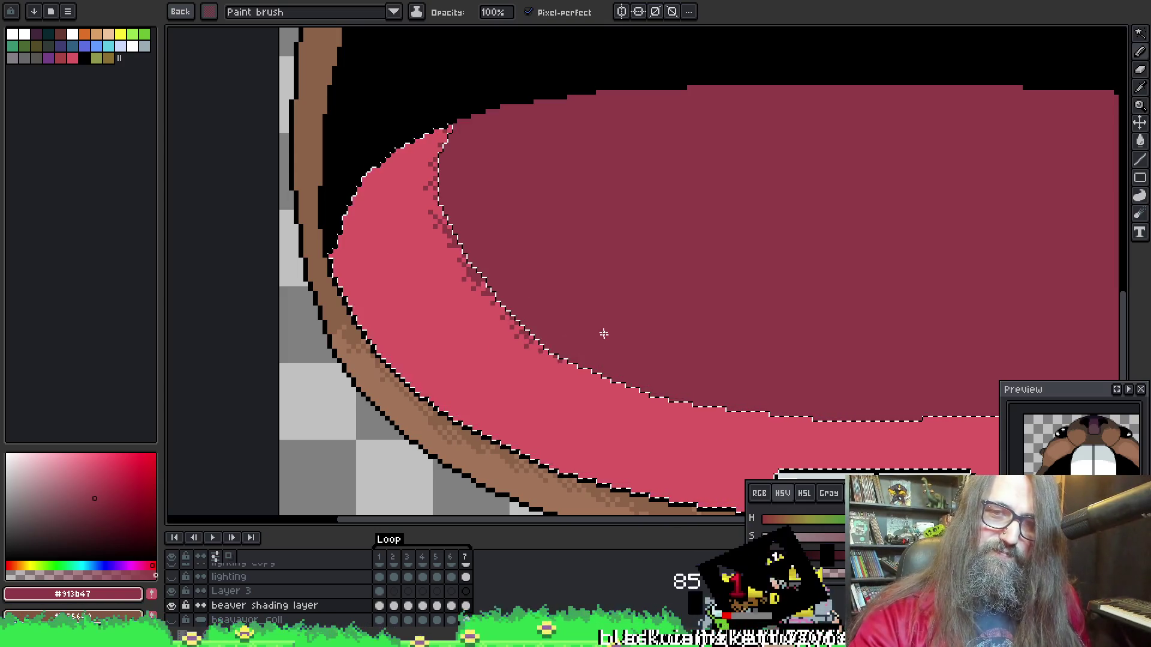
{"action": "scroll", "coordinate": [617, 345], "scroll_direction": "down", "scroll_amount": 3}
{"action": "scroll", "coordinate": [617, 344], "scroll_direction": "right", "scroll_amount": 3}
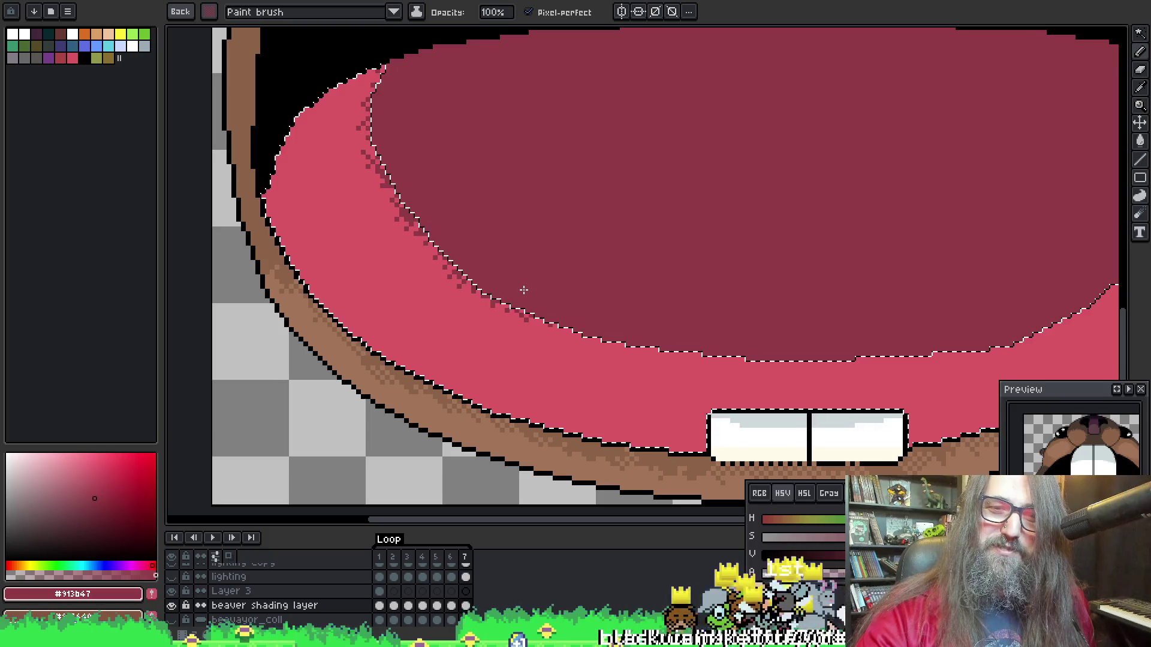
{"action": "left_click_drag", "start_coordinate": [580, 305], "coordinate": [514, 282]}
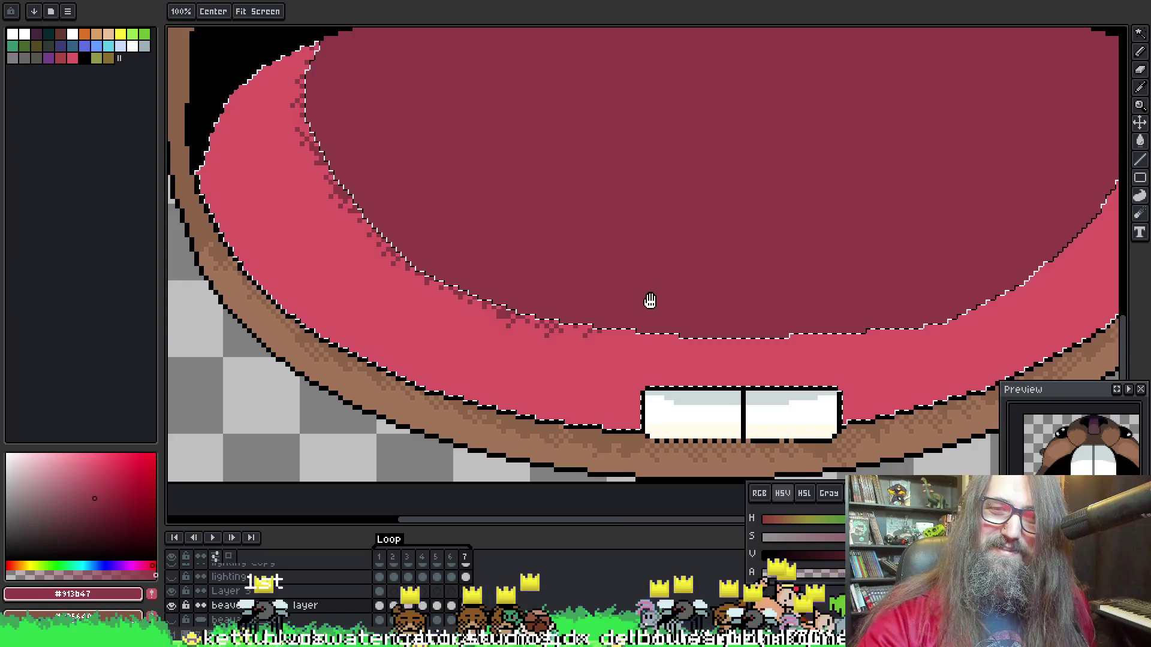
Dither dark pink along the mouth's right inner edge, undoing a stray stroke
{"action": "left_click_drag", "start_coordinate": [648, 301], "coordinate": [542, 290]}
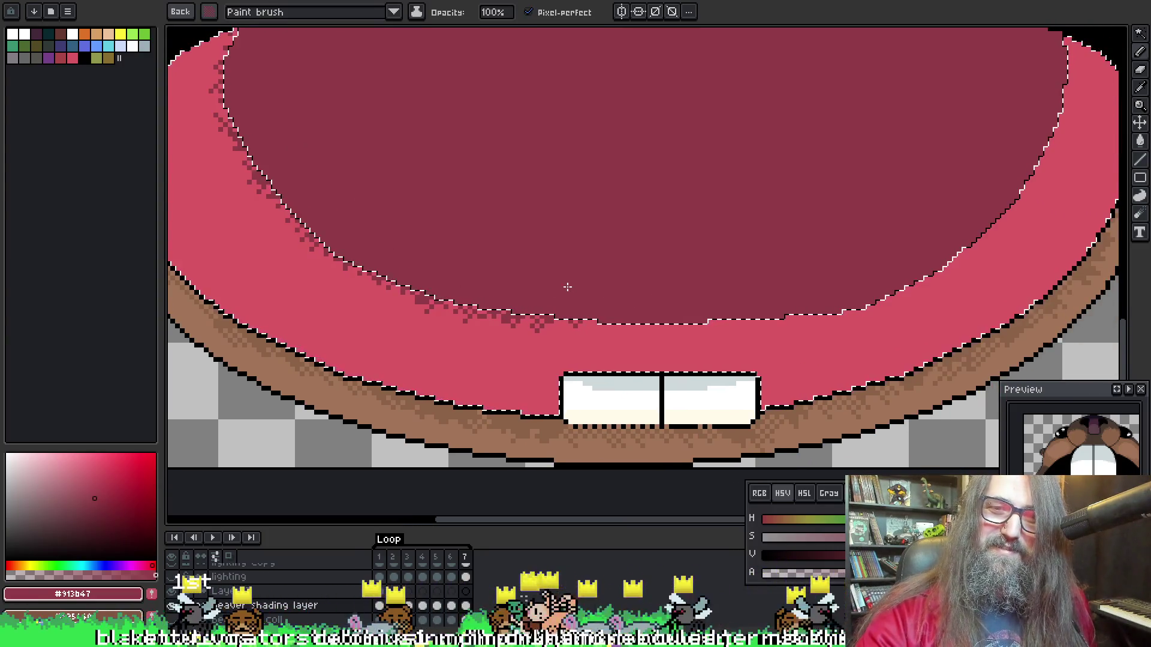
{"action": "scroll", "coordinate": [592, 294], "scroll_direction": "right", "scroll_amount": 3}
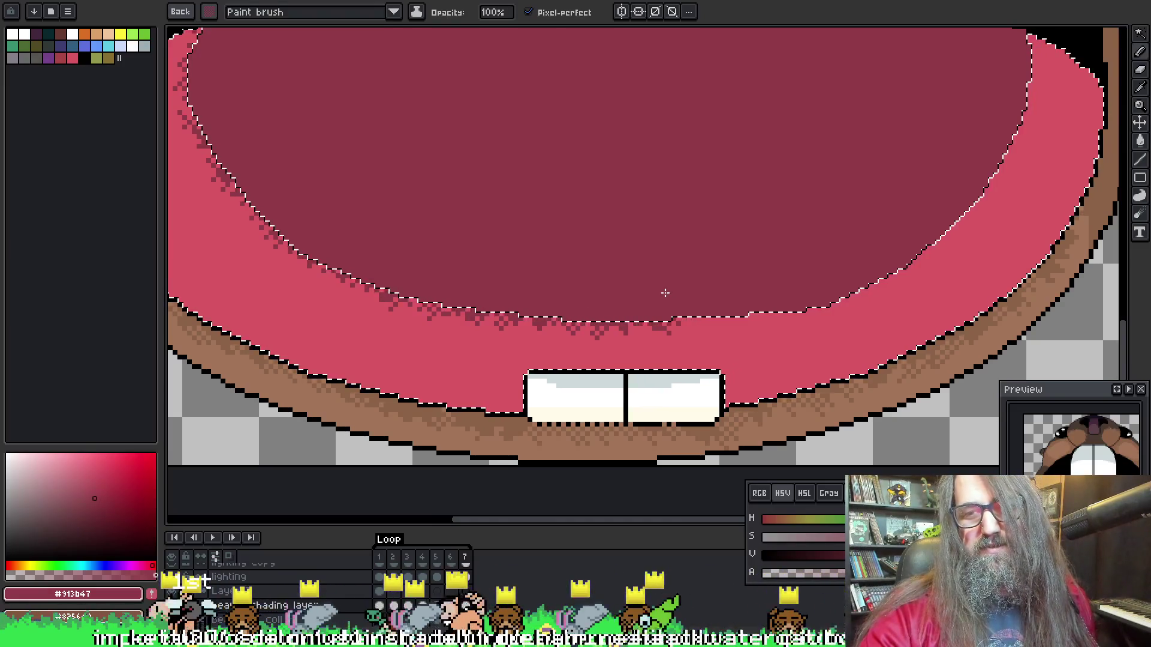
{"action": "left_click_drag", "start_coordinate": [732, 278], "coordinate": [606, 310]}
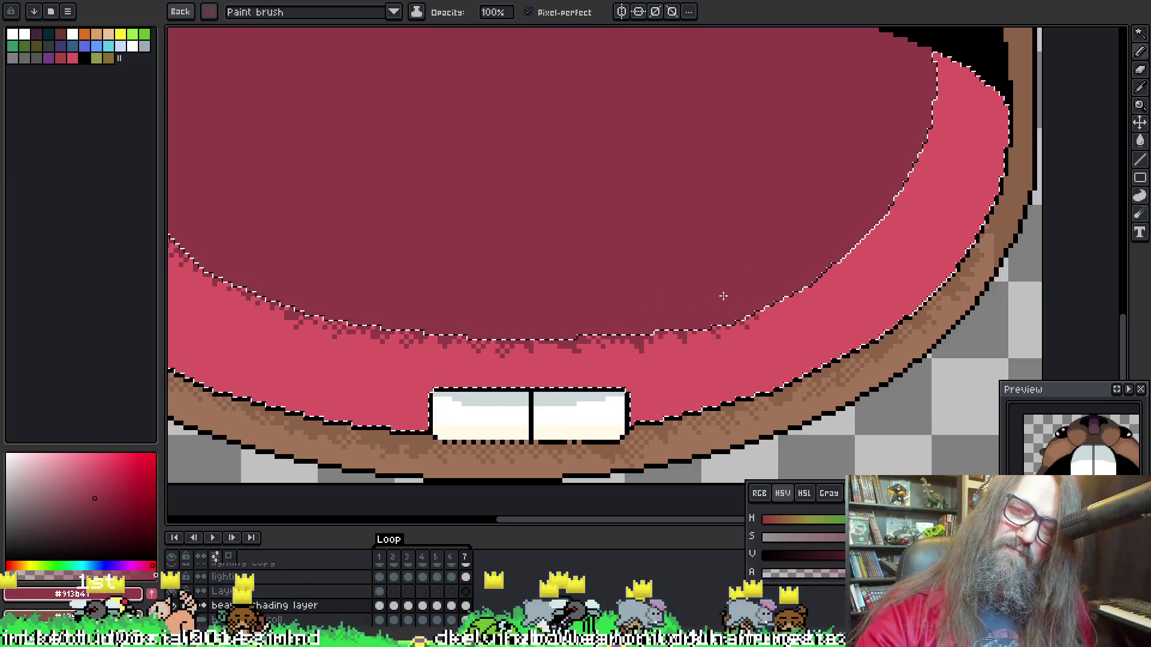
{"action": "left_click_drag", "start_coordinate": [753, 280], "coordinate": [667, 334]}
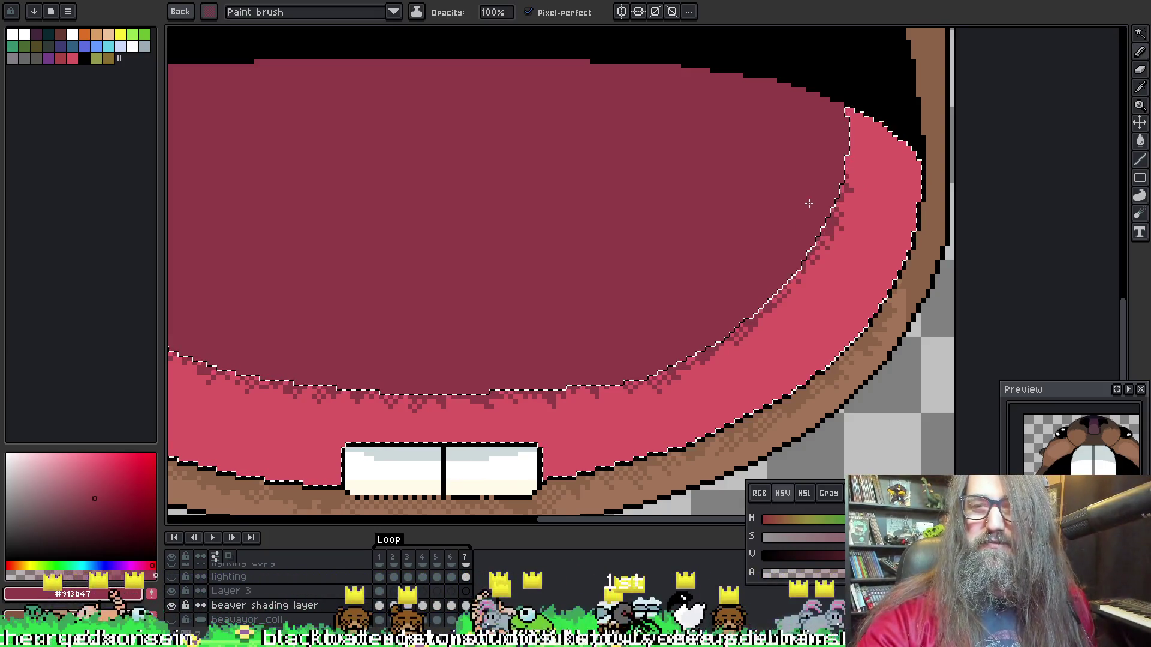
{"action": "mouse_move", "coordinate": [860, 155]}
{"action": "left_mouse_down"}
{"action": "mouse_move", "coordinate": [869, 177]}
{"action": "mouse_move", "coordinate": [851, 213]}
{"action": "left_mouse_up"}
{"action": "key", "text": "ctrl+z"}
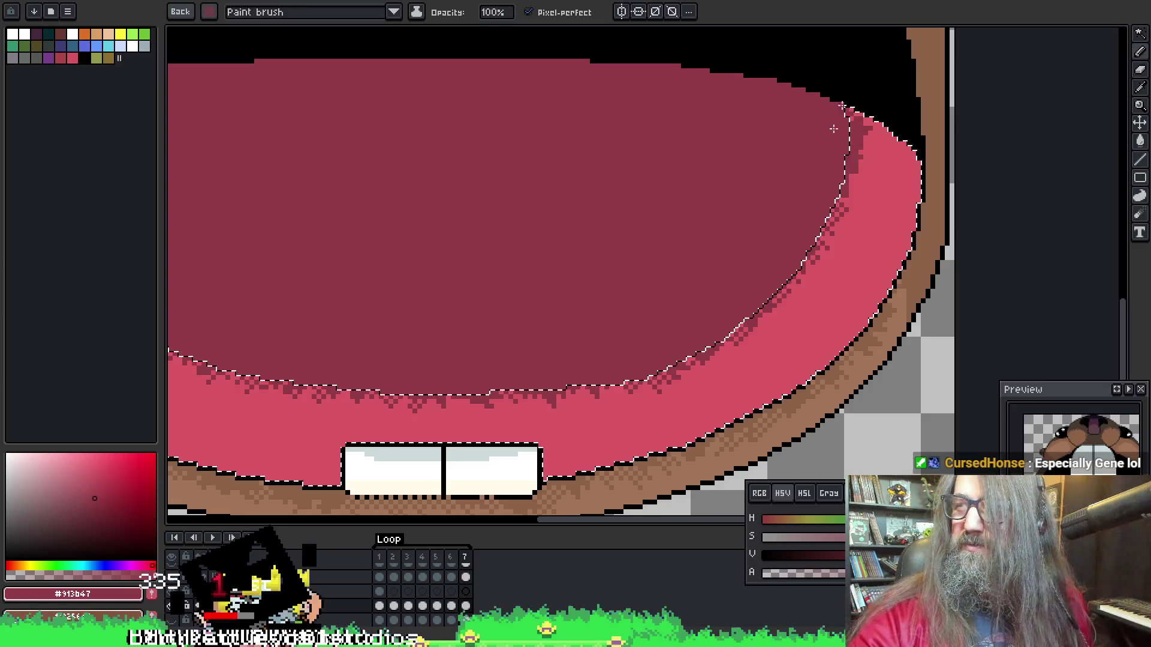
{"action": "left_click_drag", "start_coordinate": [776, 168], "coordinate": [740, 143]}
{"action": "key", "text": "v"}
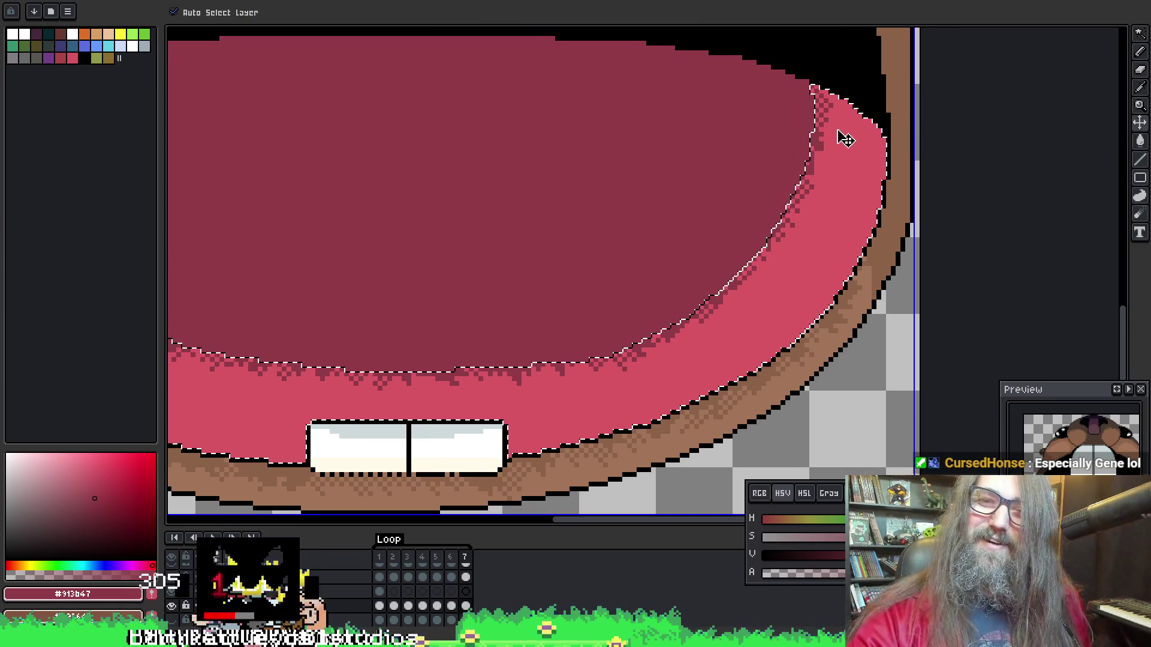
{"action": "key", "text": "b"}
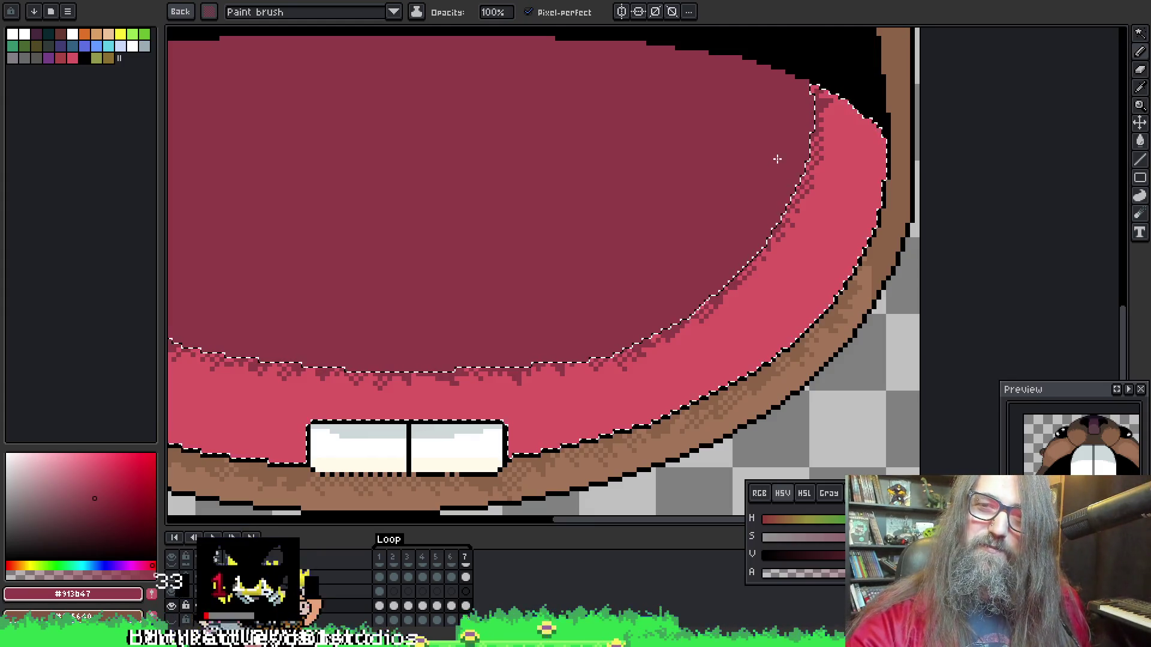
Clear the mouth selection and play the animation to preview the shading
{"action": "scroll", "coordinate": [786, 180], "scroll_direction": "left", "scroll_amount": 5}
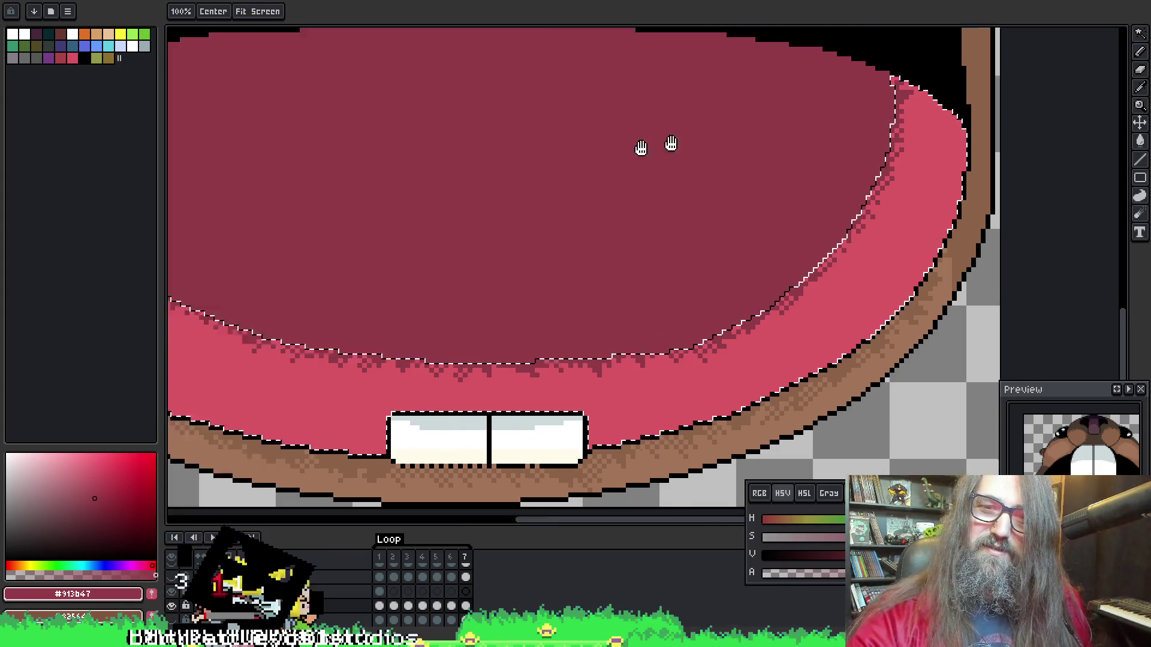
{"action": "scroll", "coordinate": [794, 204], "scroll_direction": "right", "scroll_amount": 3}
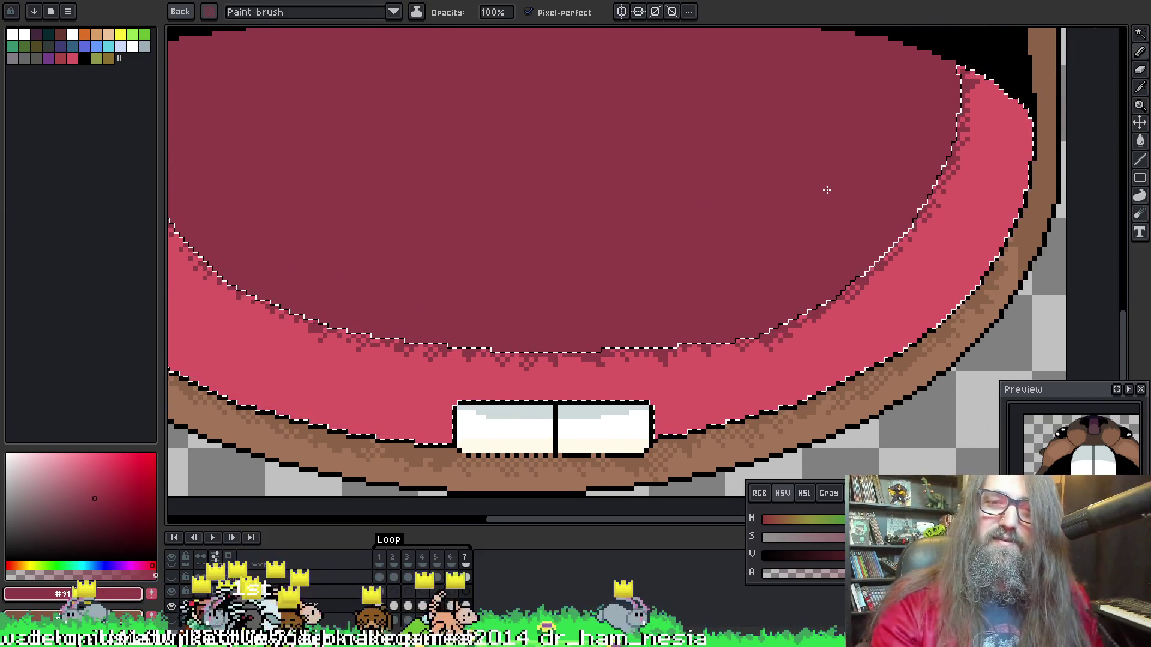
{"action": "key", "text": "ctrl+d"}
{"action": "scroll", "coordinate": [655, 306], "scroll_direction": "down", "scroll_amount": 3}
{"action": "key", "text": "Return"}
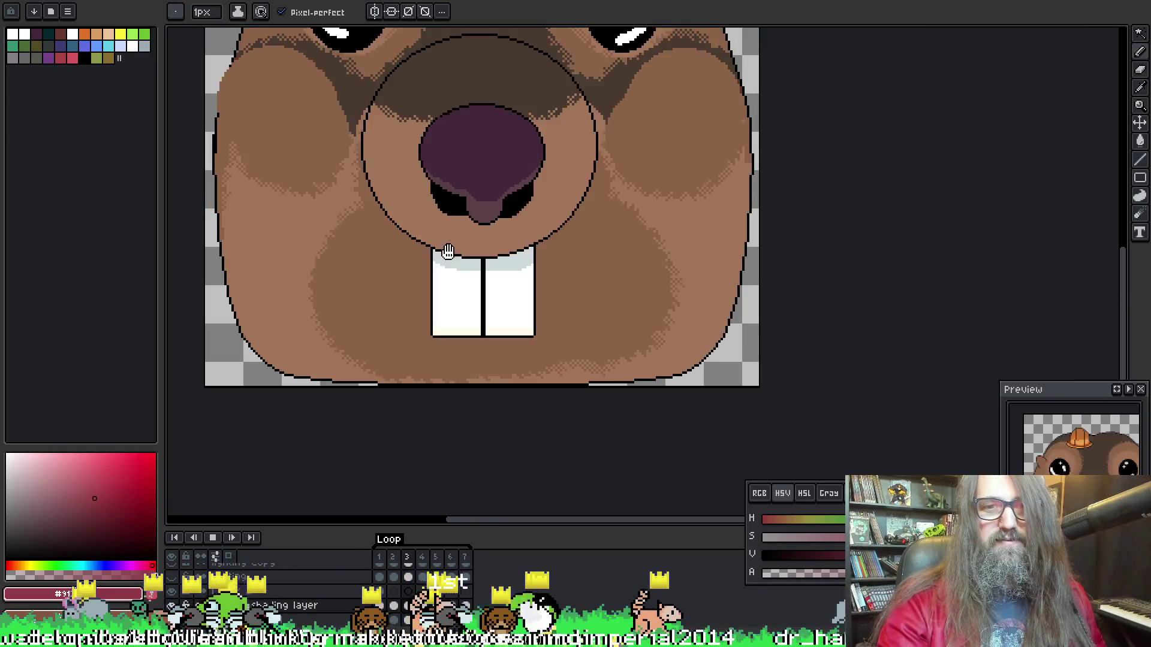
Stop the animation playback on frame 2
{"action": "scroll", "coordinate": [609, 313], "scroll_direction": "down", "scroll_amount": 2}
{"action": "scroll", "coordinate": [617, 300], "scroll_direction": "up", "scroll_amount": 1}
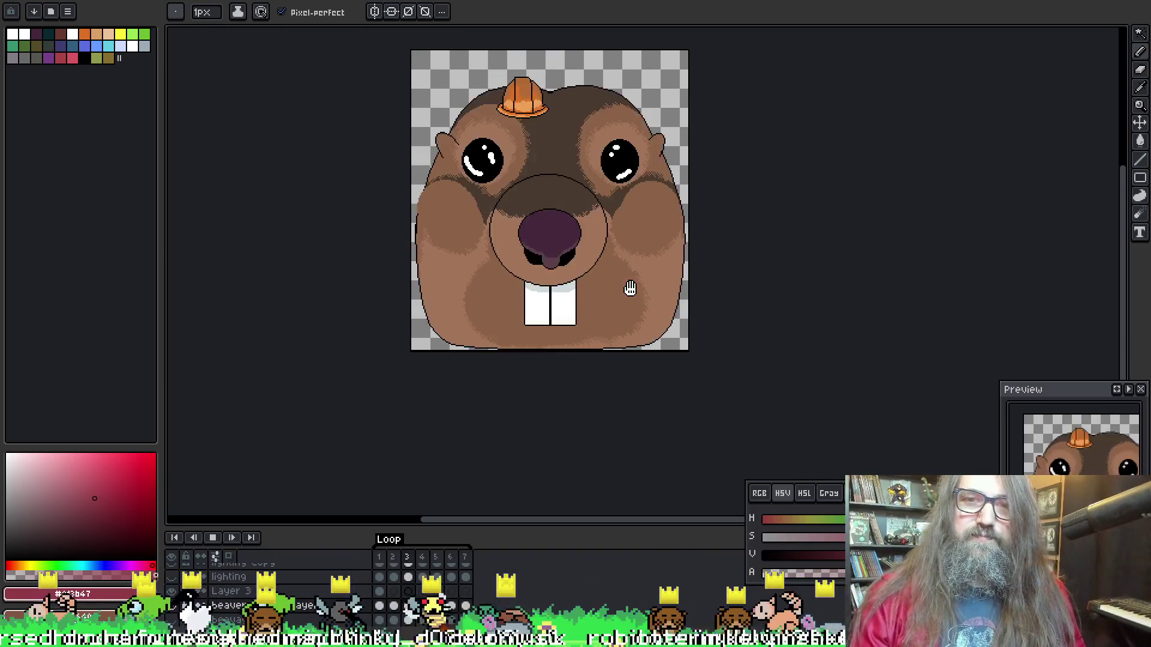
{"action": "key", "text": "Return"}
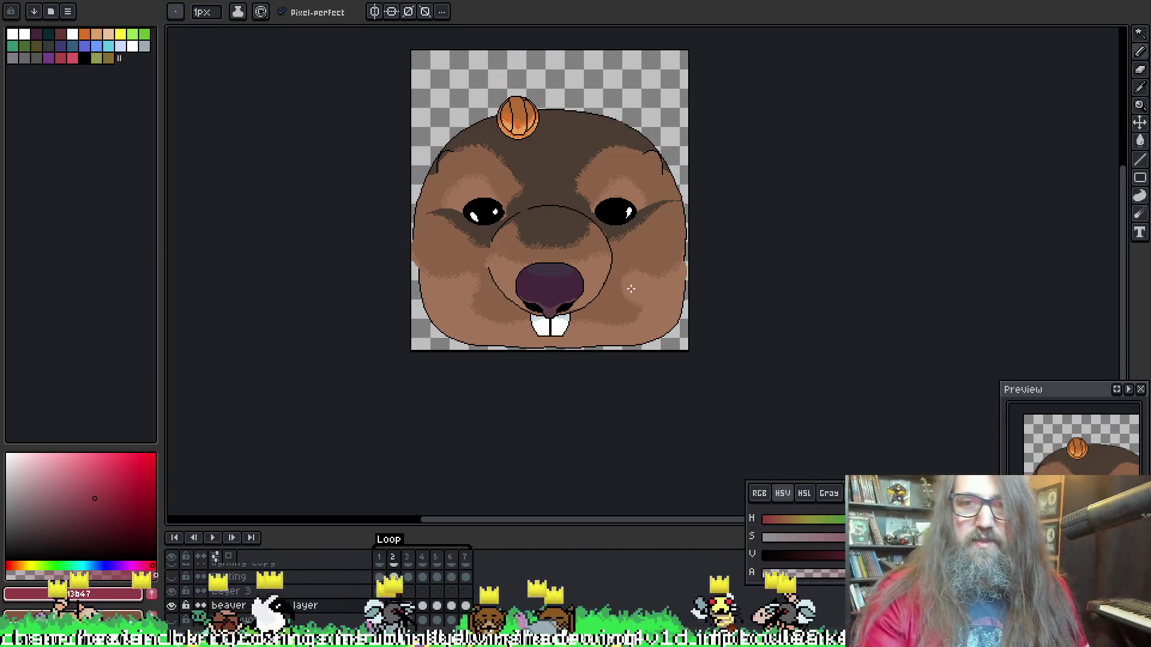
Eyedrop the nose's dark purple #5d4048 and go back to frame 1
{"action": "scroll", "coordinate": [569, 264], "scroll_direction": "up", "scroll_amount": 2}
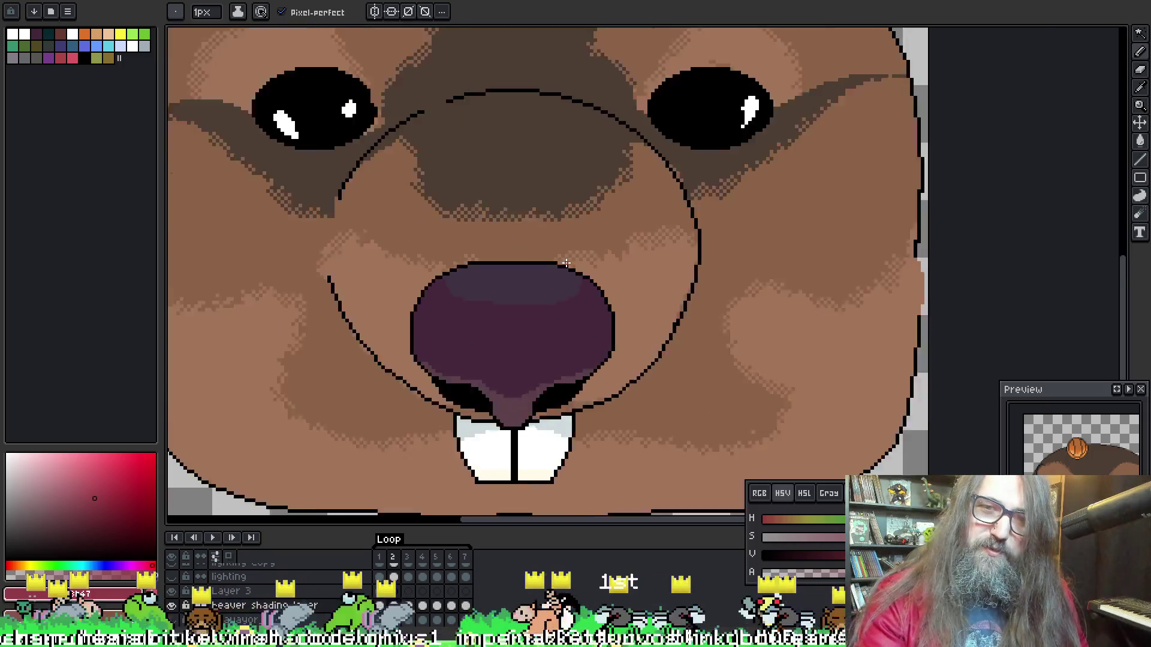
{"action": "scroll", "coordinate": [575, 276], "scroll_direction": "down", "scroll_amount": 1}
{"action": "left_click_drag", "start_coordinate": [608, 296], "coordinate": [655, 297]}
{"action": "scroll", "coordinate": [655, 298], "scroll_direction": "up", "scroll_amount": 2}
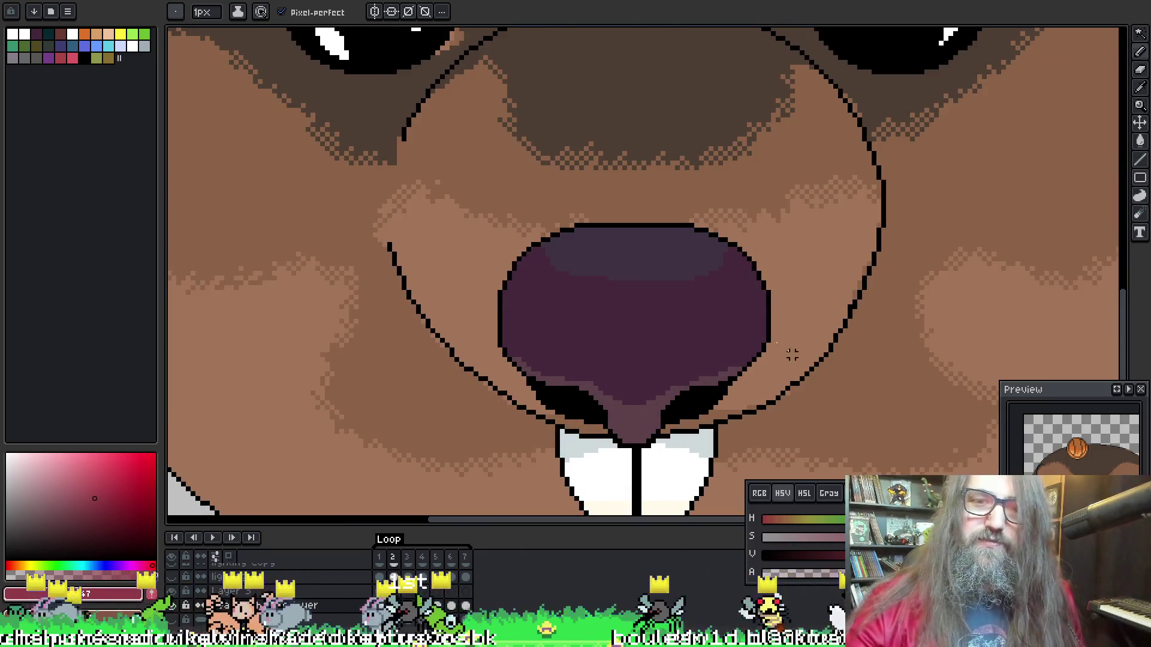
{"action": "key", "text": "w"}
{"action": "key", "text": "i"}
{"action": "left_click", "coordinate": [637, 411]}
{"action": "key", "text": "b"}
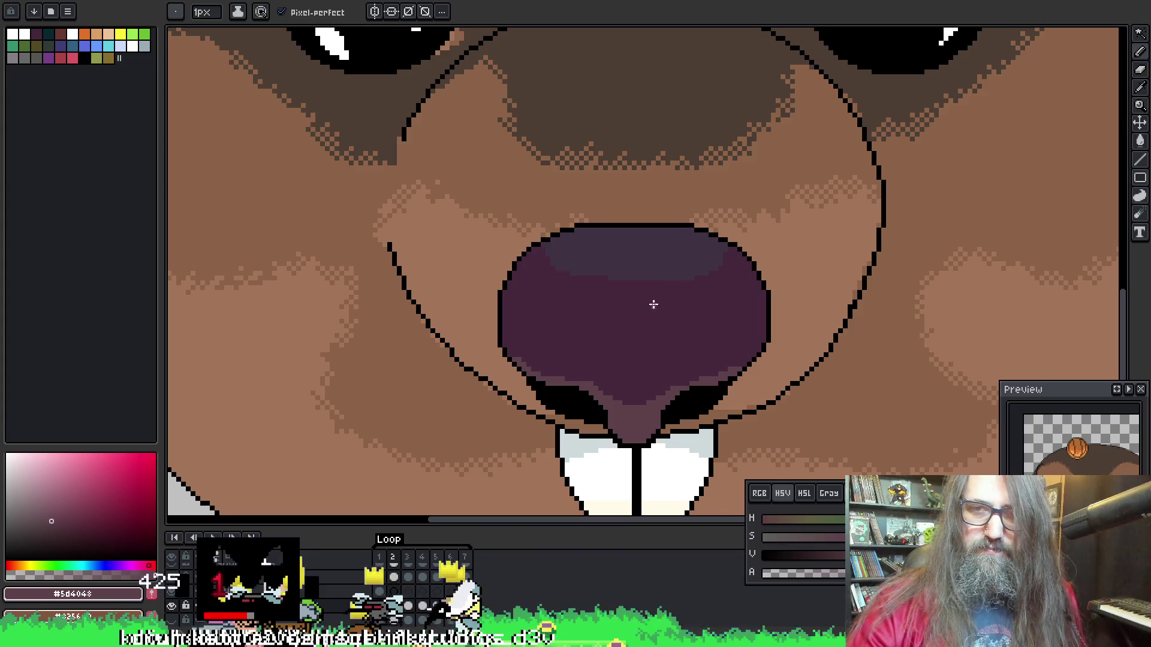
{"action": "key", "text": "comma"}
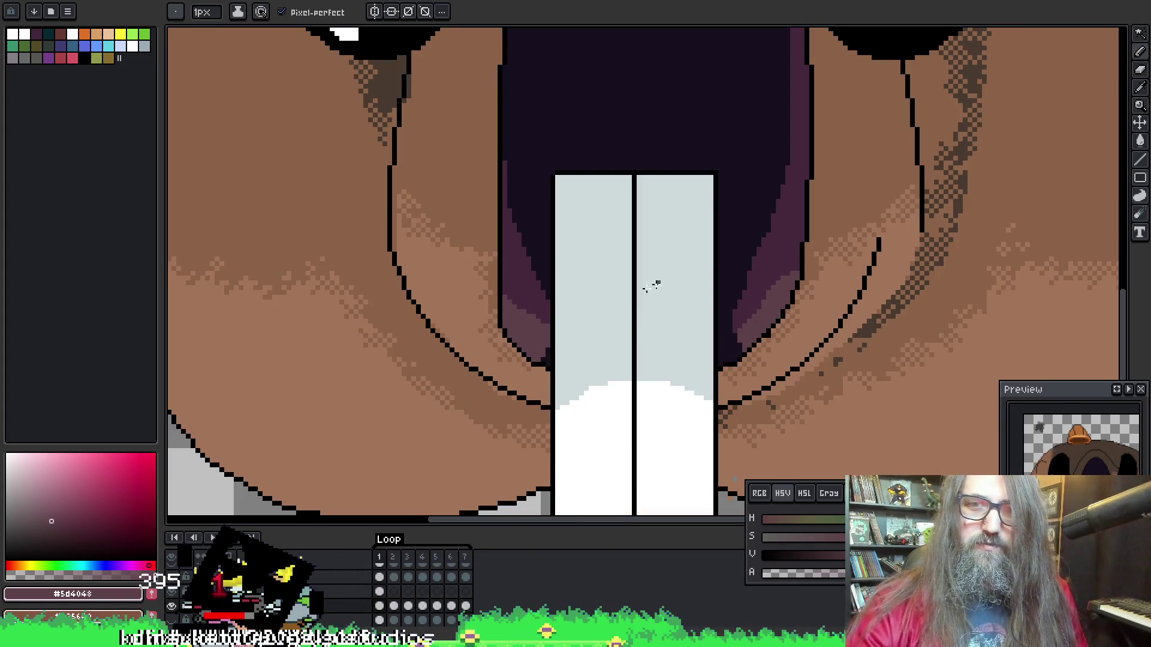
Frame the open mouth and teeth, and eyedrop #45283c from the mouth edge
{"action": "mouse_move", "coordinate": [585, 311]}
{"action": "left_mouse_down"}
{"action": "mouse_move", "coordinate": [450, 506]}
{"action": "mouse_move", "coordinate": [540, 352]}
{"action": "mouse_move", "coordinate": [559, 284]}
{"action": "mouse_move", "coordinate": [517, 183]}
{"action": "left_mouse_up"}
{"action": "left_click_drag", "start_coordinate": [509, 360], "coordinate": [611, 165]}
{"action": "left_click_drag", "start_coordinate": [540, 450], "coordinate": [535, 413]}
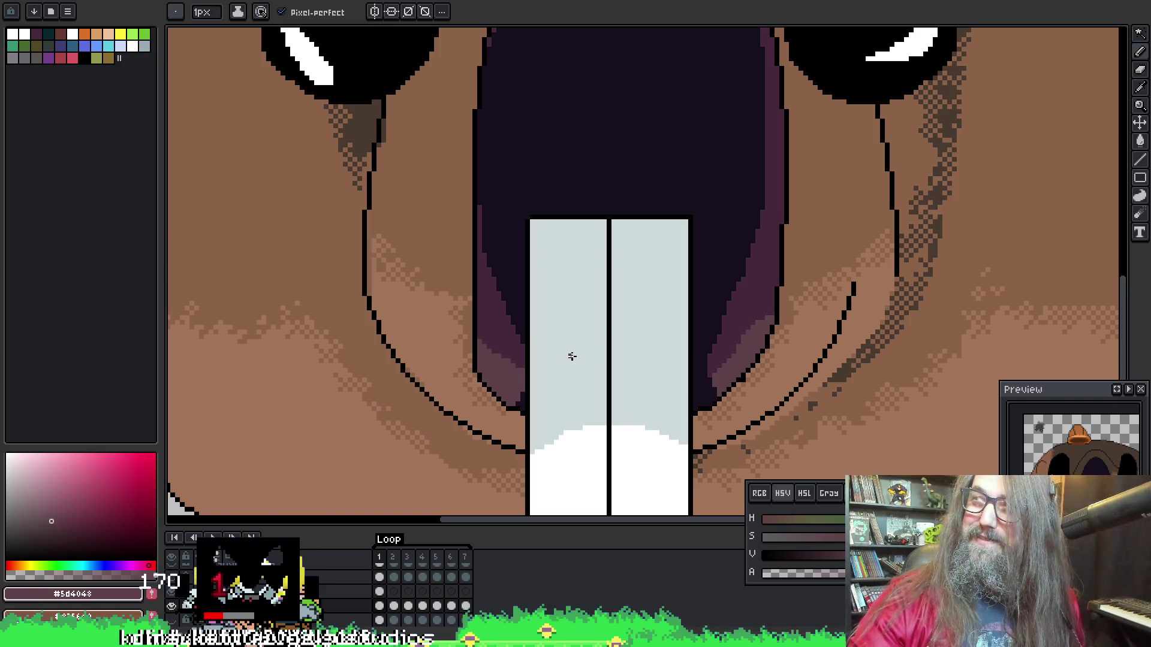
{"action": "mouse_move", "coordinate": [642, 267]}
{"action": "left_mouse_down"}
{"action": "mouse_move", "coordinate": [639, 238]}
{"action": "mouse_move", "coordinate": [616, 234]}
{"action": "left_mouse_up"}
{"action": "left_click", "coordinate": [467, 236], "text": "alt"}
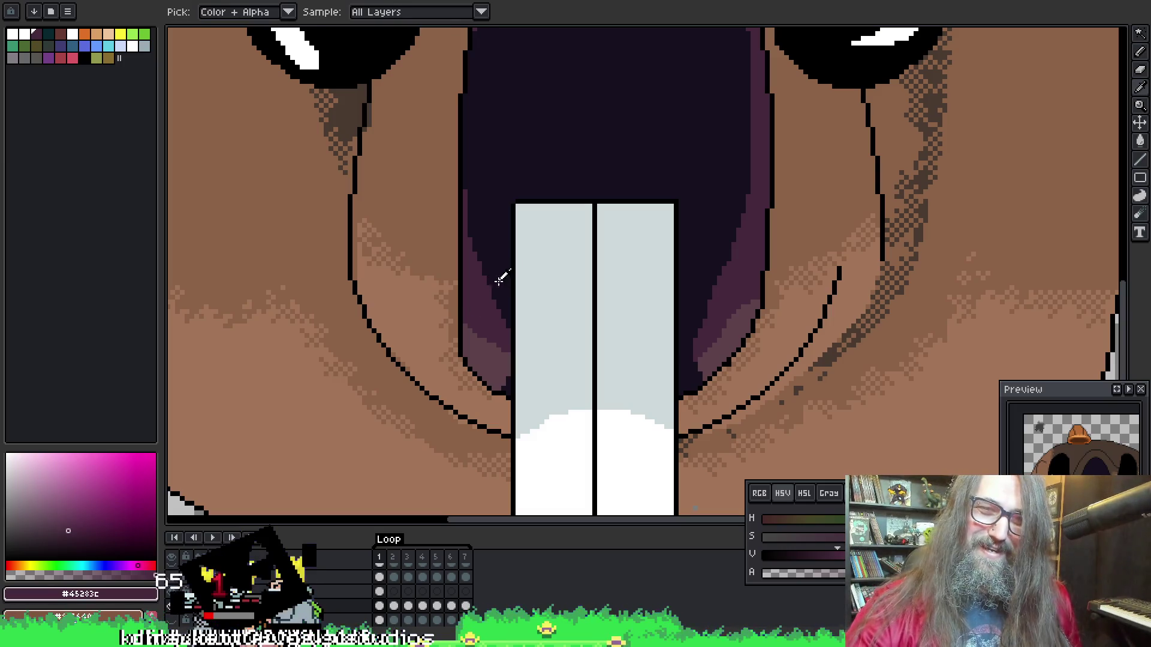
Magic Wand select the dark mouth interior on frame 1
{"action": "left_click_drag", "start_coordinate": [642, 326], "coordinate": [632, 303]}
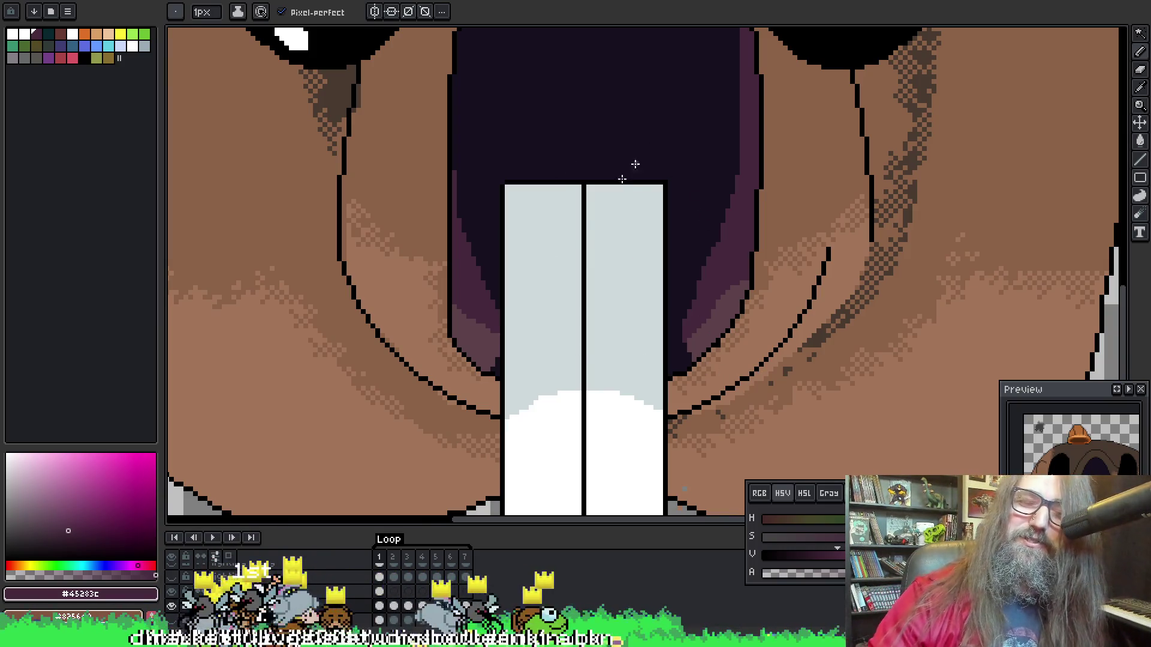
{"action": "key", "text": "alt"}
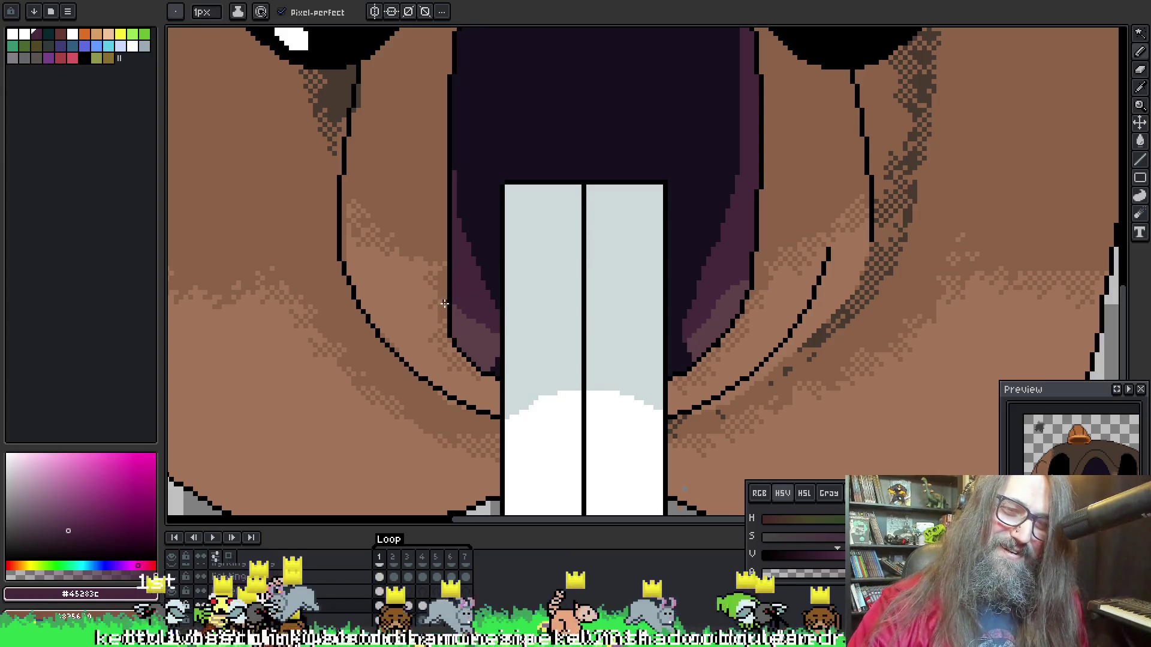
{"action": "mouse_move", "coordinate": [534, 318]}
{"action": "left_mouse_down"}
{"action": "mouse_move", "coordinate": [627, 282]}
{"action": "mouse_move", "coordinate": [598, 280]}
{"action": "mouse_move", "coordinate": [548, 316]}
{"action": "left_mouse_up"}
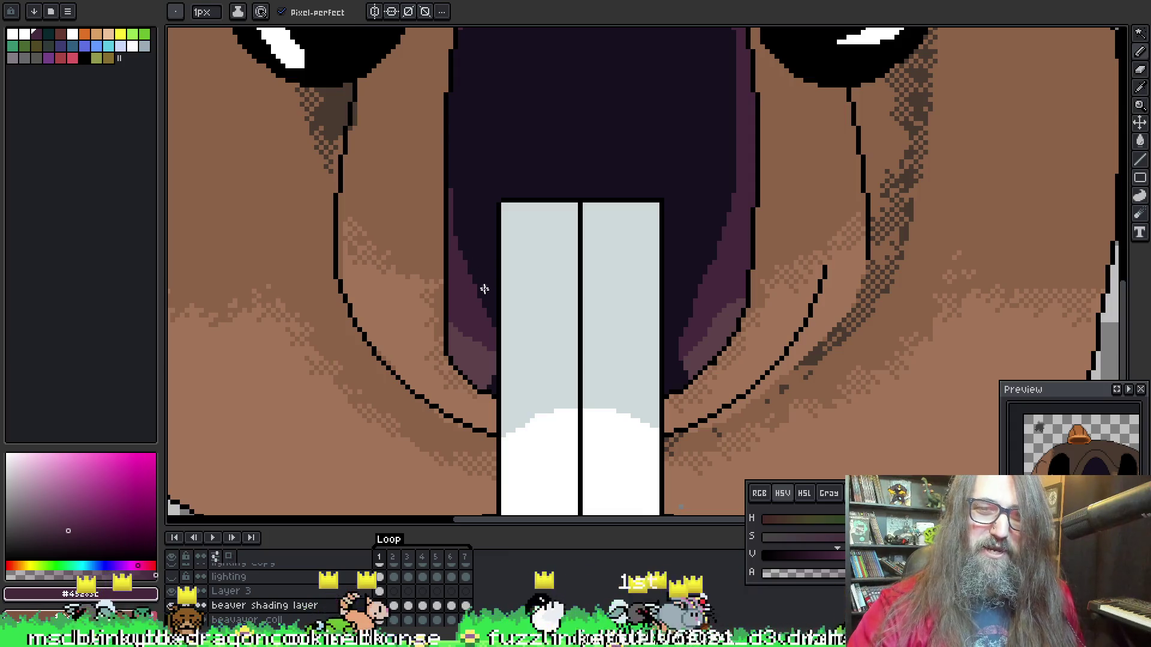
{"action": "scroll", "coordinate": [508, 298], "scroll_direction": "right", "scroll_amount": 2}
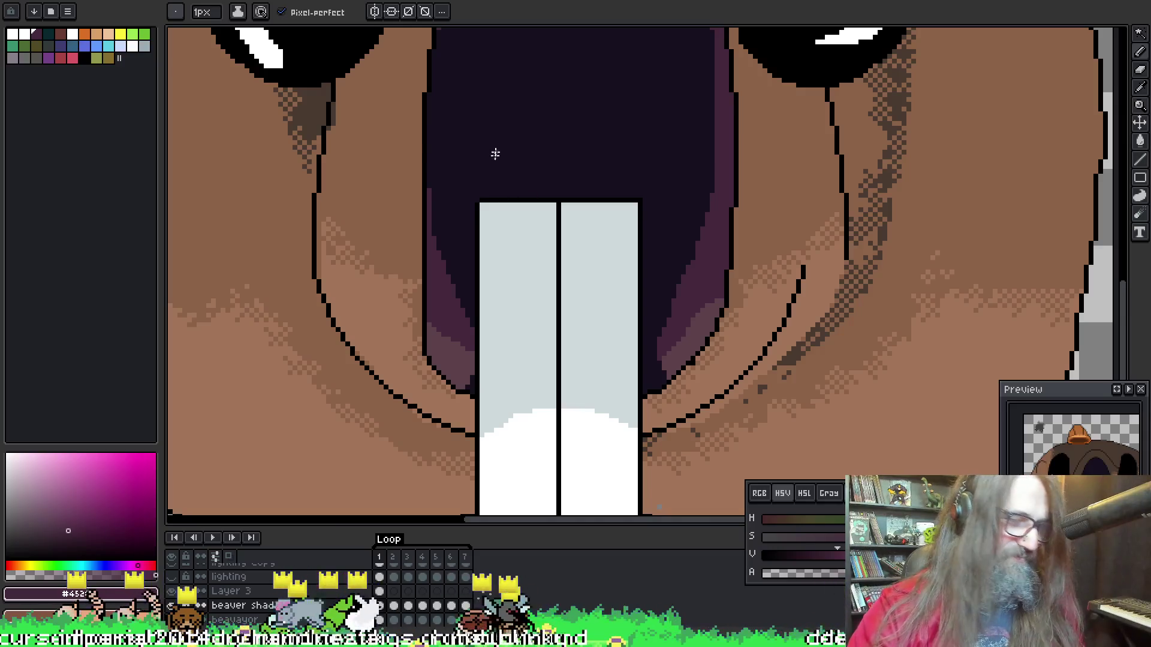
{"action": "key", "text": "w"}
{"action": "left_click", "coordinate": [443, 258]}
{"action": "key", "text": "alt"}
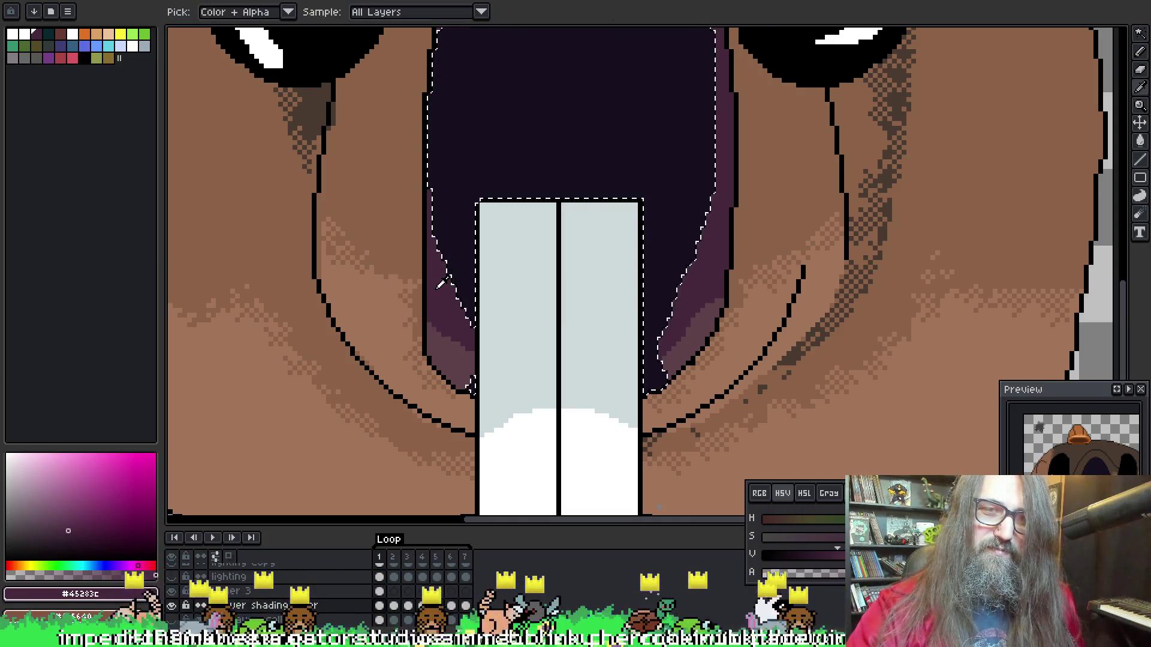
Dither dark shading along the mouth's left and right inner edges, undoing stray strokes
{"action": "scroll", "coordinate": [433, 288], "scroll_direction": "down", "scroll_amount": 5}
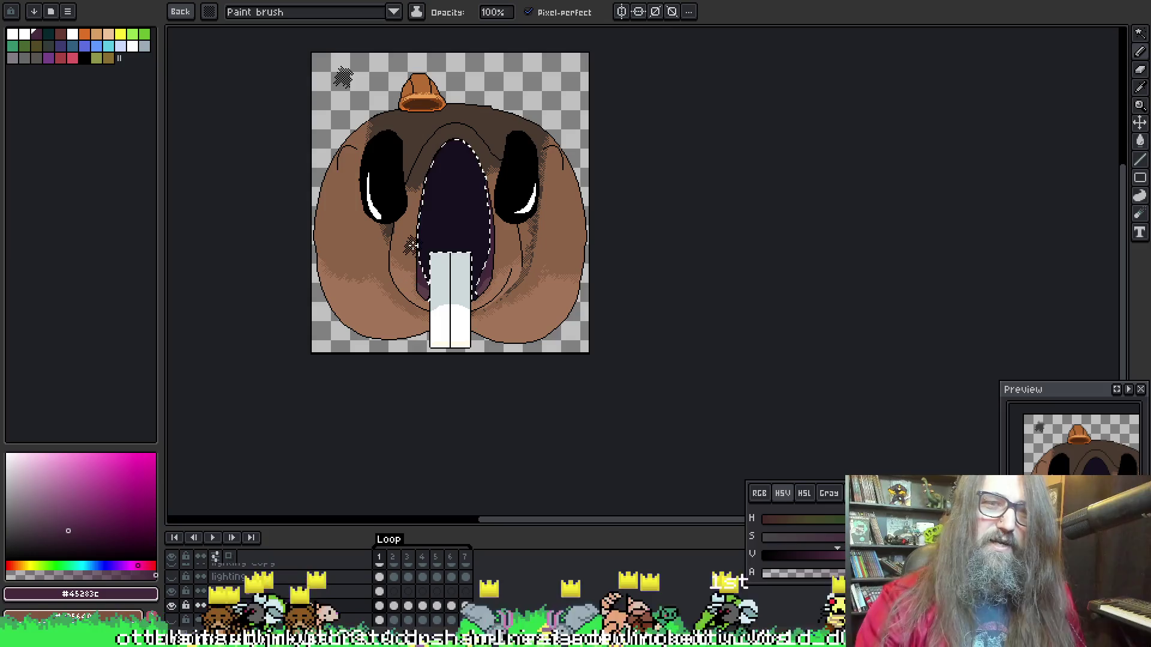
{"action": "scroll", "coordinate": [412, 245], "scroll_direction": "up", "scroll_amount": 4}
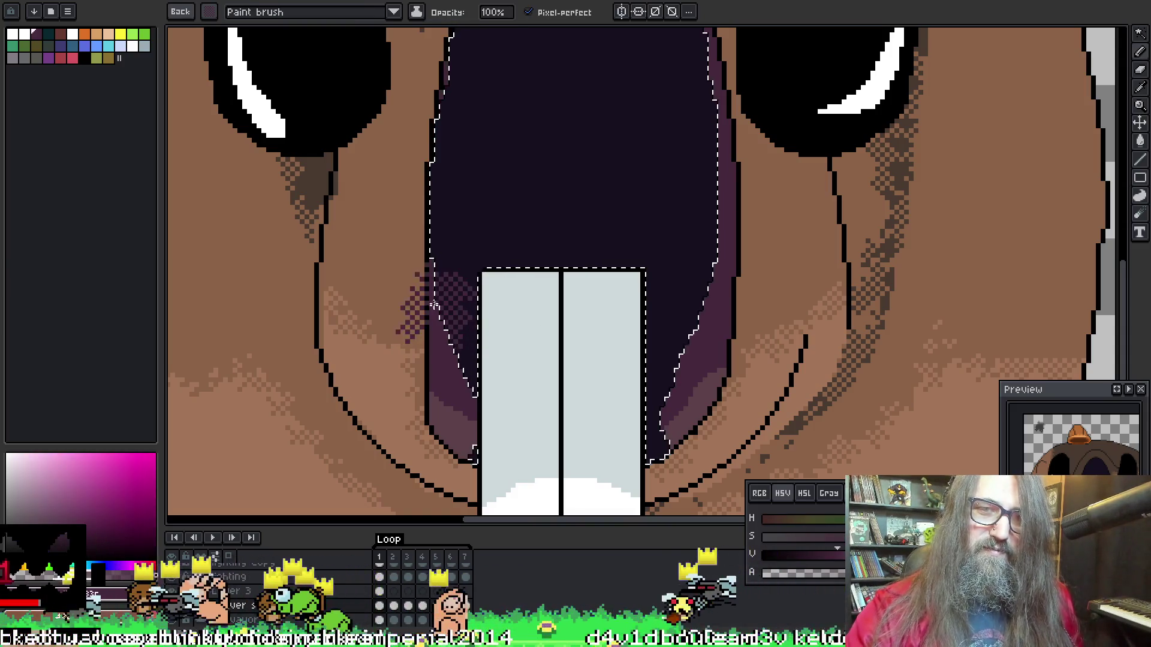
{"action": "key", "text": "space"}
{"action": "mouse_move", "coordinate": [414, 324]}
{"action": "left_mouse_down"}
{"action": "mouse_move", "coordinate": [395, 335]}
{"action": "mouse_move", "coordinate": [389, 369]}
{"action": "left_mouse_up"}
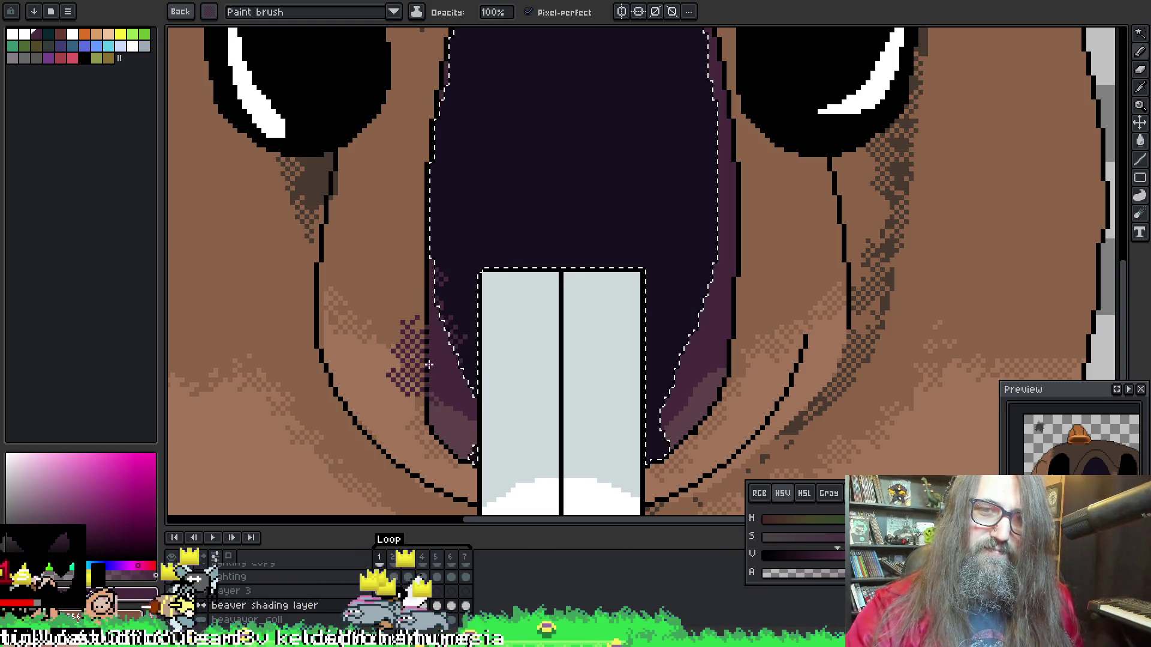
{"action": "left_click_drag", "start_coordinate": [423, 393], "coordinate": [422, 375]}
{"action": "key", "text": "ctrl+z"}
{"action": "key", "text": "ctrl+z"}
{"action": "key", "text": "ctrl+z"}
{"action": "mouse_move", "coordinate": [631, 303]}
{"action": "left_mouse_down"}
{"action": "mouse_move", "coordinate": [552, 313]}
{"action": "mouse_move", "coordinate": [659, 360]}
{"action": "mouse_move", "coordinate": [626, 369]}
{"action": "mouse_move", "coordinate": [631, 386]}
{"action": "left_mouse_up"}
{"action": "key", "text": "ctrl+z"}
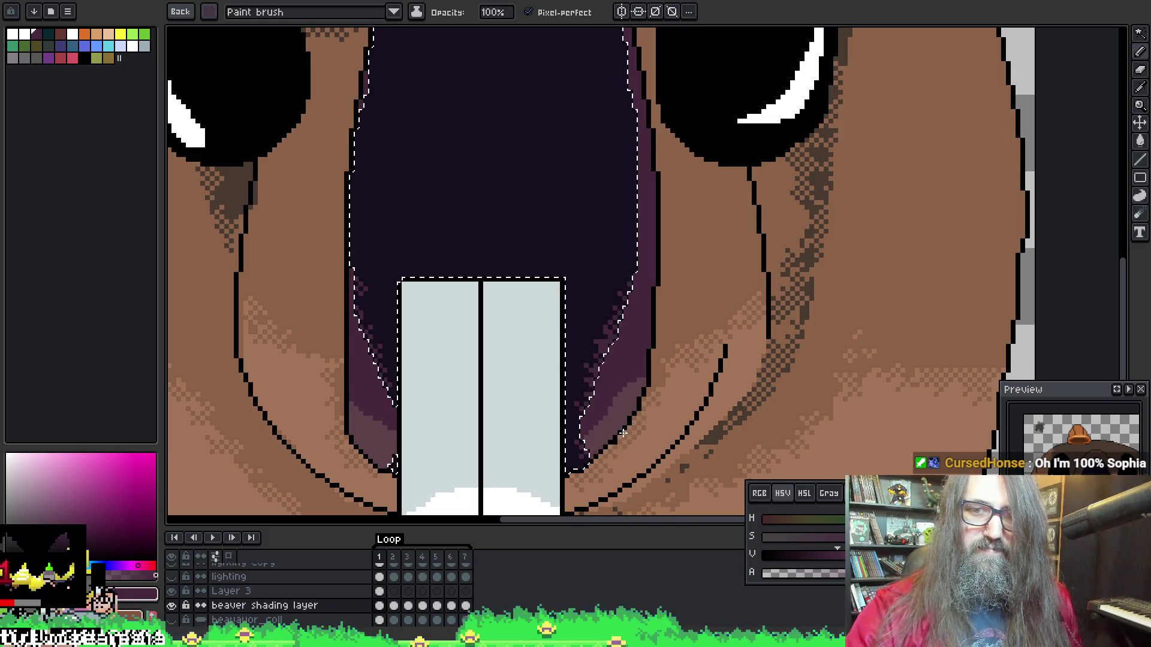
Pan across the mouth to check the shading, then clear the selection
{"action": "mouse_move", "coordinate": [634, 329]}
{"action": "left_mouse_down"}
{"action": "mouse_move", "coordinate": [635, 293]}
{"action": "mouse_move", "coordinate": [585, 249]}
{"action": "mouse_move", "coordinate": [552, 174]}
{"action": "left_mouse_up"}
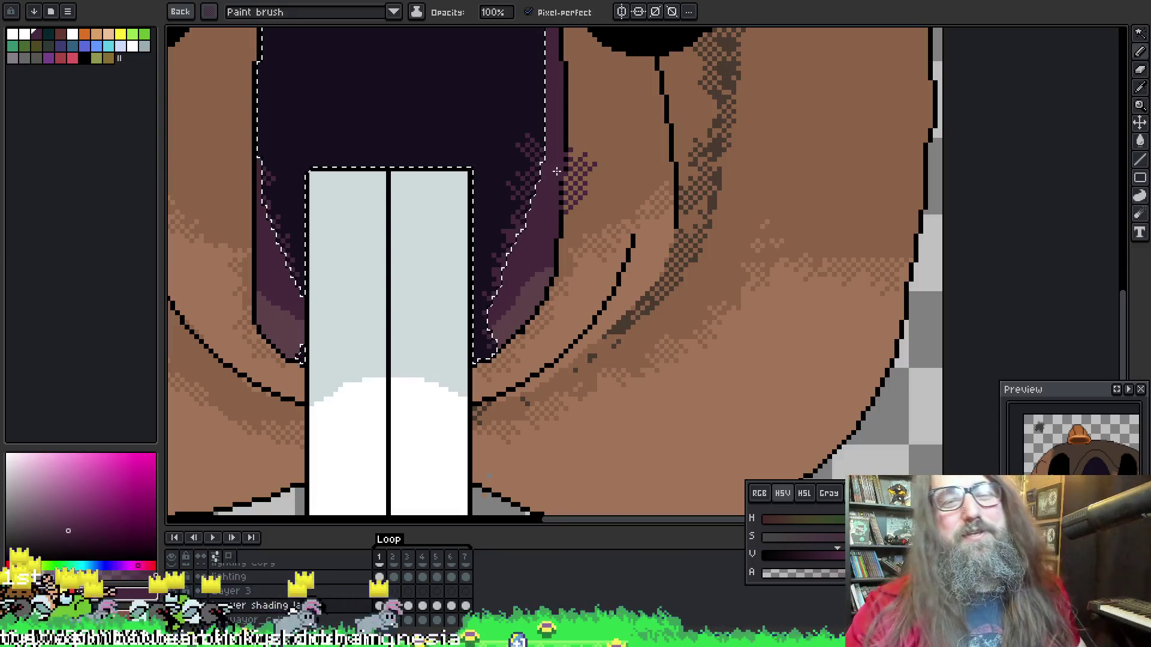
{"action": "left_click_drag", "start_coordinate": [429, 238], "coordinate": [473, 221]}
{"action": "left_click_drag", "start_coordinate": [482, 264], "coordinate": [523, 258]}
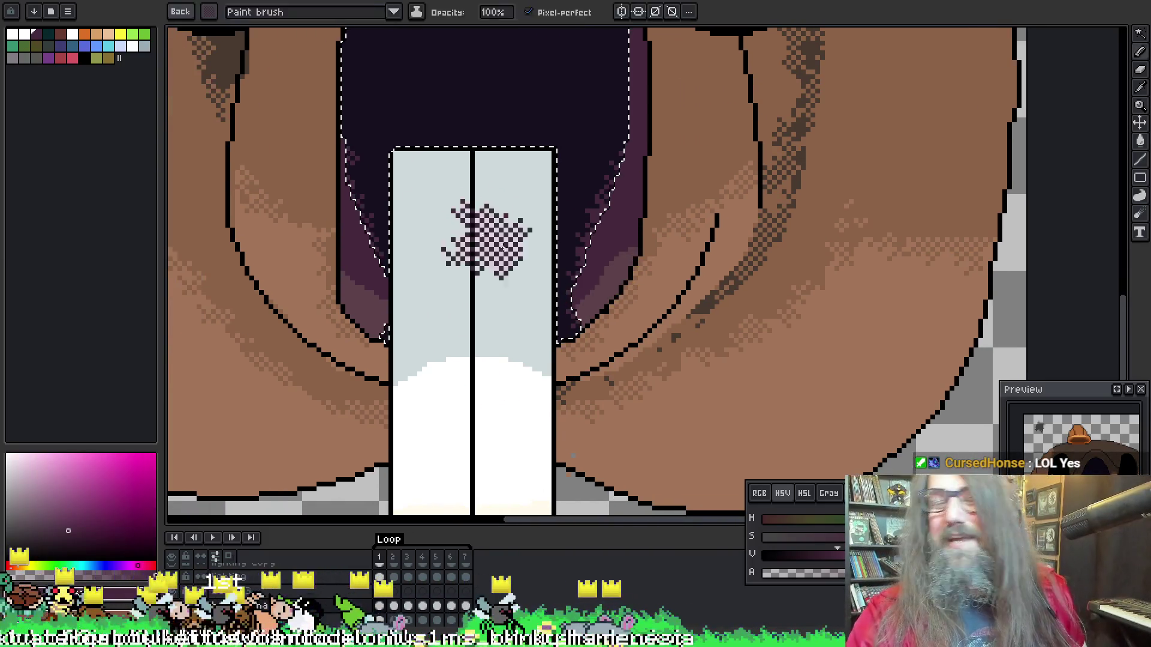
{"action": "left_click", "coordinate": [366, 288]}
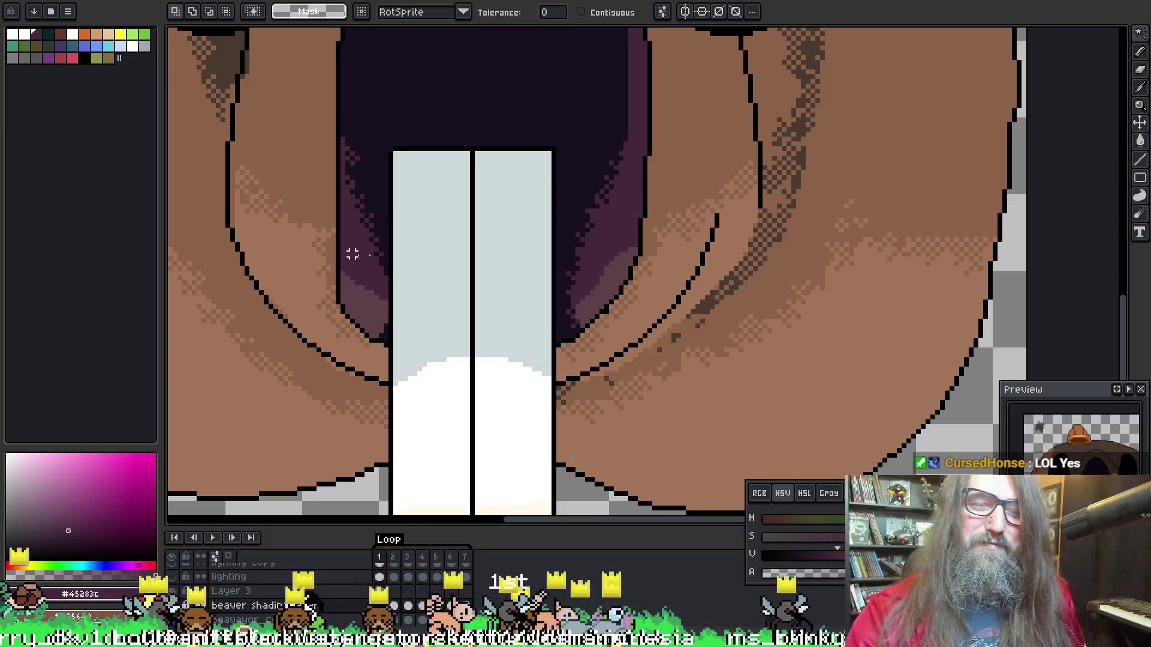
Restore the selection of the two purple areas and pick the dark shading colour for the dither brush
{"action": "key", "text": "ctrl+z"}
{"action": "key", "text": "b"}
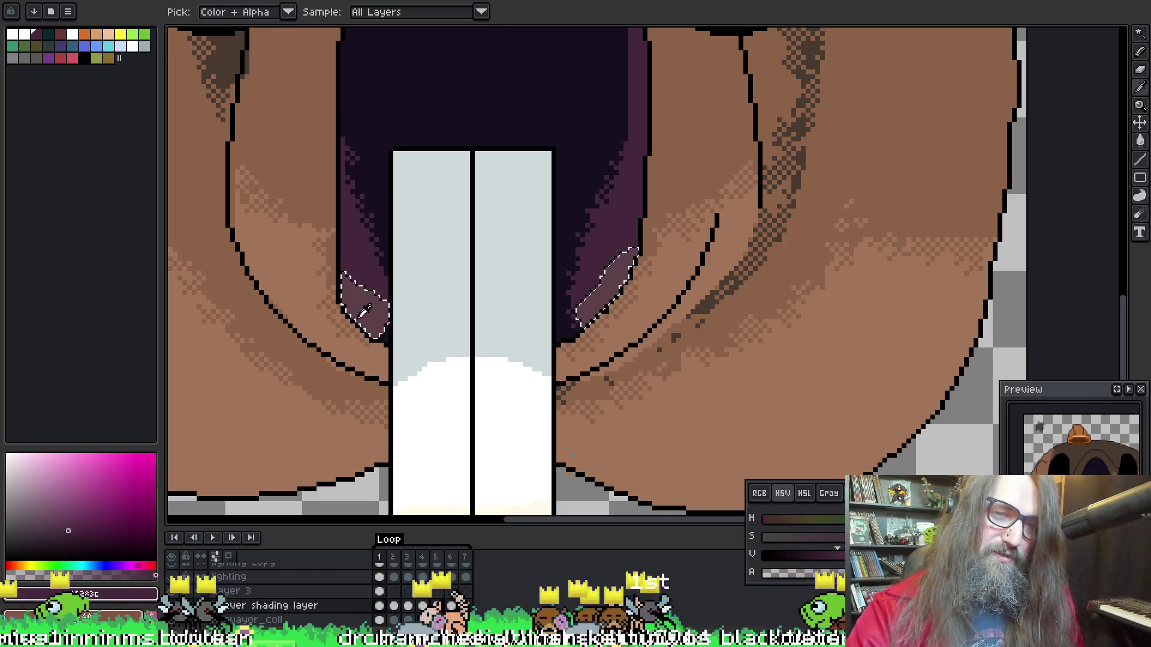
{"action": "left_click", "coordinate": [369, 293]}
{"action": "left_click", "coordinate": [354, 275]}
{"action": "key", "text": "b"}
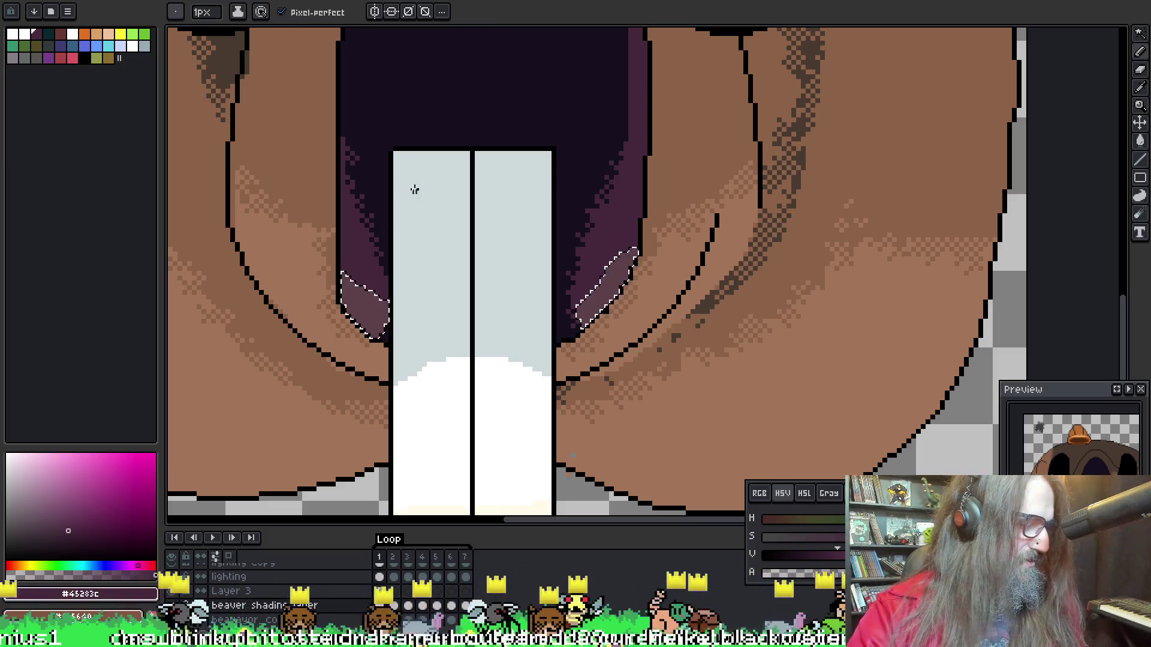
{"action": "left_click", "coordinate": [367, 272], "text": "alt"}
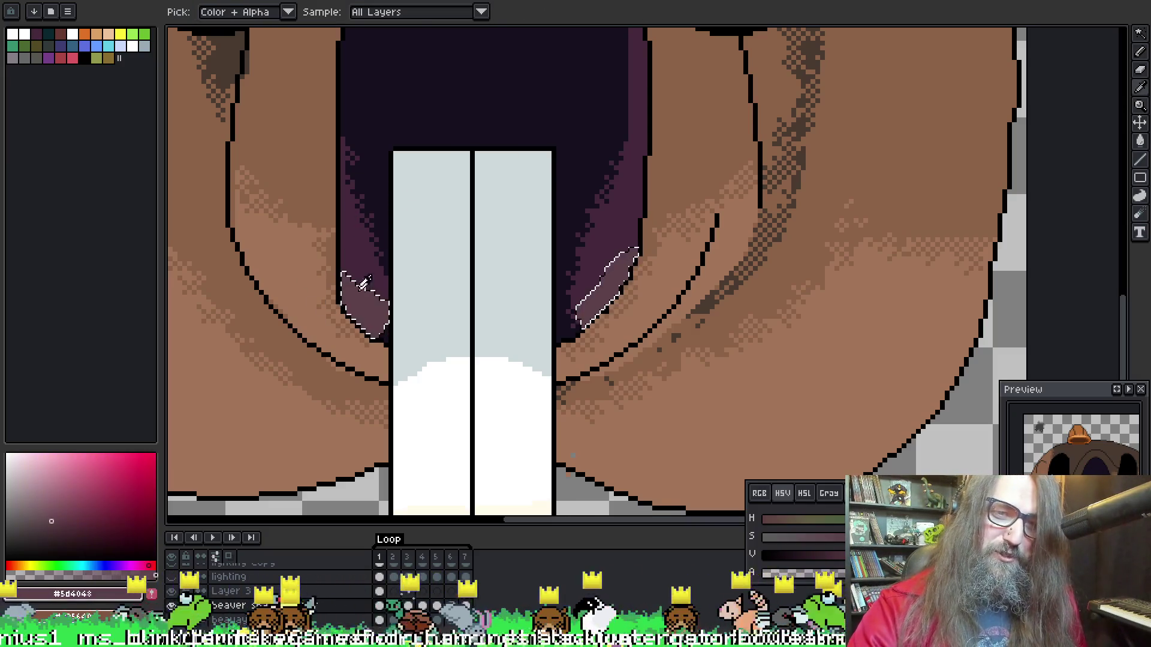
{"action": "left_click", "coordinate": [360, 254], "text": "alt"}
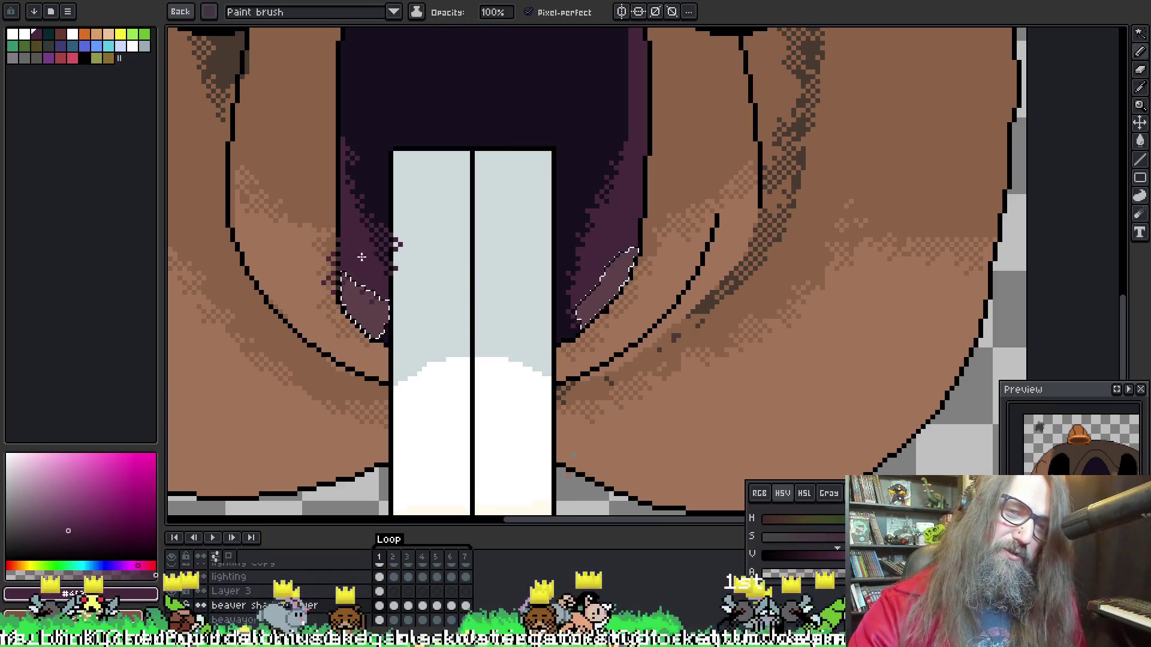
Dither dark shading over the purple areas beside the teeth, deselect, and start playback
{"action": "left_click_drag", "start_coordinate": [381, 257], "coordinate": [399, 273]}
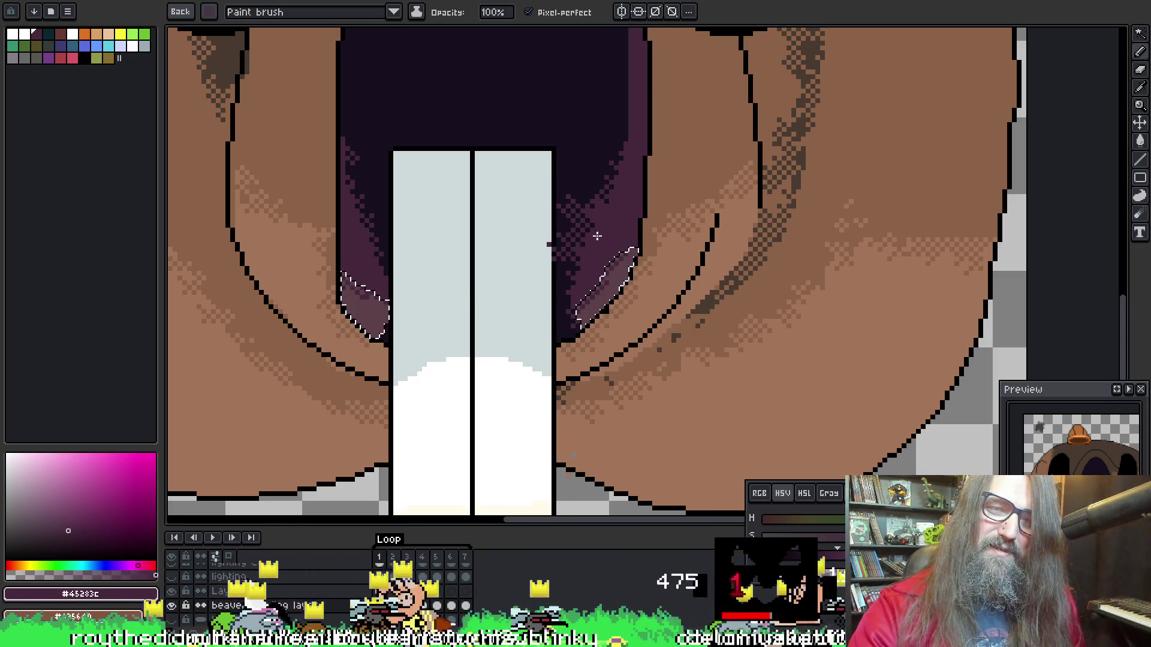
{"action": "left_click_drag", "start_coordinate": [419, 162], "coordinate": [415, 162]}
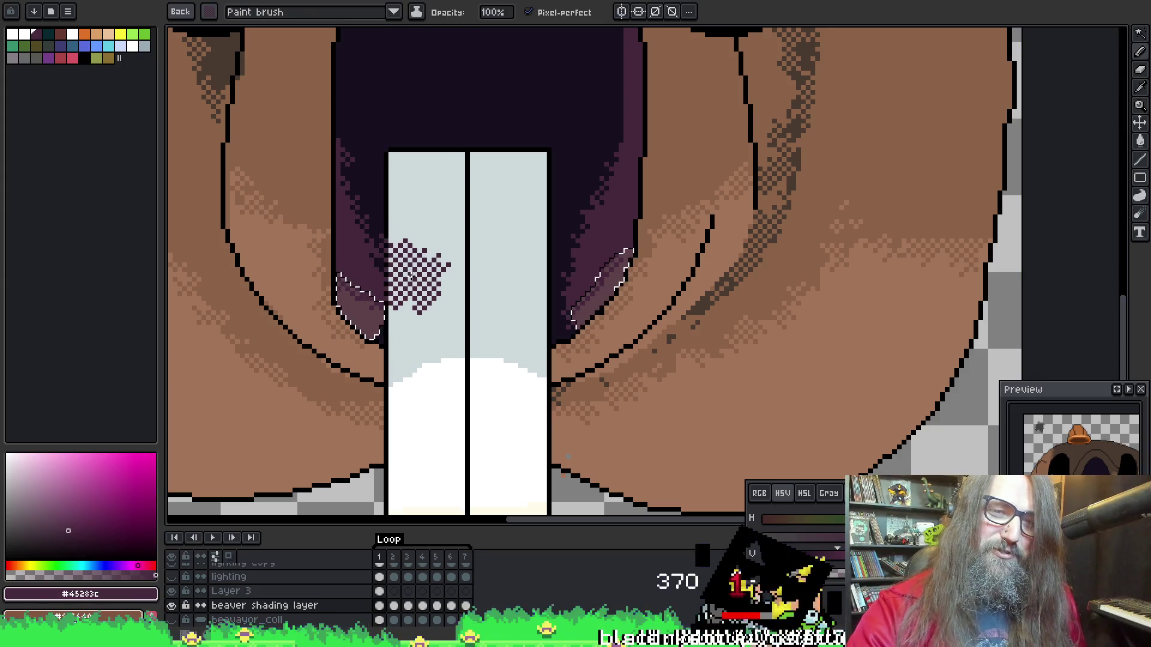
{"action": "left_click_drag", "start_coordinate": [579, 219], "coordinate": [591, 237]}
{"action": "key", "text": "ctrl+d"}
{"action": "key", "text": "b"}
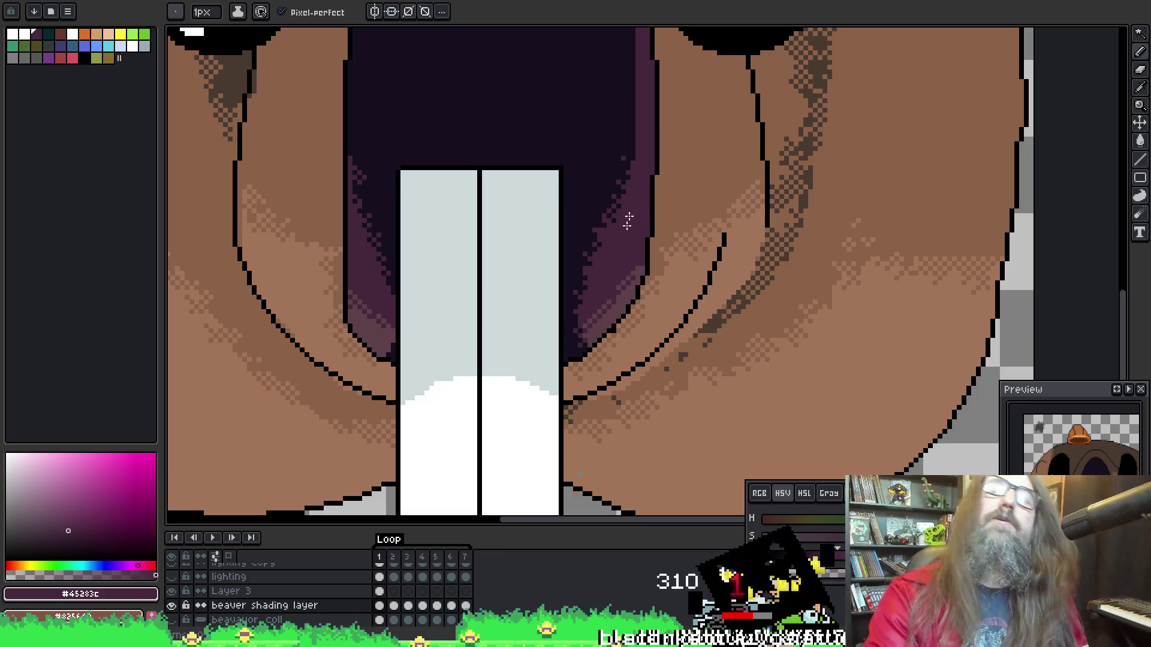
{"action": "scroll", "coordinate": [621, 201], "scroll_direction": "down", "scroll_amount": 3}
{"action": "scroll", "coordinate": [631, 243], "scroll_direction": "up", "scroll_amount": 3}
{"action": "key", "text": "Return"}
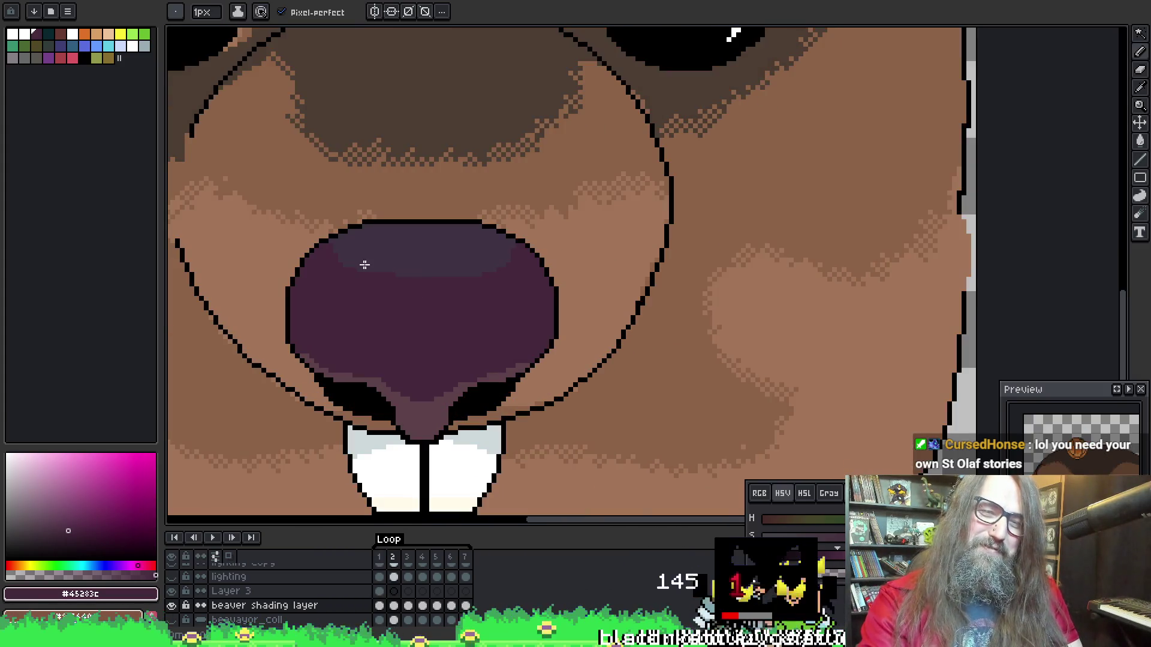
Zoom in and out on the looping animation to inspect the shading, then sample the mouth's darkest purple
{"action": "scroll", "coordinate": [376, 303], "scroll_direction": "up", "scroll_amount": 1}
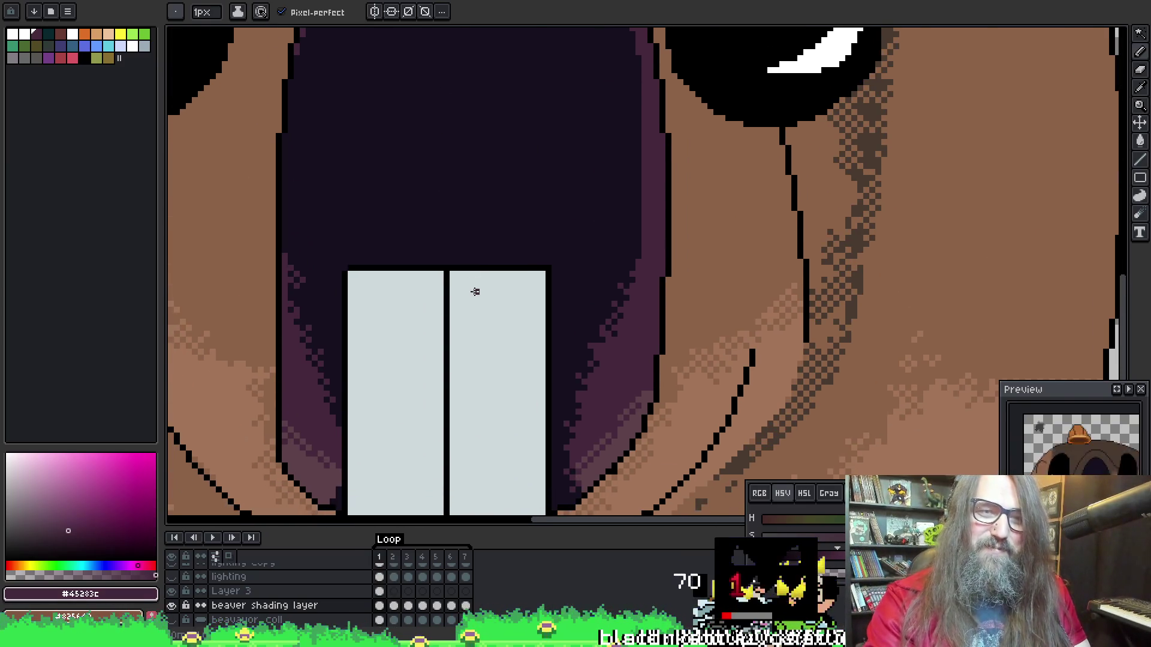
{"action": "scroll", "coordinate": [516, 285], "scroll_direction": "down", "scroll_amount": 3}
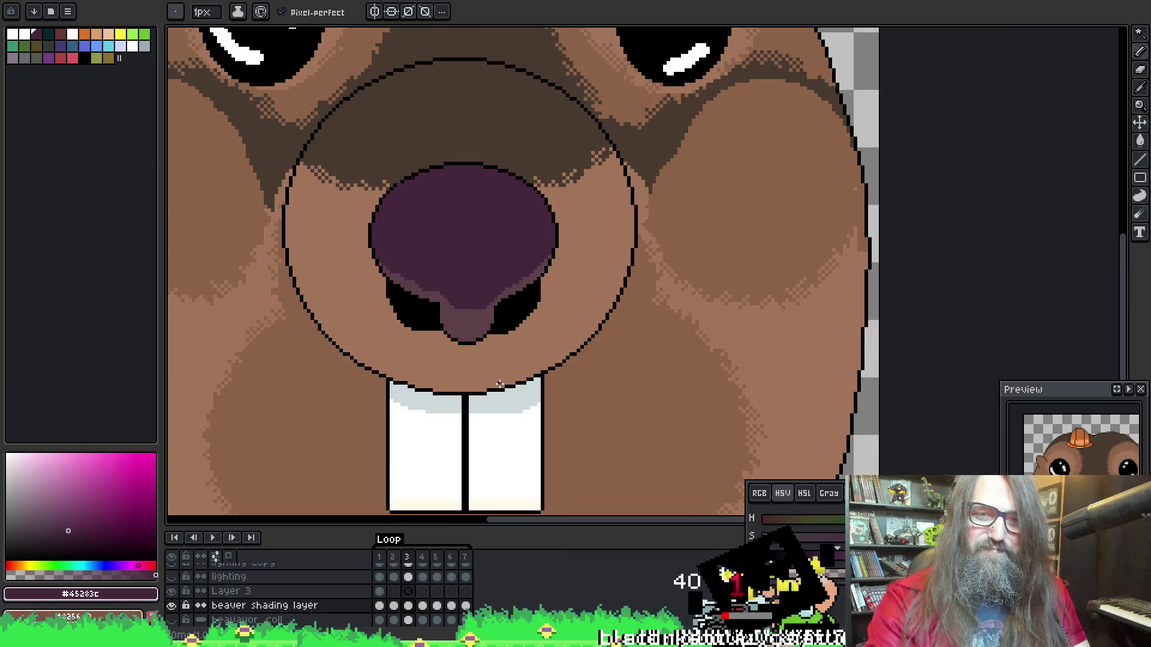
{"action": "scroll", "coordinate": [480, 360], "scroll_direction": "down", "scroll_amount": 5}
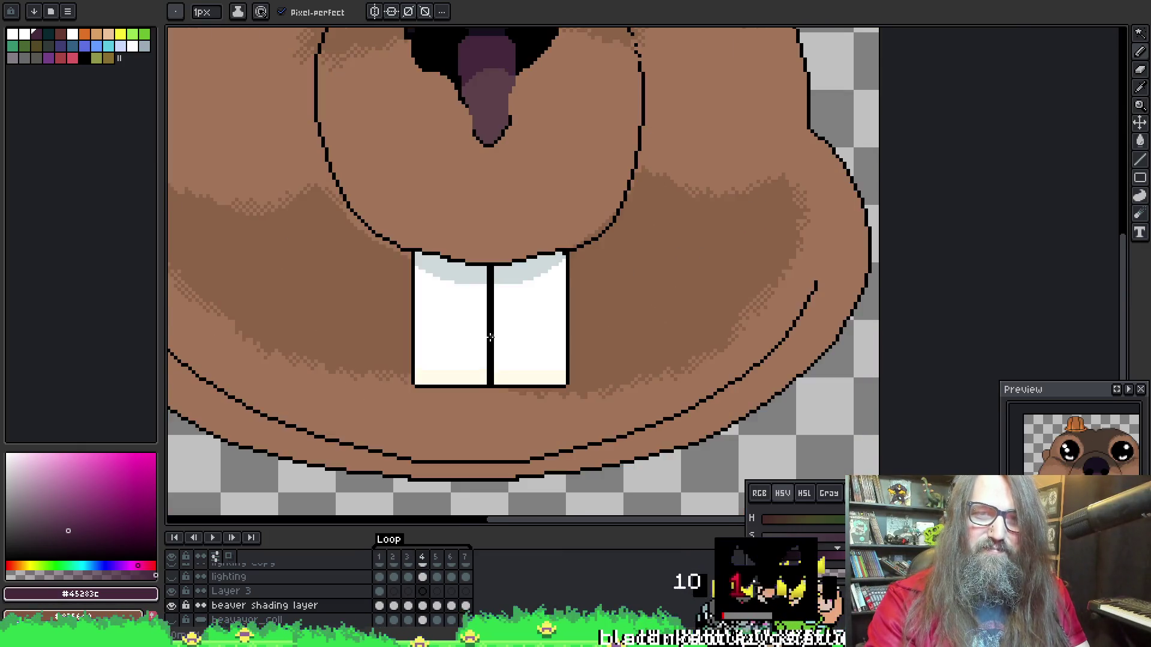
{"action": "scroll", "coordinate": [473, 311], "scroll_direction": "up", "scroll_amount": 5}
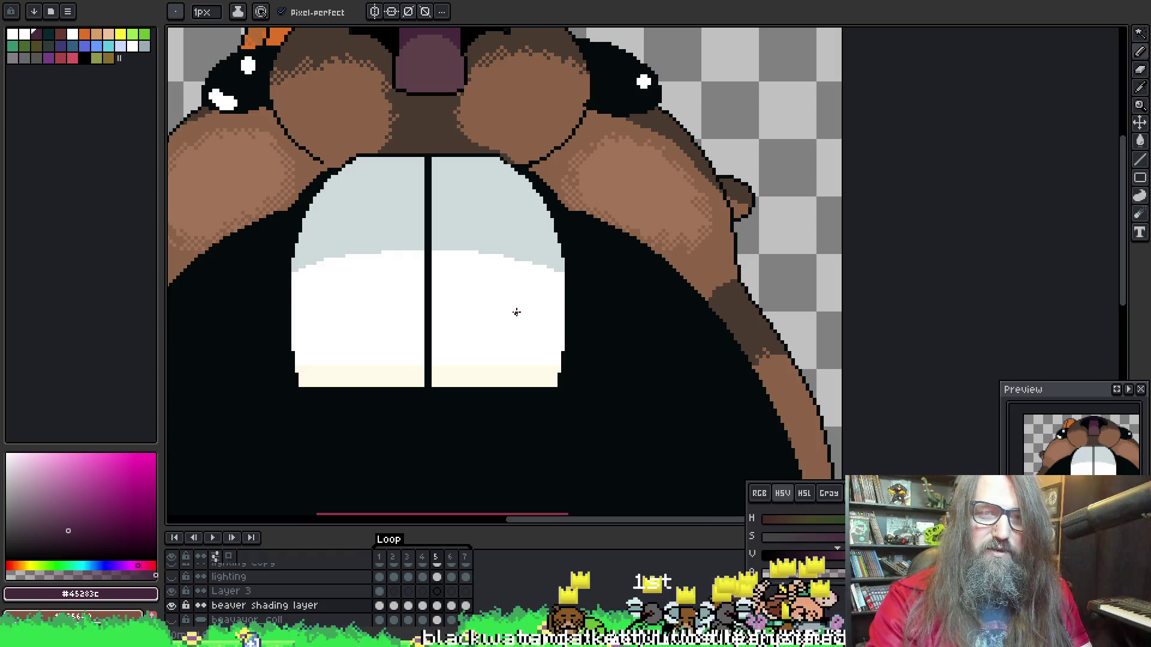
{"action": "scroll", "coordinate": [509, 299], "scroll_direction": "down", "scroll_amount": 5}
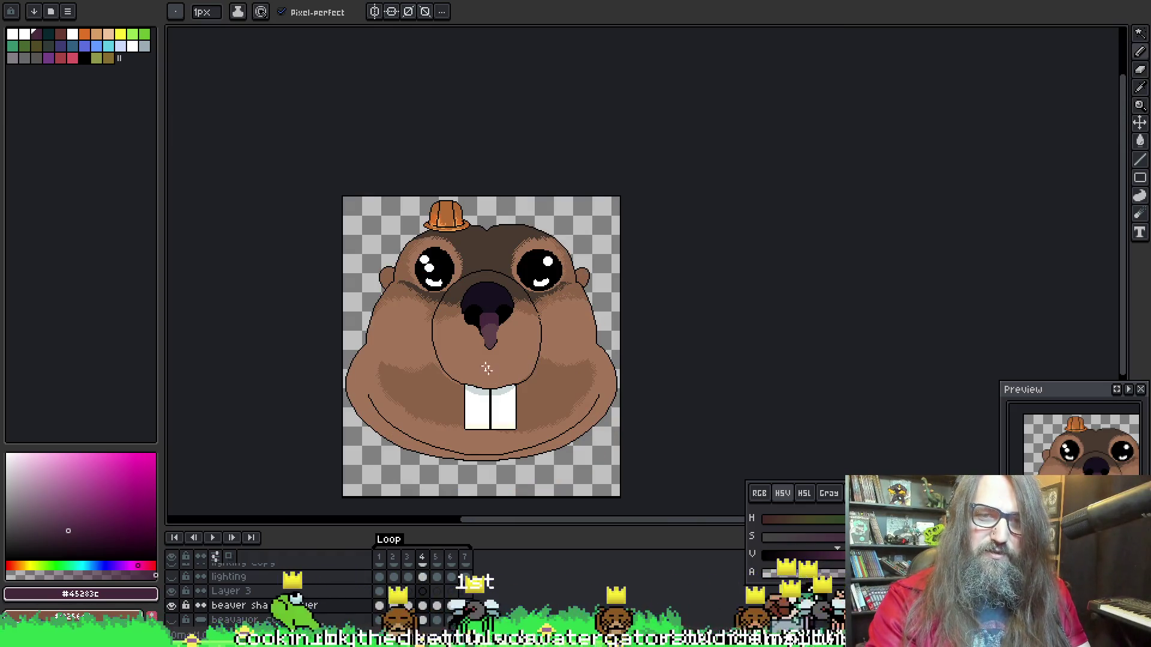
{"action": "scroll", "coordinate": [484, 358], "scroll_direction": "up", "scroll_amount": 2}
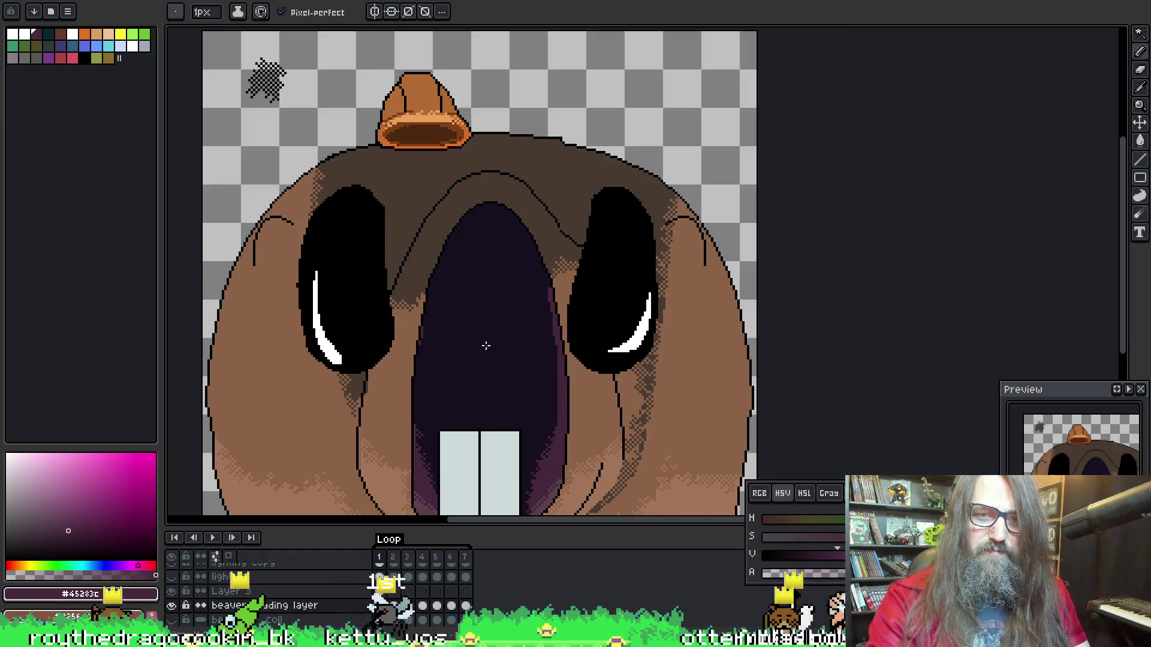
{"action": "scroll", "coordinate": [487, 356], "scroll_direction": "up", "scroll_amount": 1}
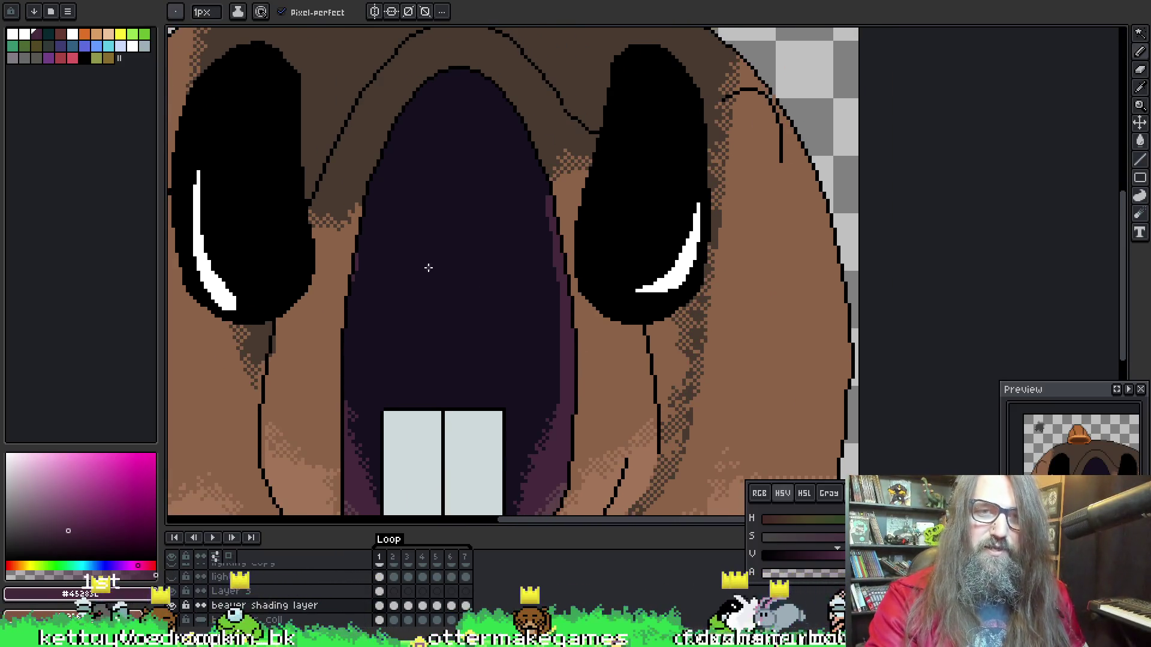
{"action": "left_click", "coordinate": [456, 291], "text": "alt"}
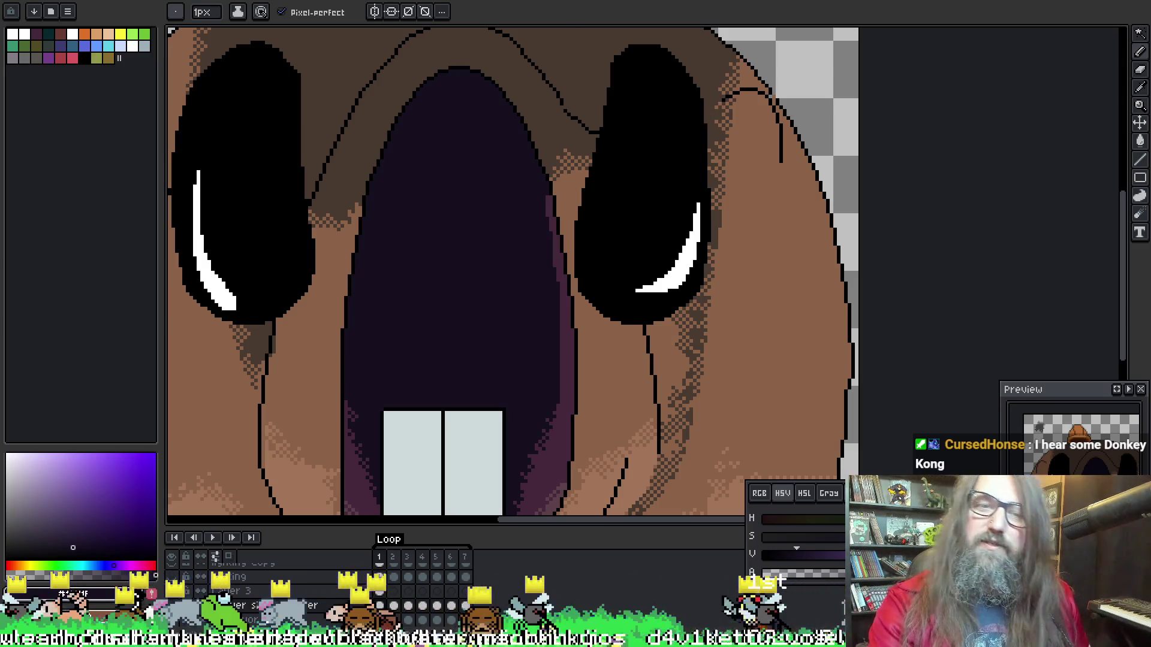
Move to frame 2 of the animation, briefly checking the next frame before returning
{"action": "left_click", "coordinate": [262, 10]}
{"action": "scroll", "coordinate": [498, 149], "scroll_direction": "down", "scroll_amount": 5}
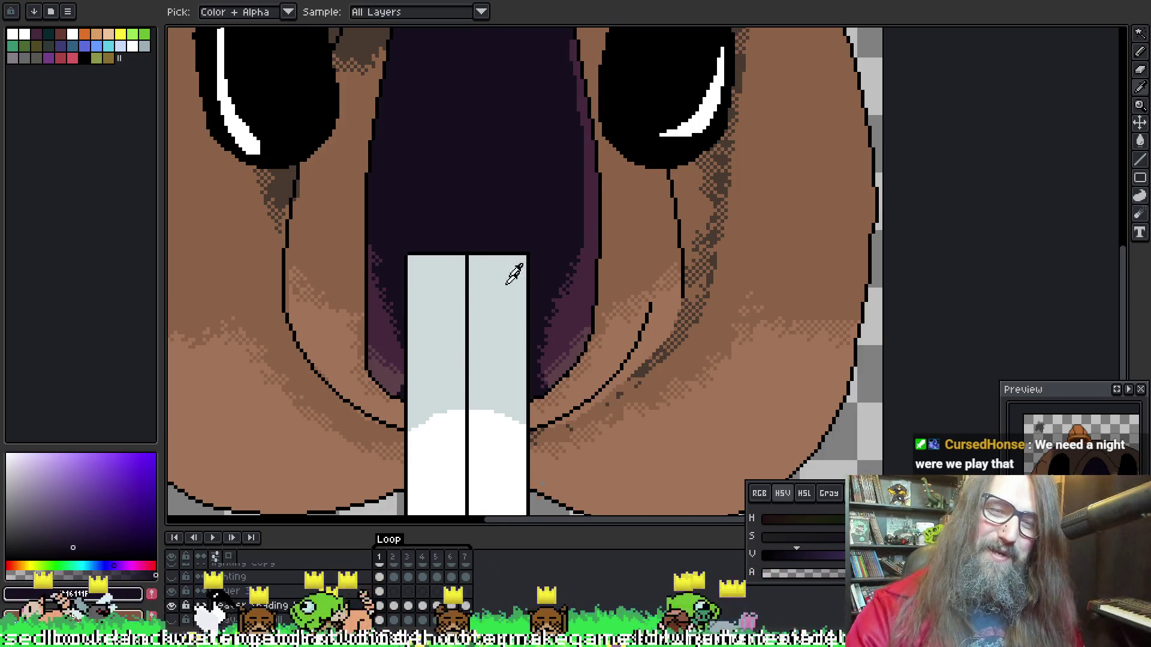
{"action": "key", "text": "period"}
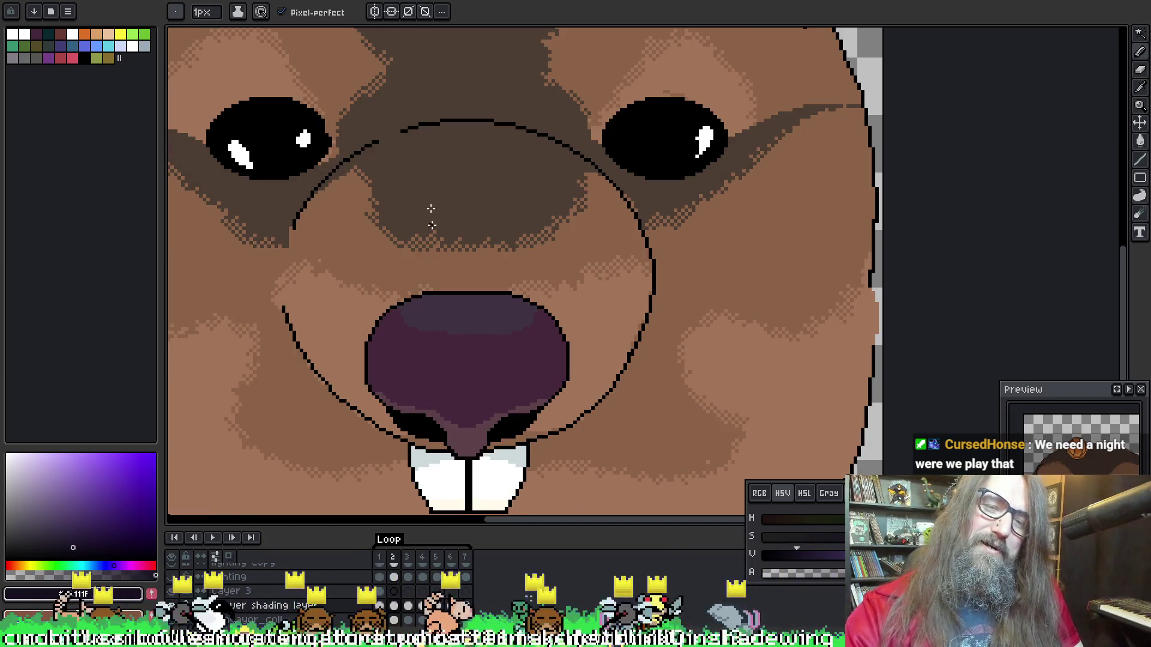
{"action": "key", "text": "period"}
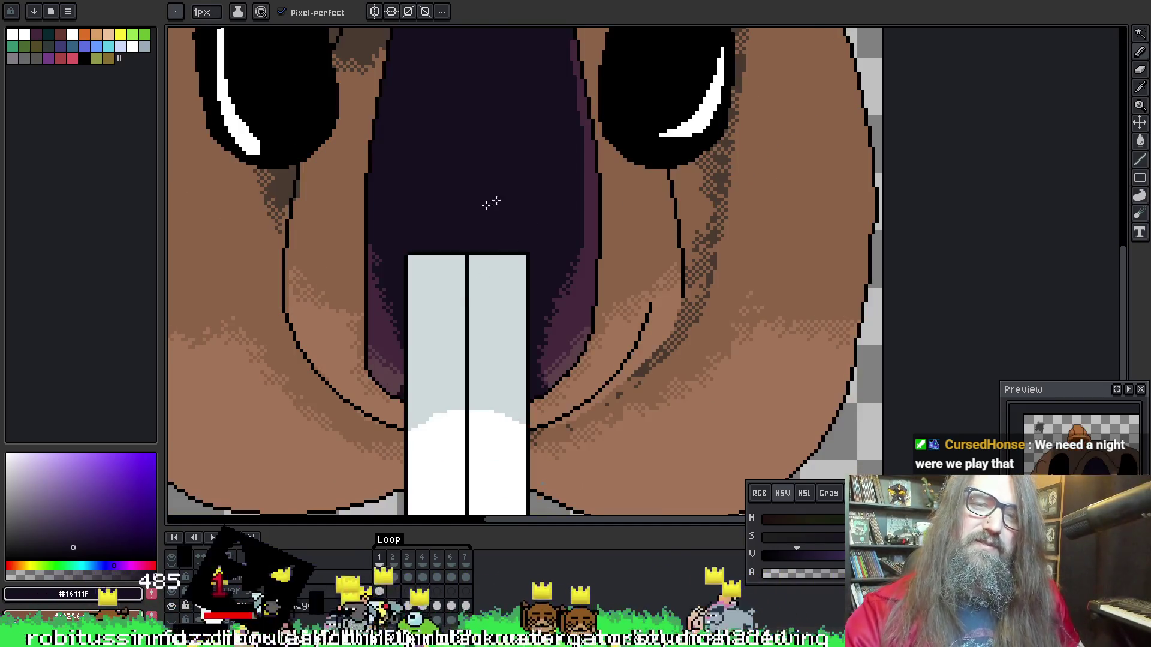
{"action": "key", "text": "comma"}
Fill the light highlight on top of the nose with the dark colour on frame 2
{"action": "key", "text": "g"}
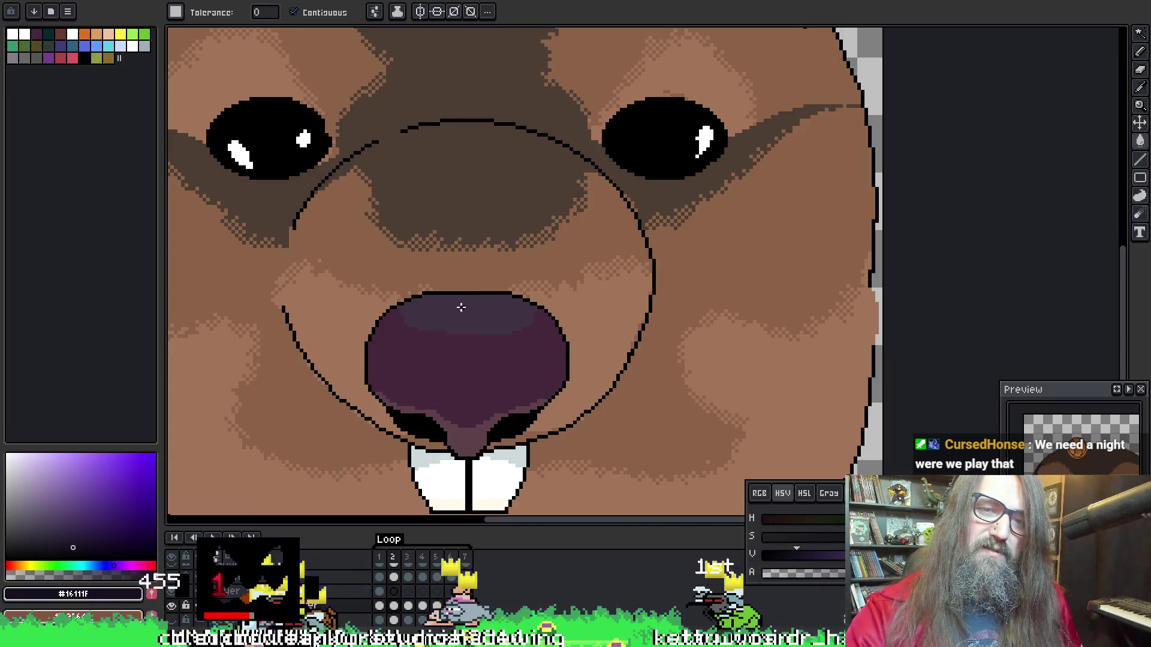
{"action": "left_click", "coordinate": [473, 307]}
{"action": "scroll", "coordinate": [476, 306], "scroll_direction": "down", "scroll_amount": 5}
{"action": "scroll", "coordinate": [494, 328], "scroll_direction": "up", "scroll_amount": 4}
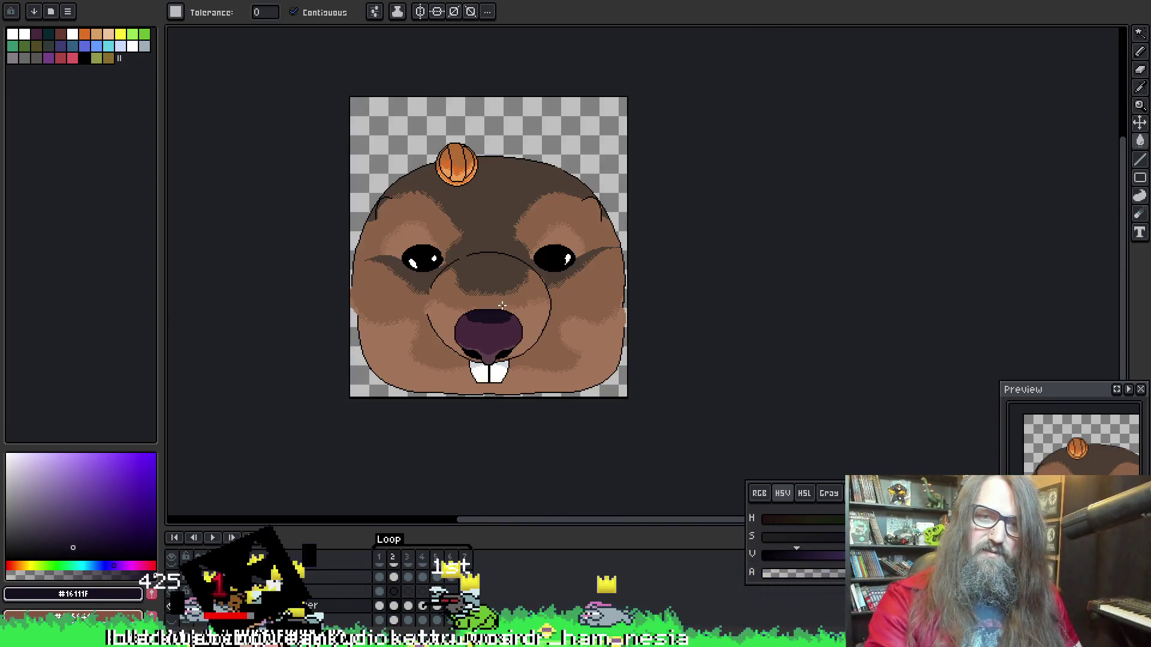
On frame 3, select the nose area, paint it dark, and deselect
{"action": "key", "text": "period"}
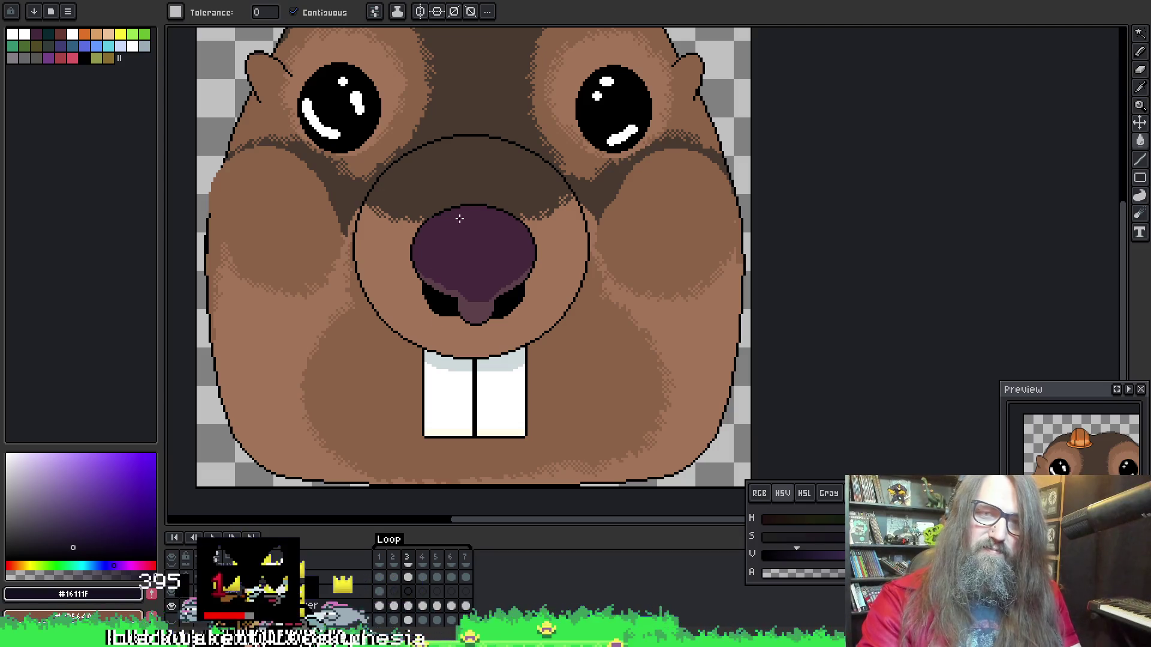
{"action": "left_click", "coordinate": [457, 248]}
{"action": "key", "text": "b"}
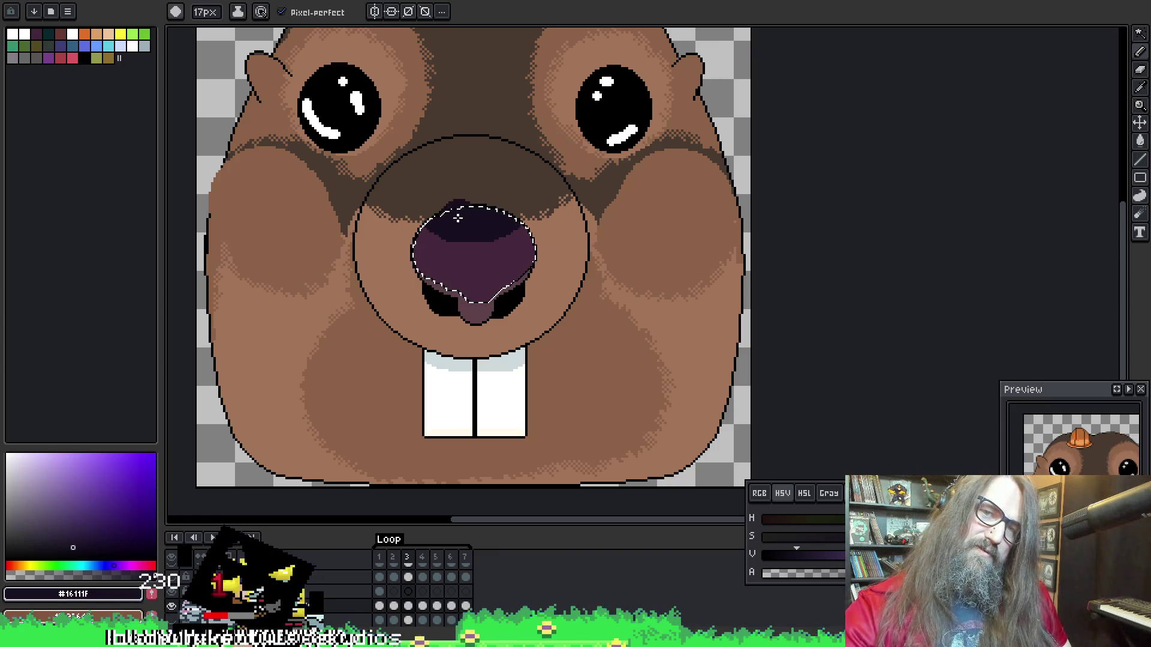
{"action": "key", "text": "ctrl+d"}
Step through frames 4 and 5, centre the beaver, and play the animation, stopping on frame 3
{"action": "key", "text": "Right"}
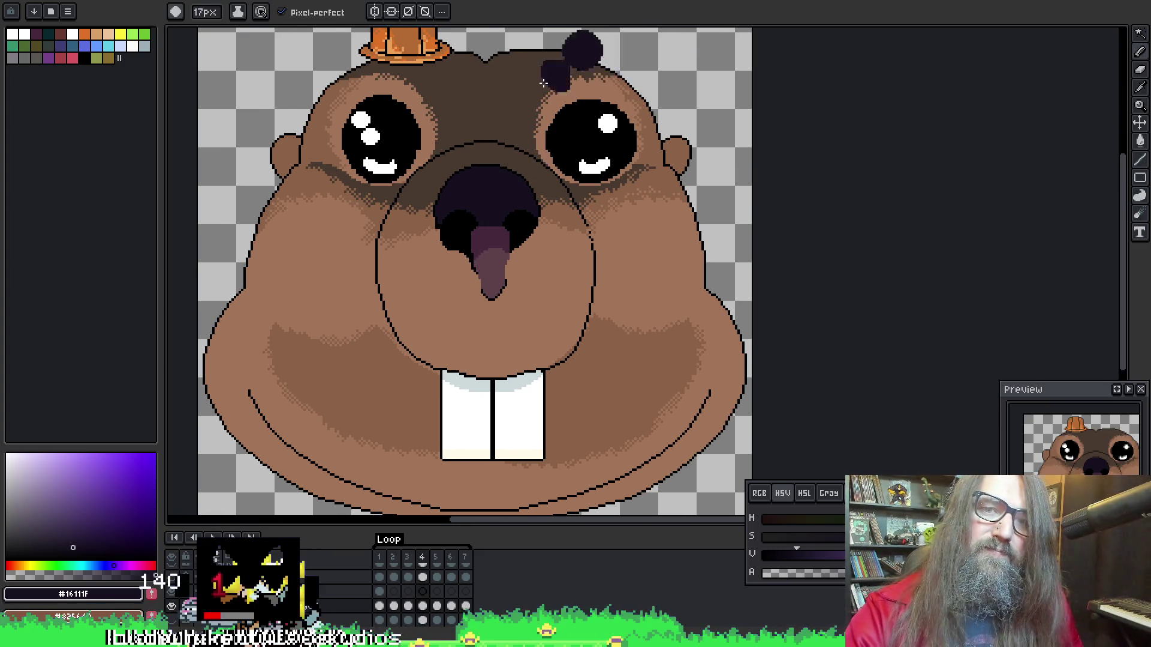
{"action": "key", "text": "Right"}
{"action": "scroll", "coordinate": [486, 178], "scroll_direction": "up", "scroll_amount": 3}
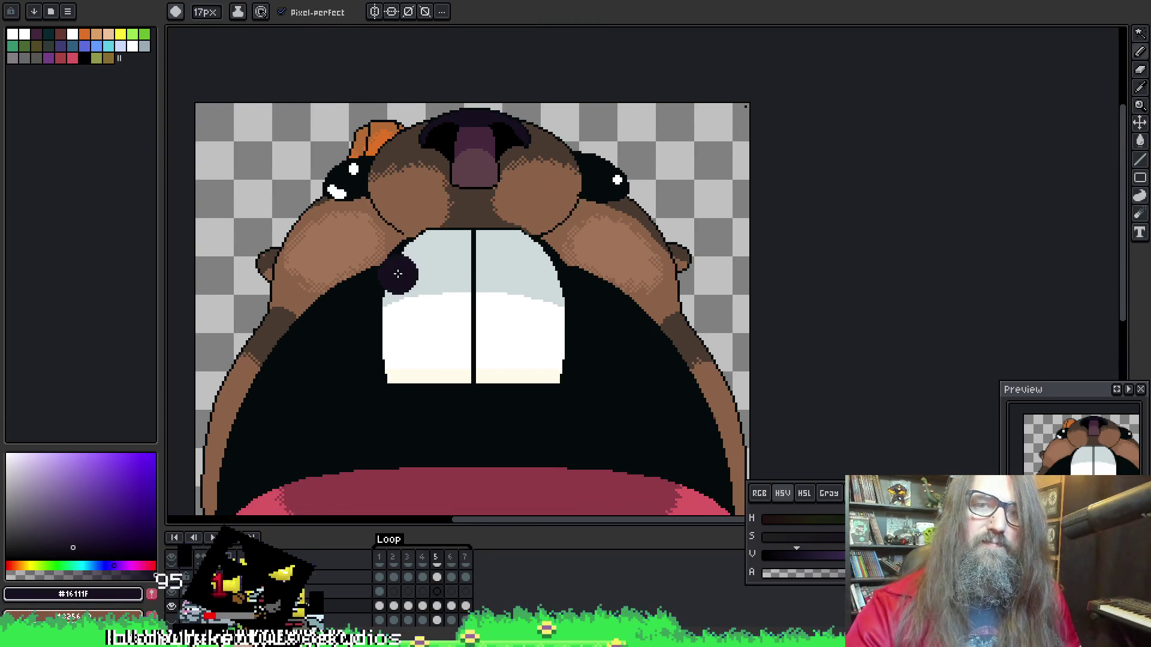
{"action": "scroll", "coordinate": [395, 277], "scroll_direction": "down", "scroll_amount": 3}
{"action": "left_click_drag", "start_coordinate": [695, 401], "coordinate": [700, 443]}
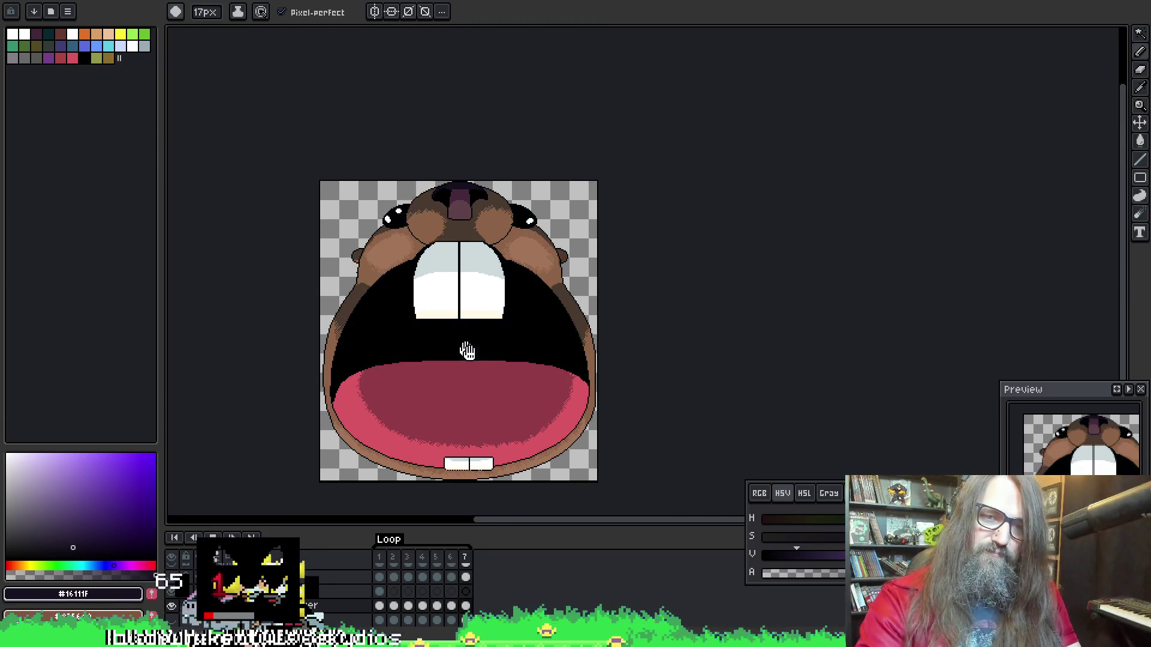
{"action": "key", "text": "Left"}
{"action": "key", "text": "Left"}
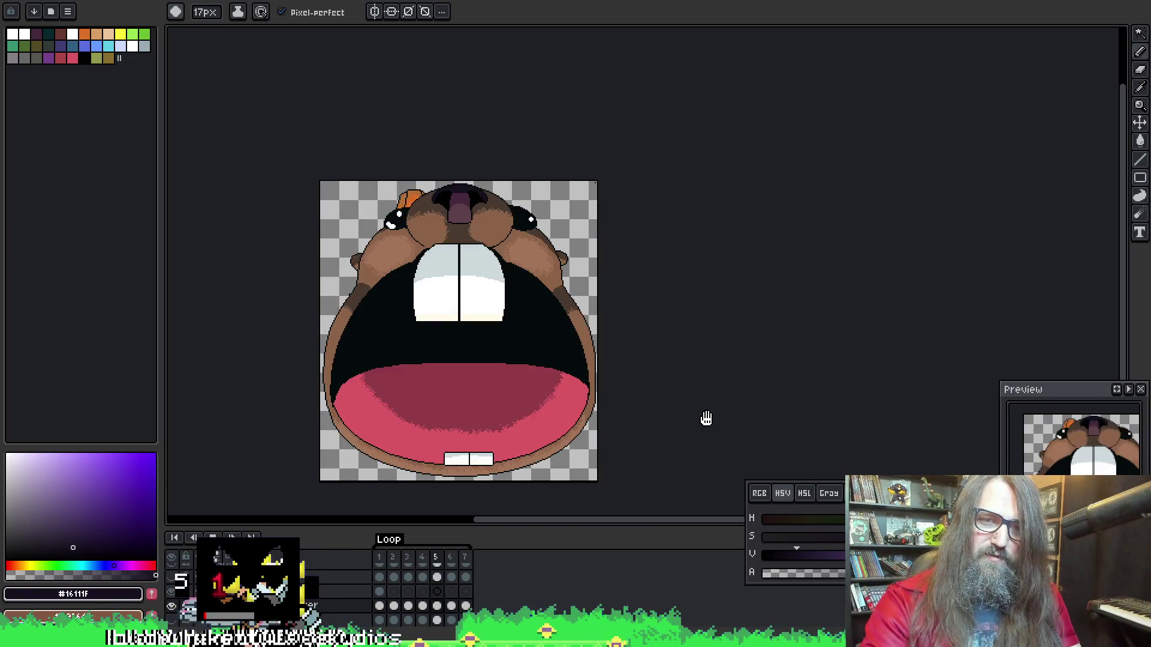
{"action": "key", "text": "Return"}
{"action": "scroll", "coordinate": [484, 337], "scroll_direction": "up", "scroll_amount": 2}
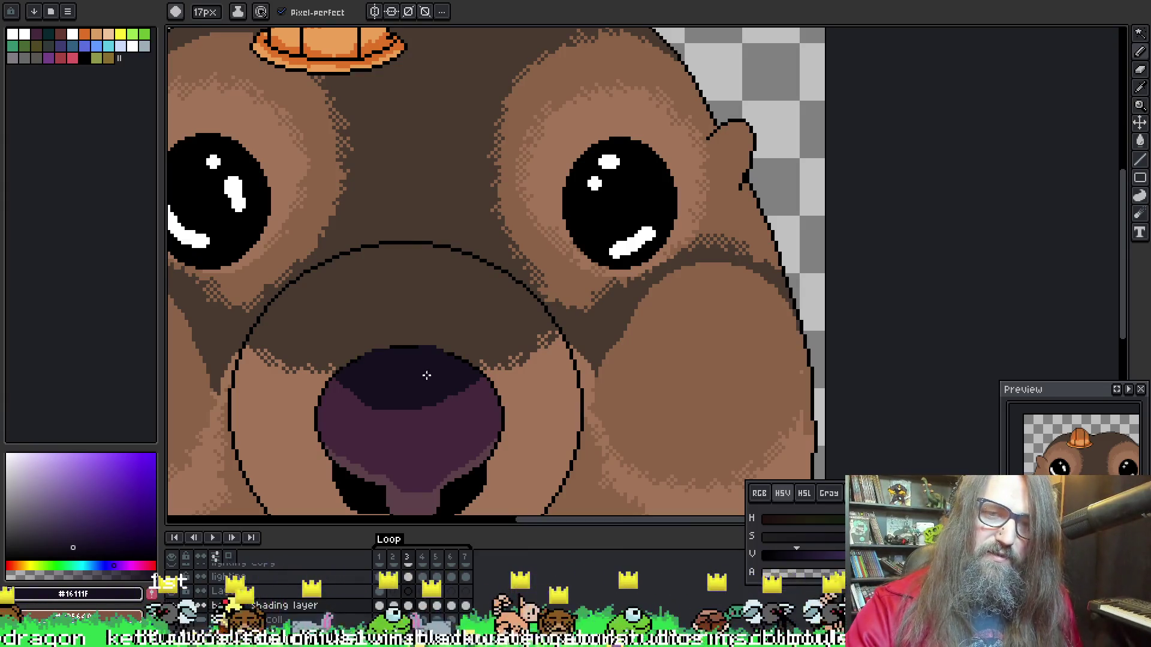
Shrink the brush from 17px to 12px and start the animation playback
{"action": "key", "text": "minus"}
{"action": "key", "text": "minus"}
{"action": "key", "text": "minus"}
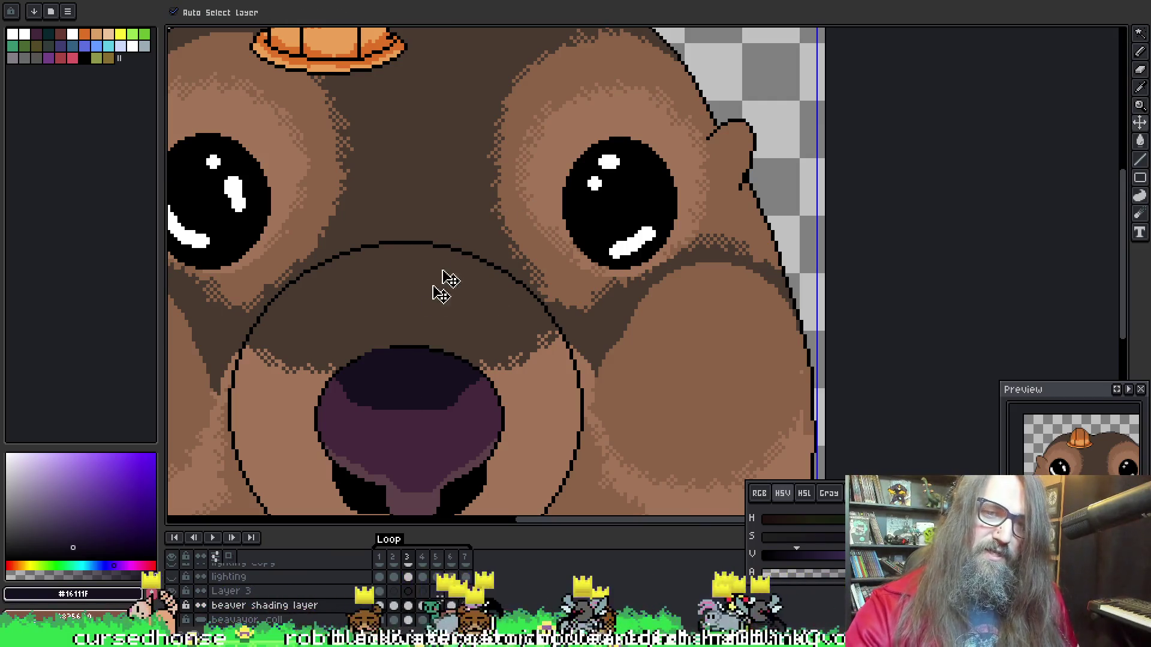
{"action": "key", "text": "v"}
{"action": "key", "text": "b"}
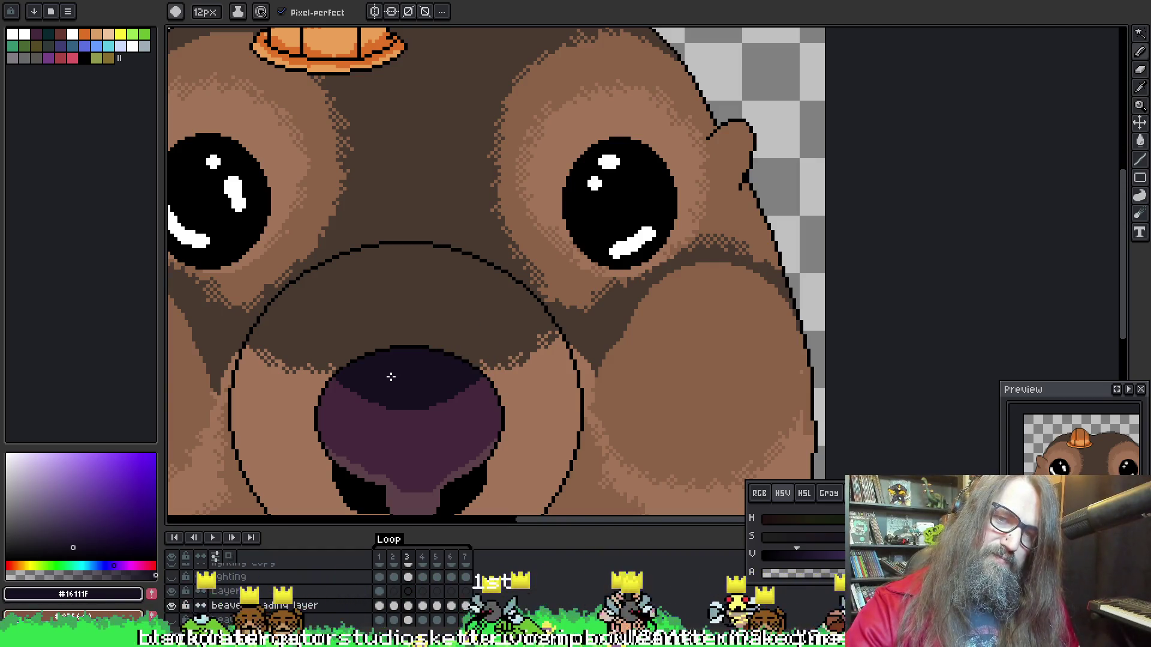
{"action": "key", "text": "Return"}
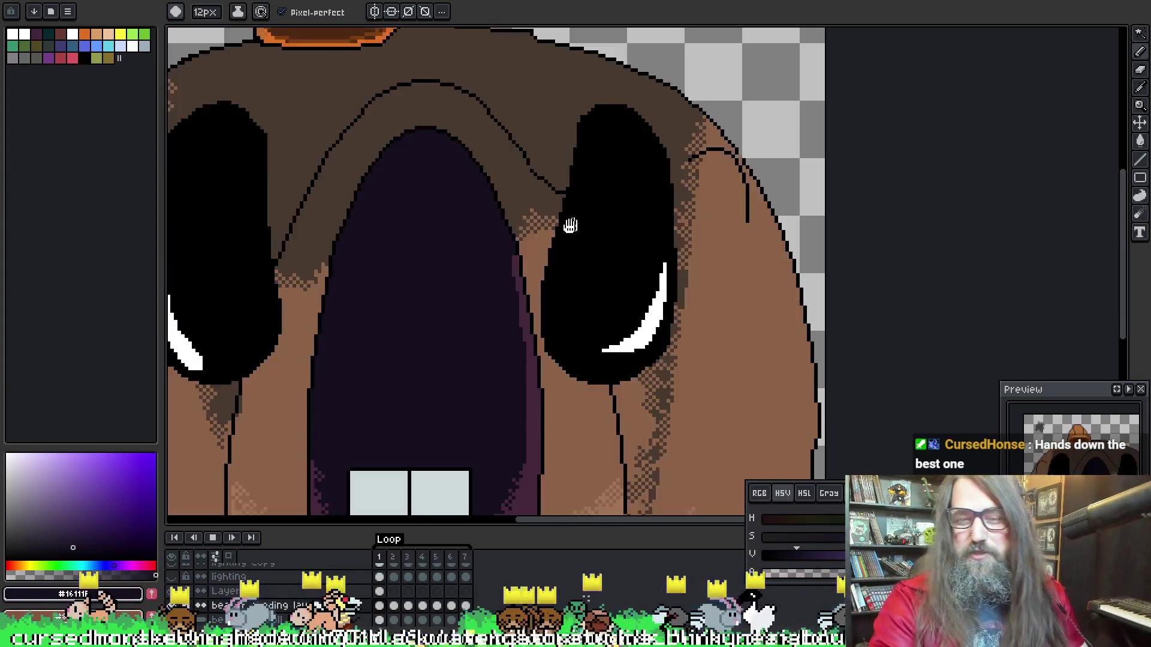
Pan and zoom to centre the beaver and bring its nose and teeth into view
{"action": "mouse_move", "coordinate": [570, 226]}
{"action": "left_mouse_down"}
{"action": "mouse_move", "coordinate": [664, 319]}
{"action": "mouse_move", "coordinate": [691, 316]}
{"action": "left_mouse_up"}
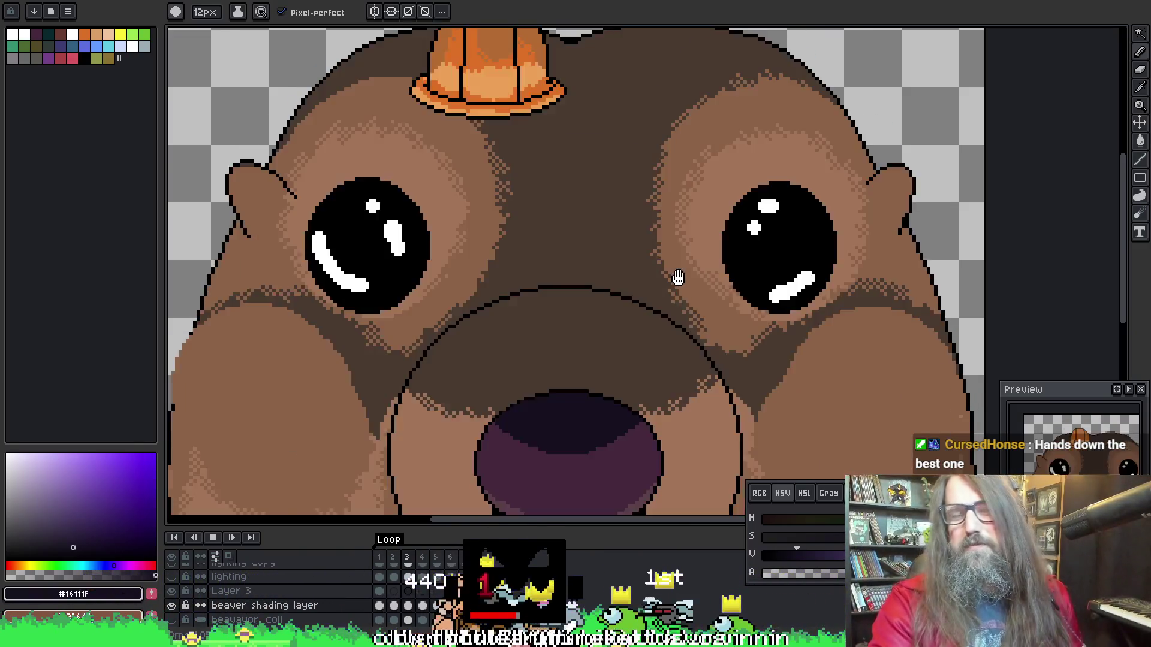
{"action": "scroll", "coordinate": [665, 281], "scroll_direction": "down", "scroll_amount": 4}
{"action": "left_click_drag", "start_coordinate": [660, 377], "coordinate": [563, 326]}
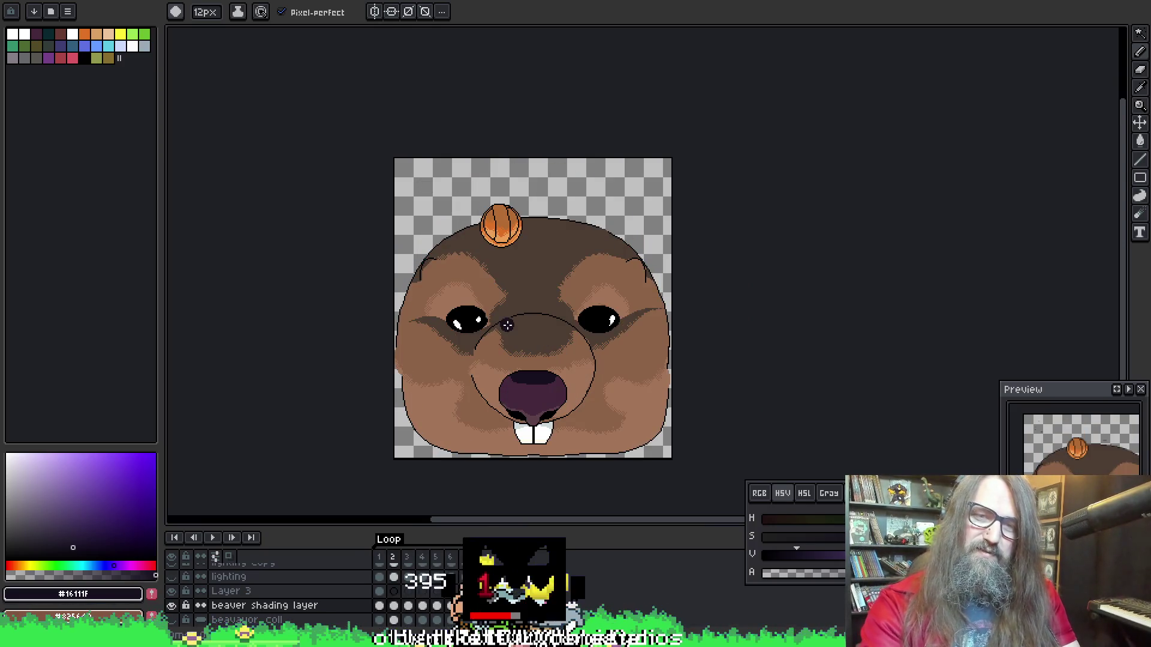
{"action": "scroll", "coordinate": [504, 315], "scroll_direction": "up", "scroll_amount": 3}
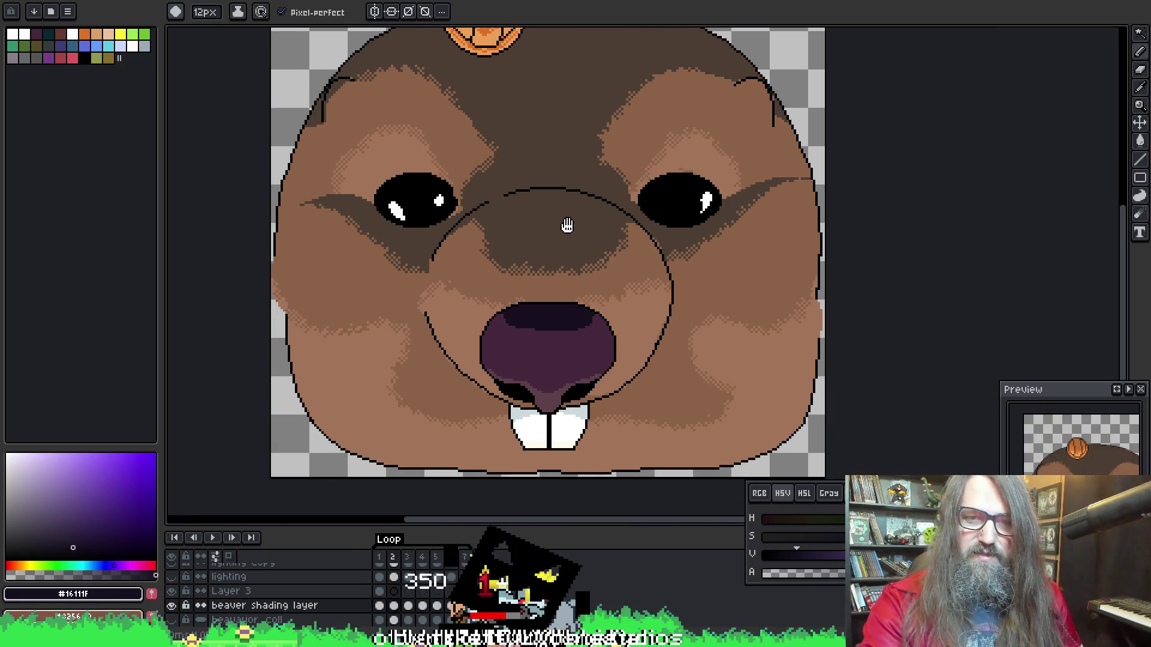
{"action": "scroll", "coordinate": [555, 377], "scroll_direction": "up", "scroll_amount": 2}
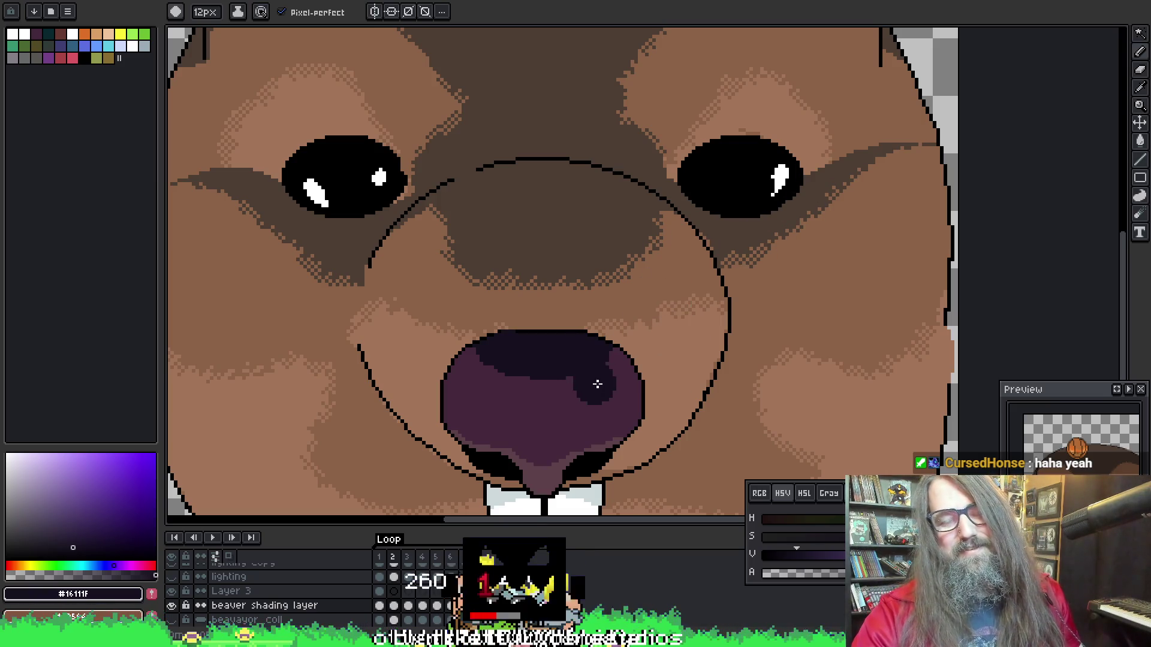
{"action": "left_click_drag", "start_coordinate": [599, 380], "coordinate": [596, 321]}
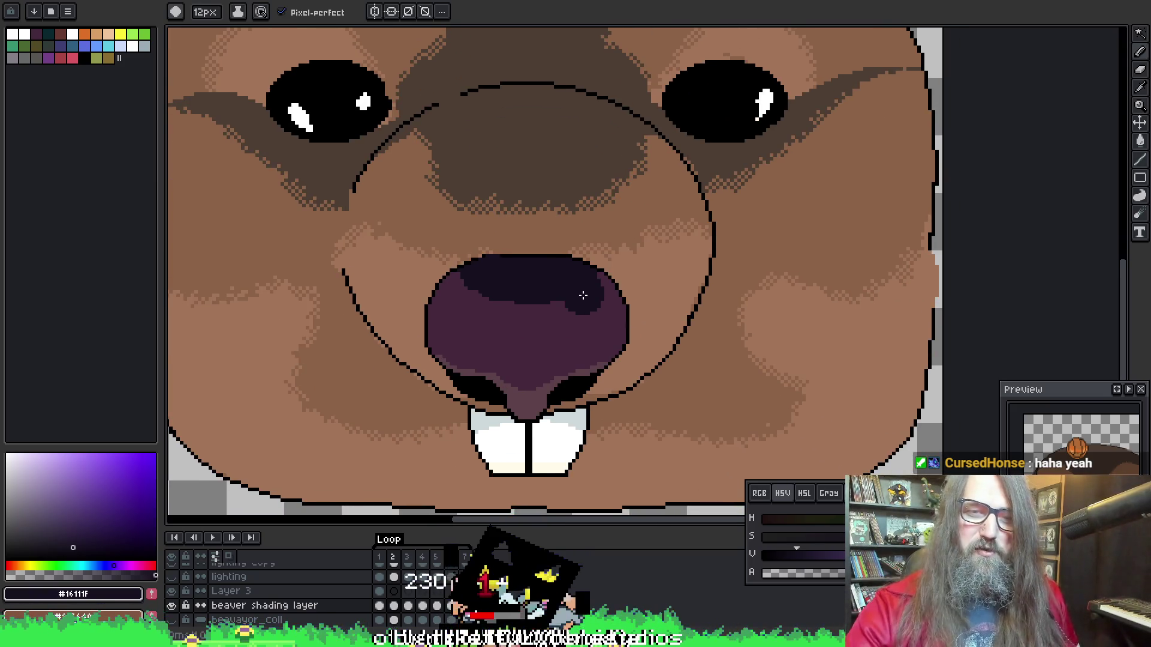
{"action": "key", "text": "g"}
{"action": "key", "text": "w"}
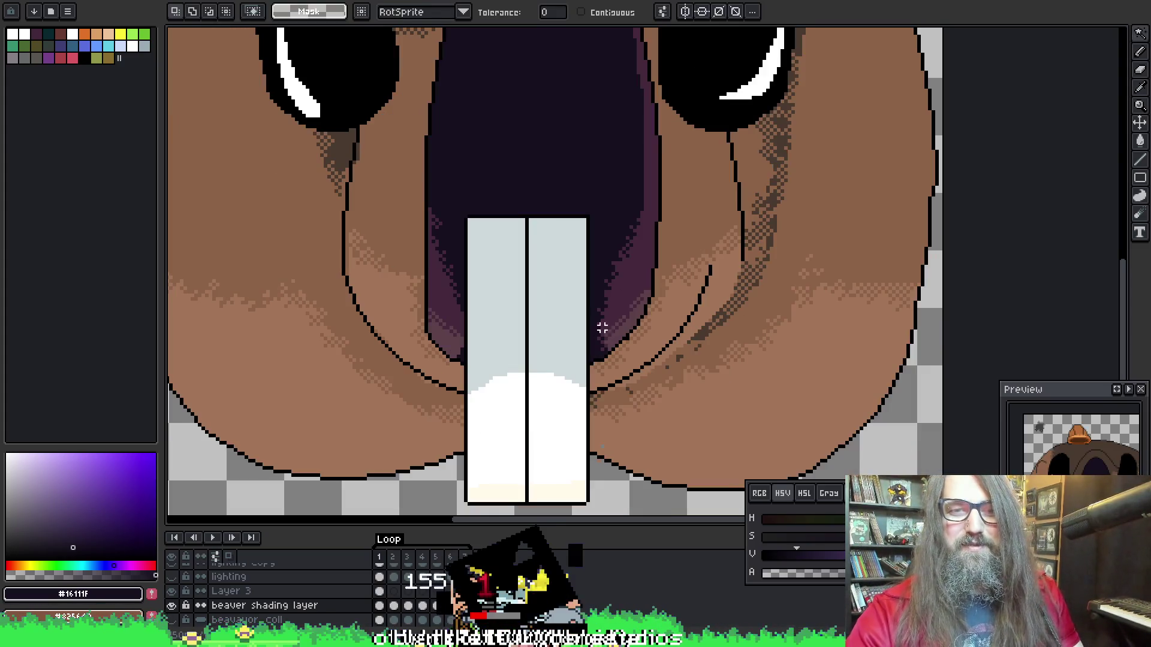
Sample the nose purple and dither it into the nose's upper-left on frame 2
{"action": "key", "text": "i"}
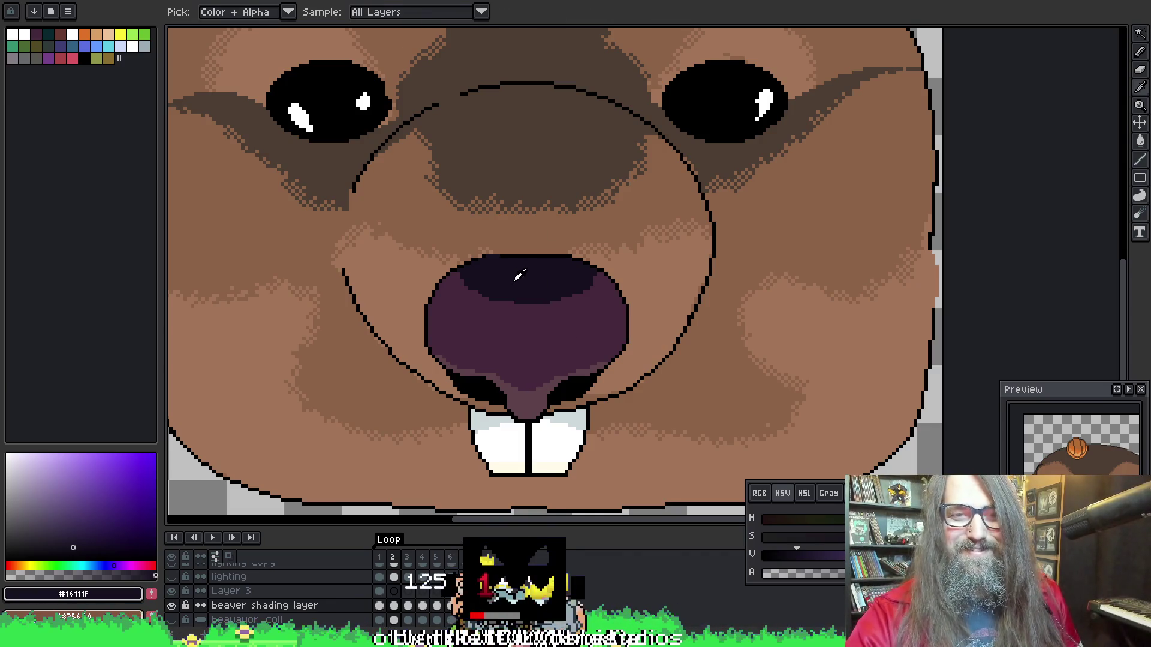
{"action": "left_click", "coordinate": [472, 321], "text": "alt"}
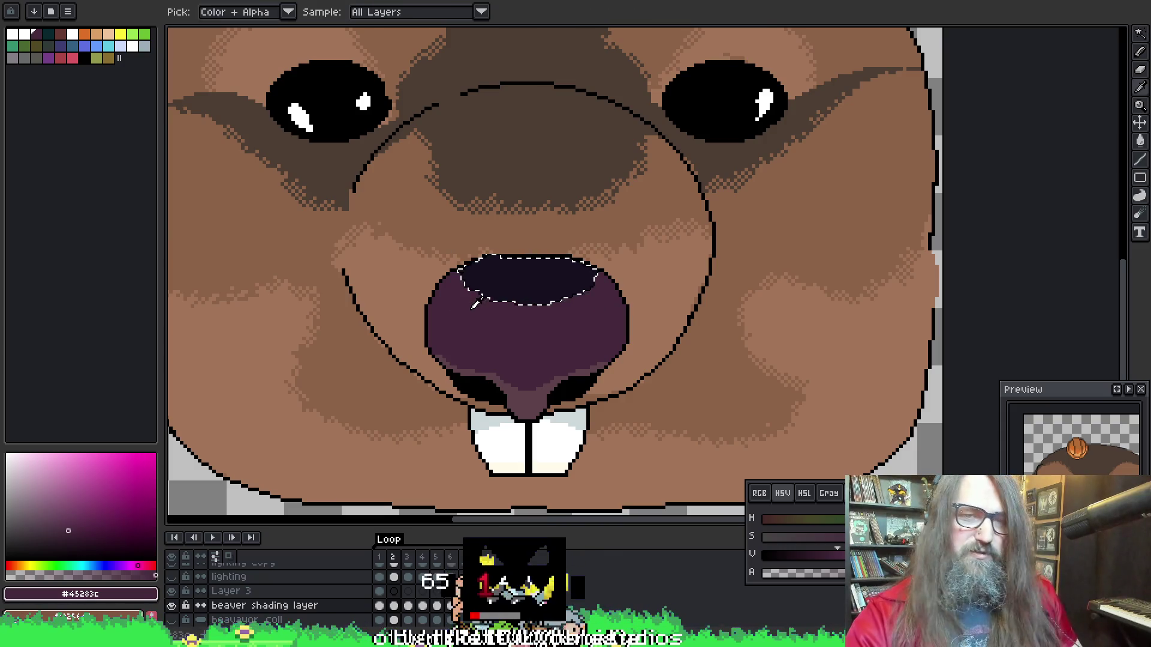
{"action": "key", "text": "b"}
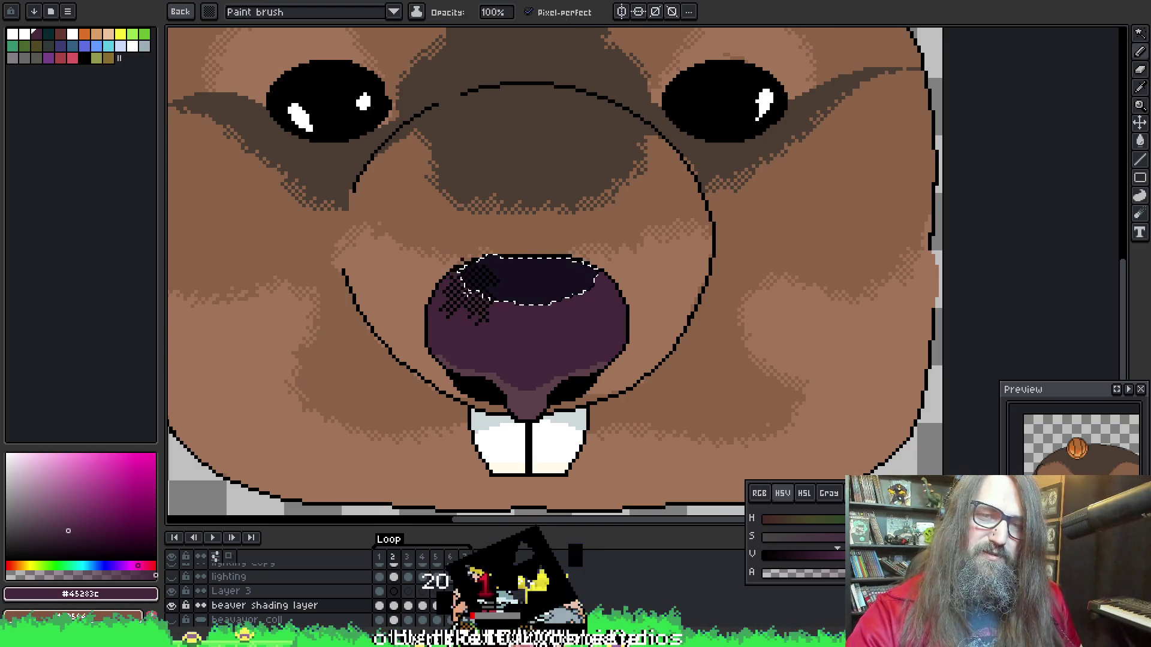
{"action": "left_click_drag", "start_coordinate": [489, 279], "coordinate": [467, 301]}
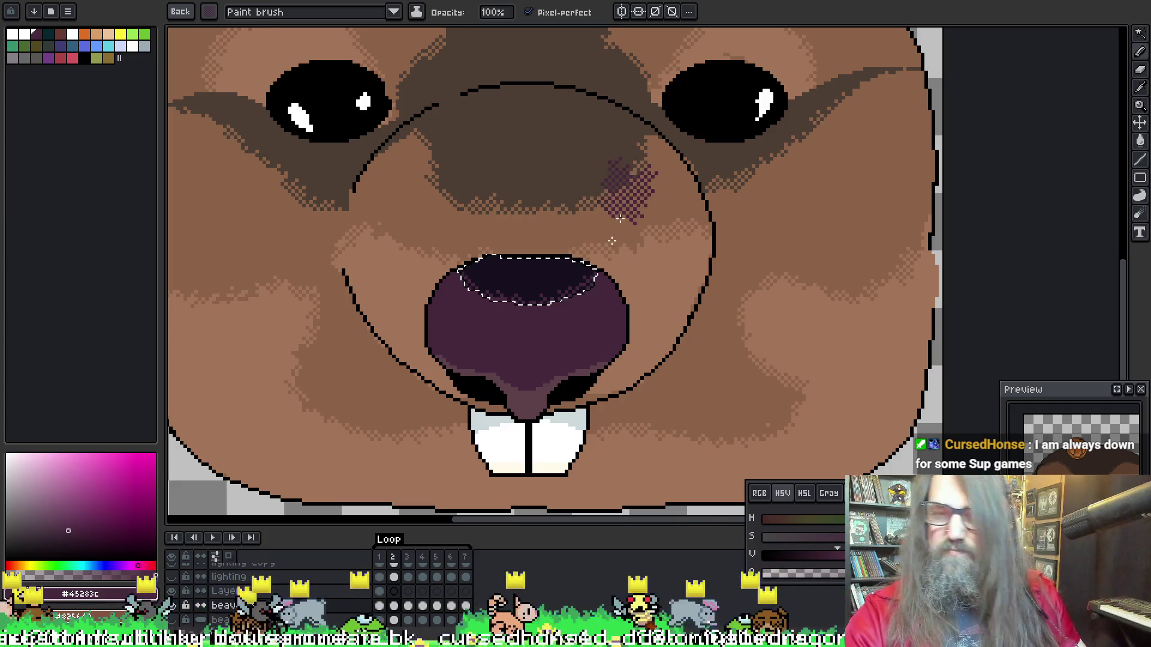
Go to frame 3 and magic-wand select the dark top of the nose
{"action": "key", "text": "b"}
{"action": "key", "text": "period"}
{"action": "key", "text": "w"}
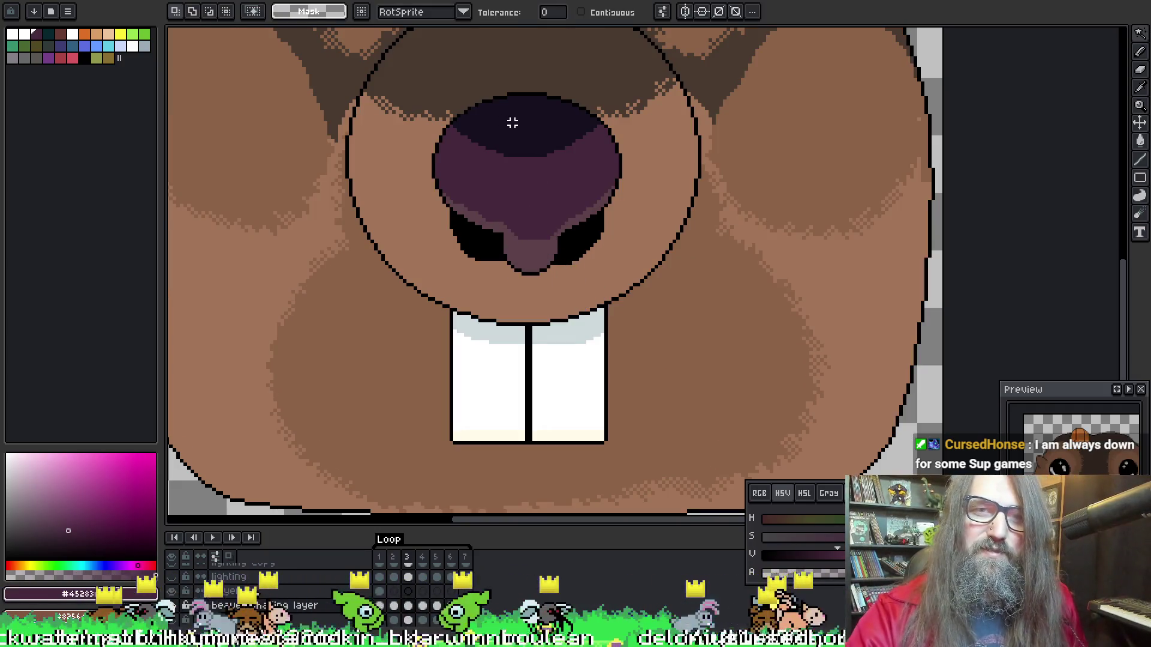
{"action": "scroll", "coordinate": [503, 198], "scroll_direction": "up", "scroll_amount": 3}
{"action": "left_click", "coordinate": [491, 198]}
{"action": "key", "text": "b"}
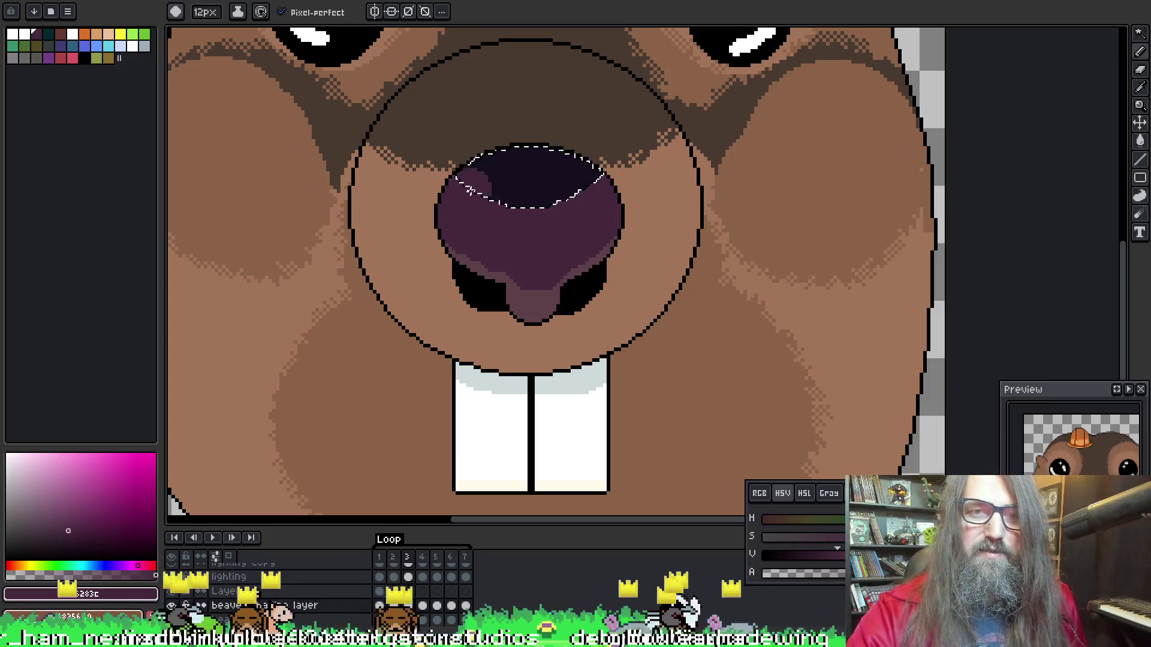
{"action": "scroll", "coordinate": [509, 218], "scroll_direction": "up", "scroll_amount": 3}
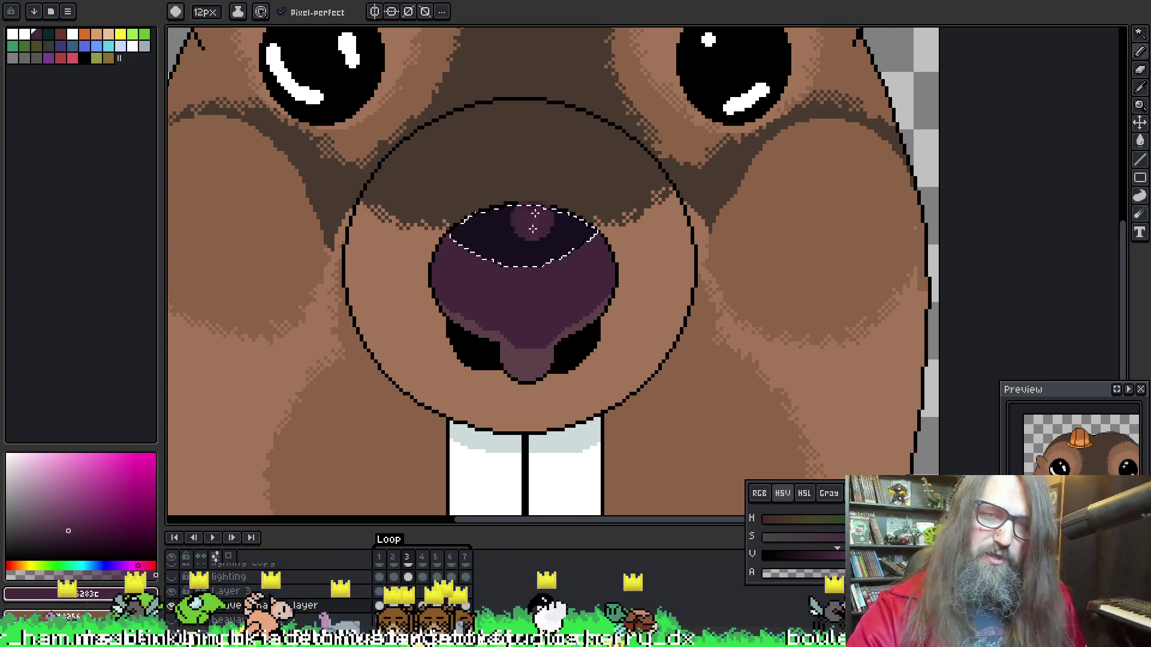
Dither purple over the selected nose top, undoing a misplaced stroke, then deselect
{"action": "key", "text": "m"}
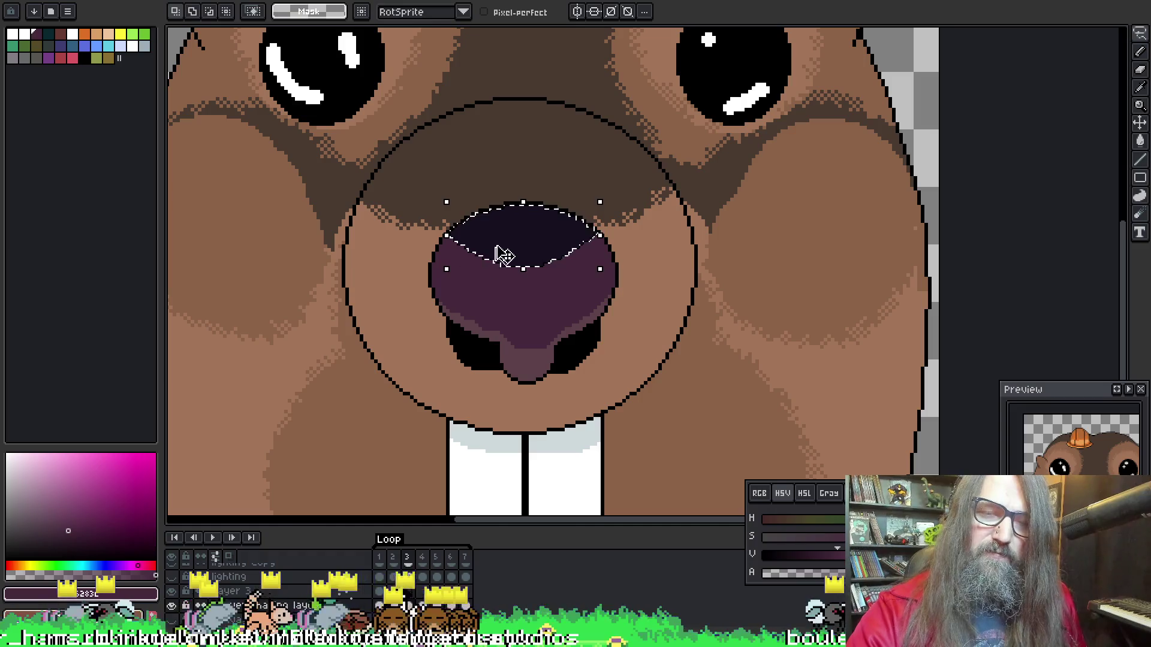
{"action": "key", "text": "b"}
{"action": "left_click_drag", "start_coordinate": [473, 273], "coordinate": [462, 265]}
{"action": "key", "text": "ctrl+z"}
{"action": "left_click", "coordinate": [457, 257], "text": "alt"}
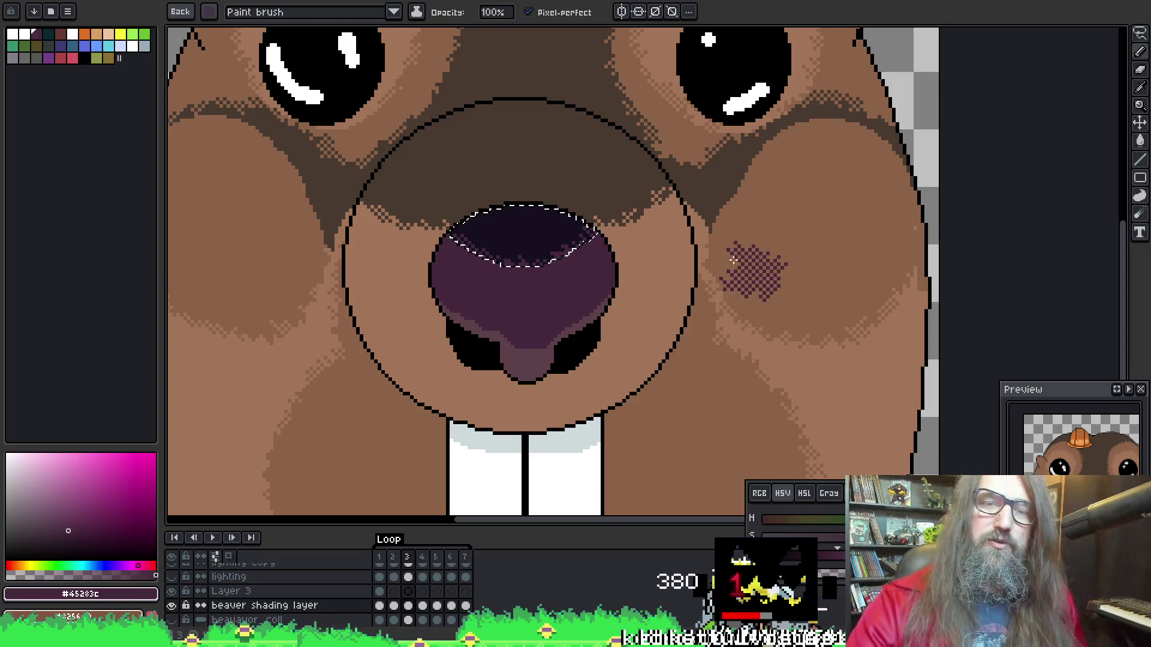
{"action": "key", "text": "ctrl+d"}
{"action": "key", "text": "b"}
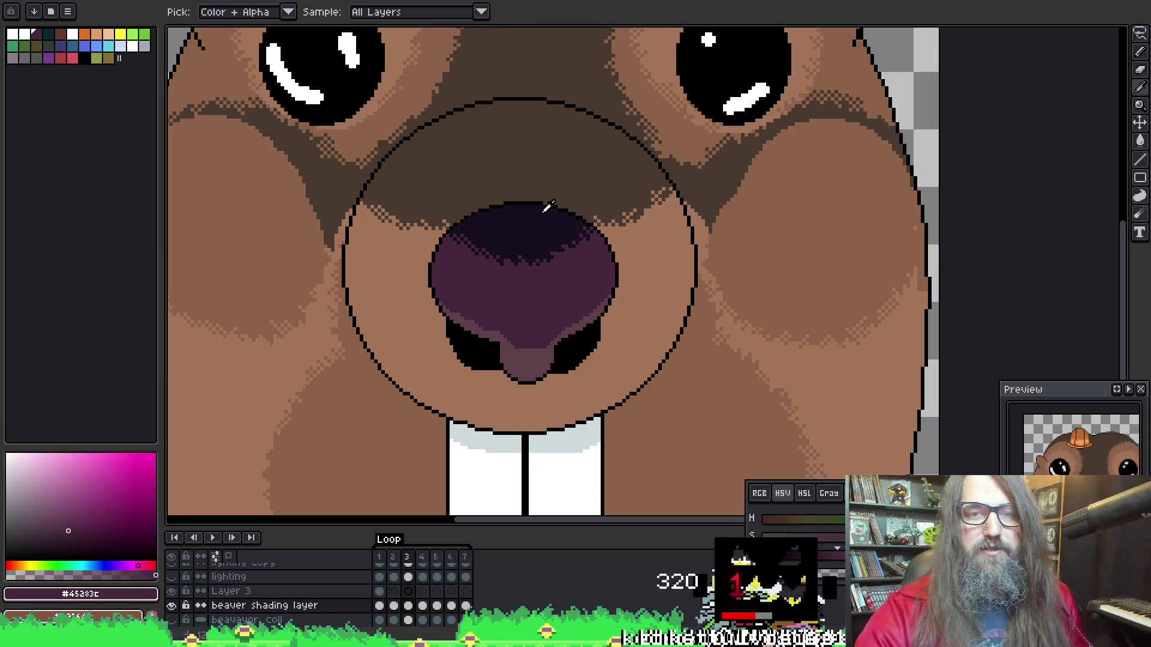
Move to frame 4 of the animation
{"action": "key", "text": "ctrl+Left"}
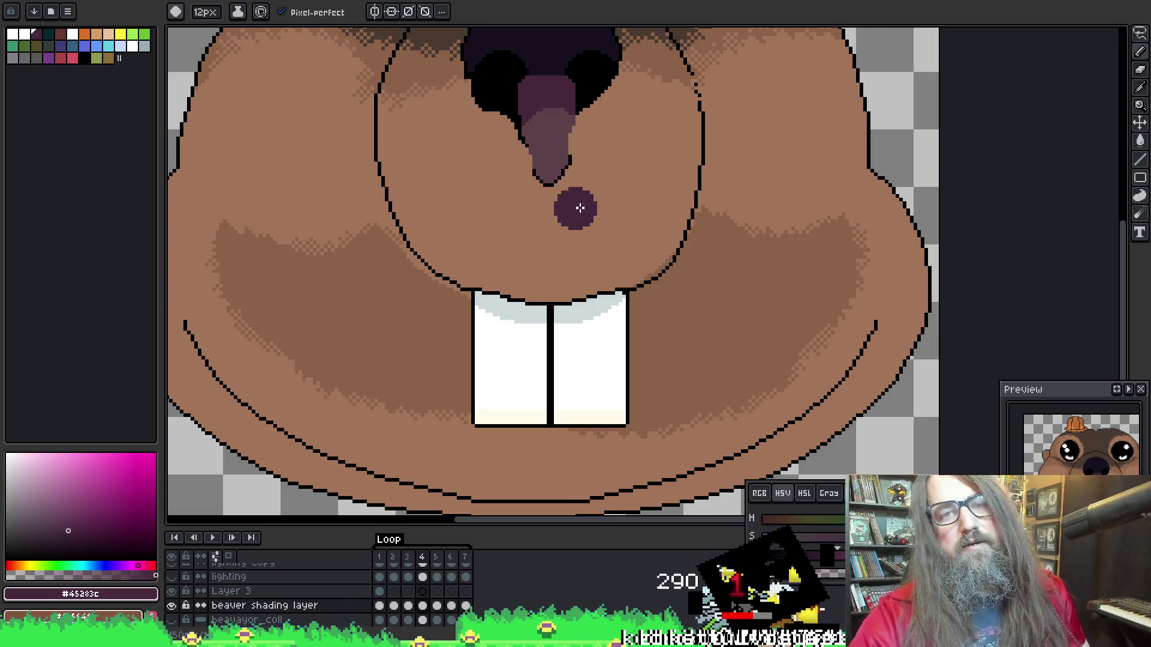
{"action": "key", "text": "z"}
{"action": "key", "text": "ctrl+Right"}
{"action": "key", "text": "ctrl+Right"}
{"action": "key", "text": "b"}
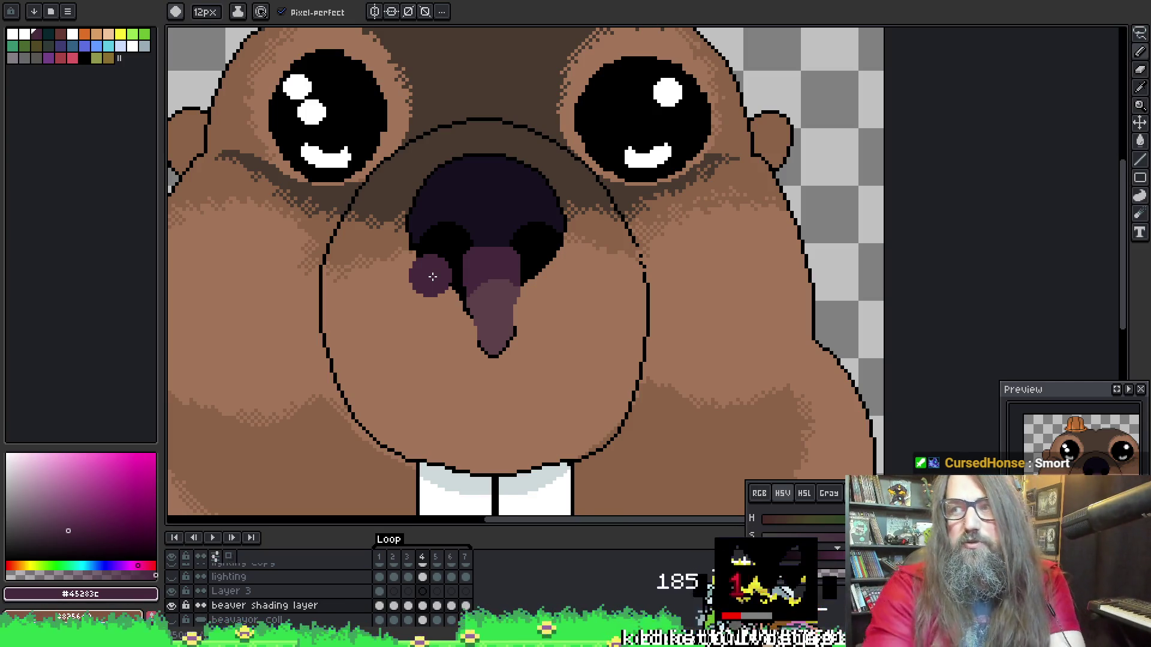
On frame 4, select the dark nose area, dither #45283c purple over the nostrils, and deselect
{"action": "key", "text": "w"}
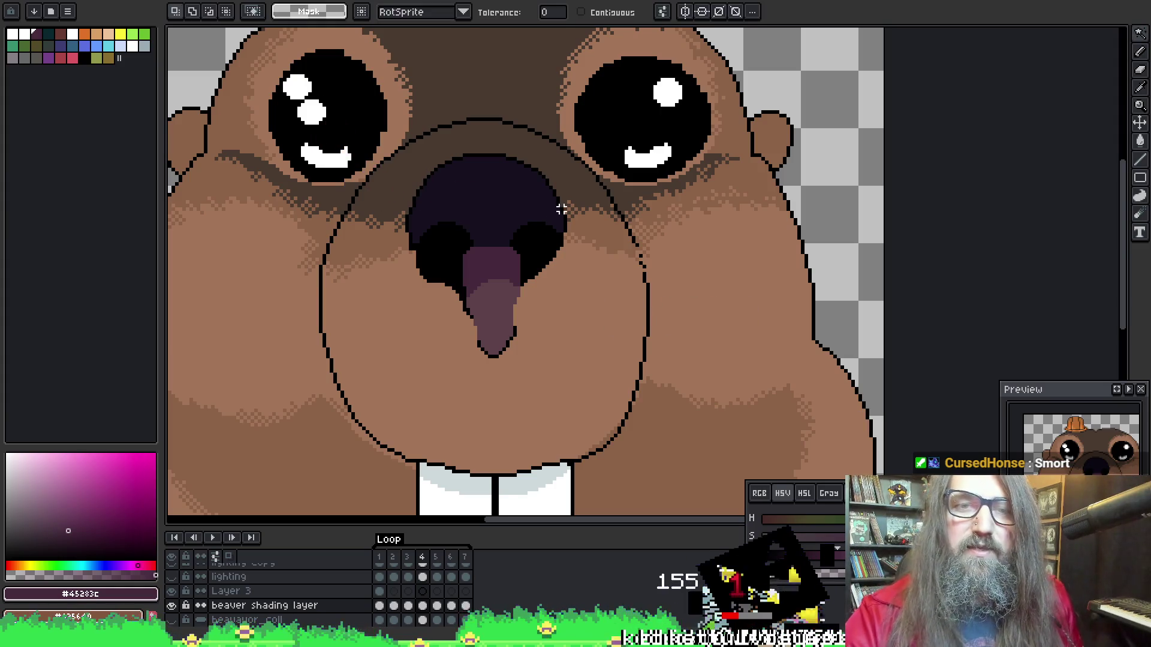
{"action": "key", "text": "alt"}
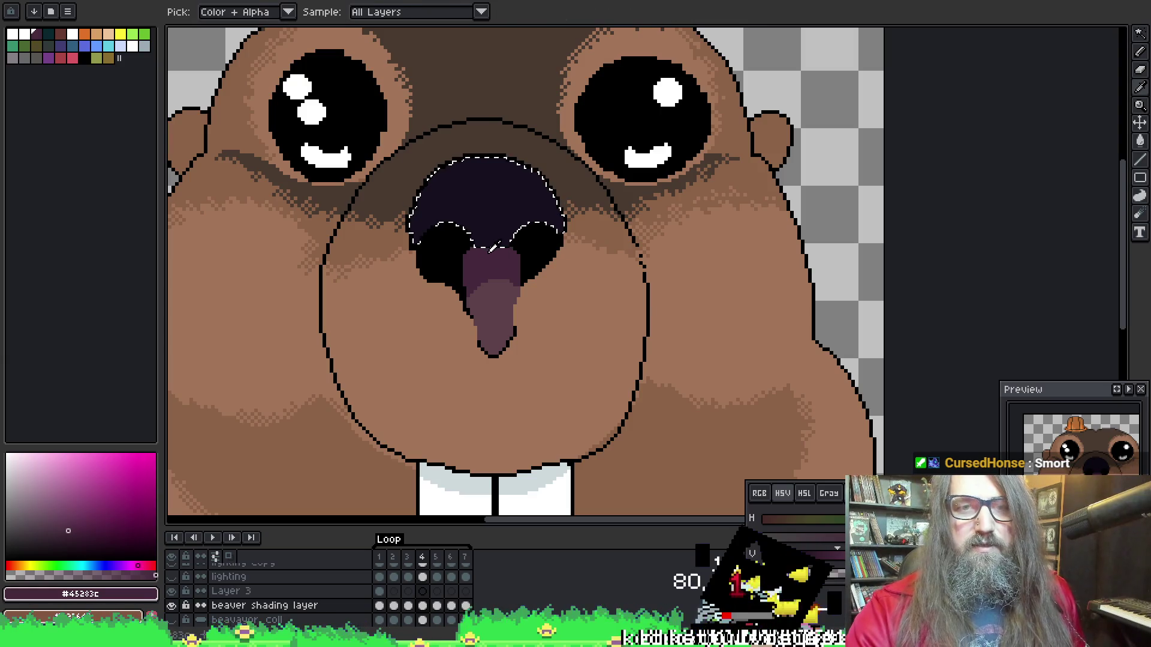
{"action": "key", "text": "b"}
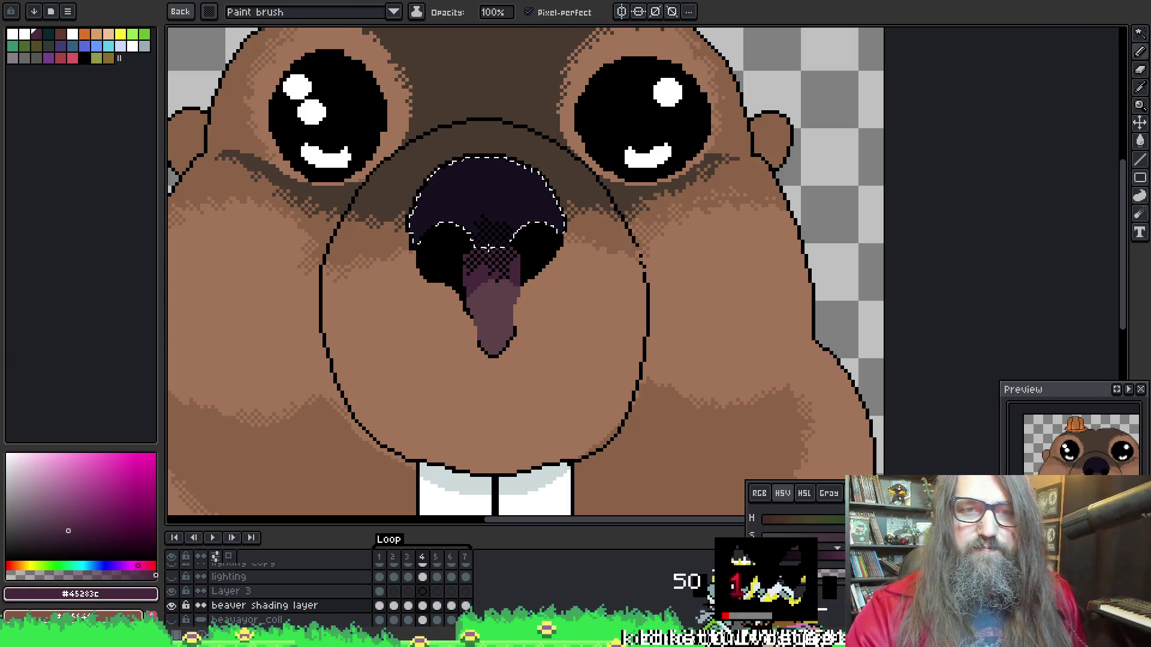
{"action": "left_click", "coordinate": [499, 266], "text": "alt"}
{"action": "left_click", "coordinate": [496, 262], "text": "alt"}
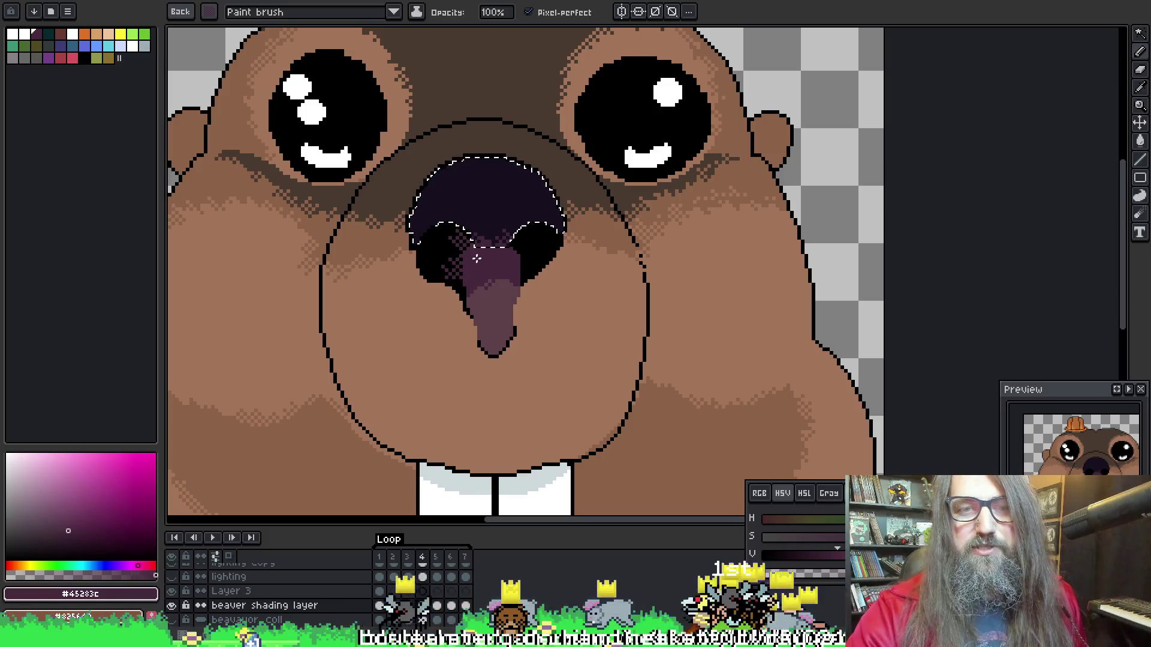
{"action": "left_click_drag", "start_coordinate": [484, 265], "coordinate": [472, 259]}
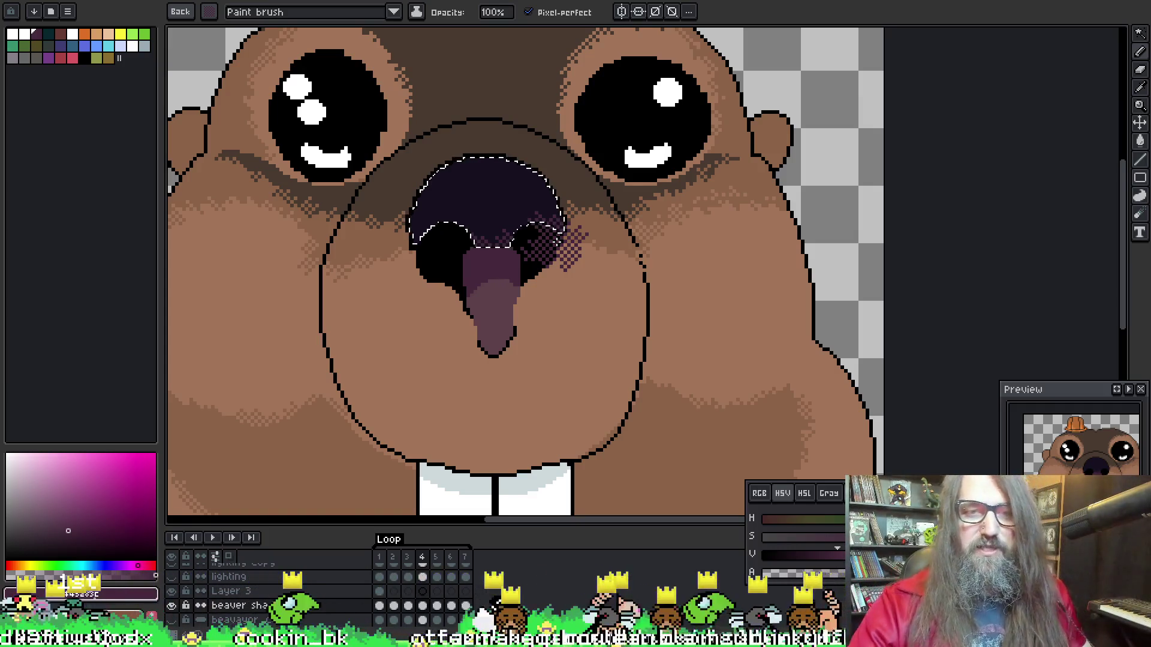
{"action": "key", "text": "ctrl+d"}
{"action": "key", "text": "b"}
{"action": "key", "text": "Right"}
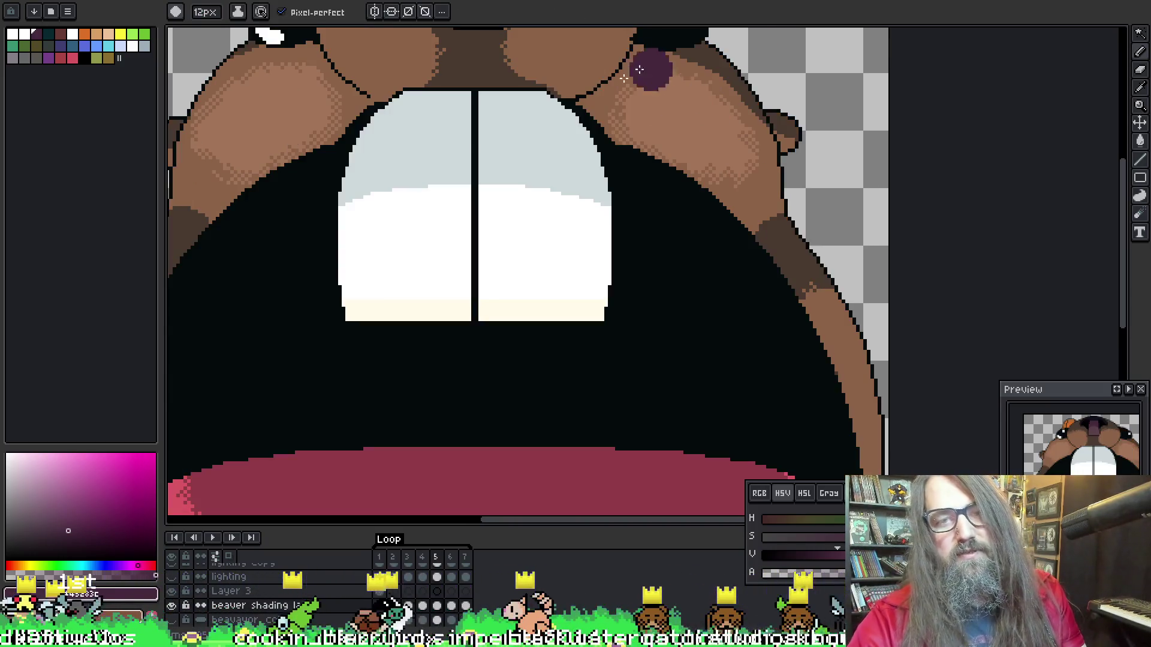
Sample the nose purple, select the dark nose arc, and dither purple into its top
{"action": "scroll", "coordinate": [423, 215], "scroll_direction": "up", "scroll_amount": 4}
{"action": "key", "text": "i"}
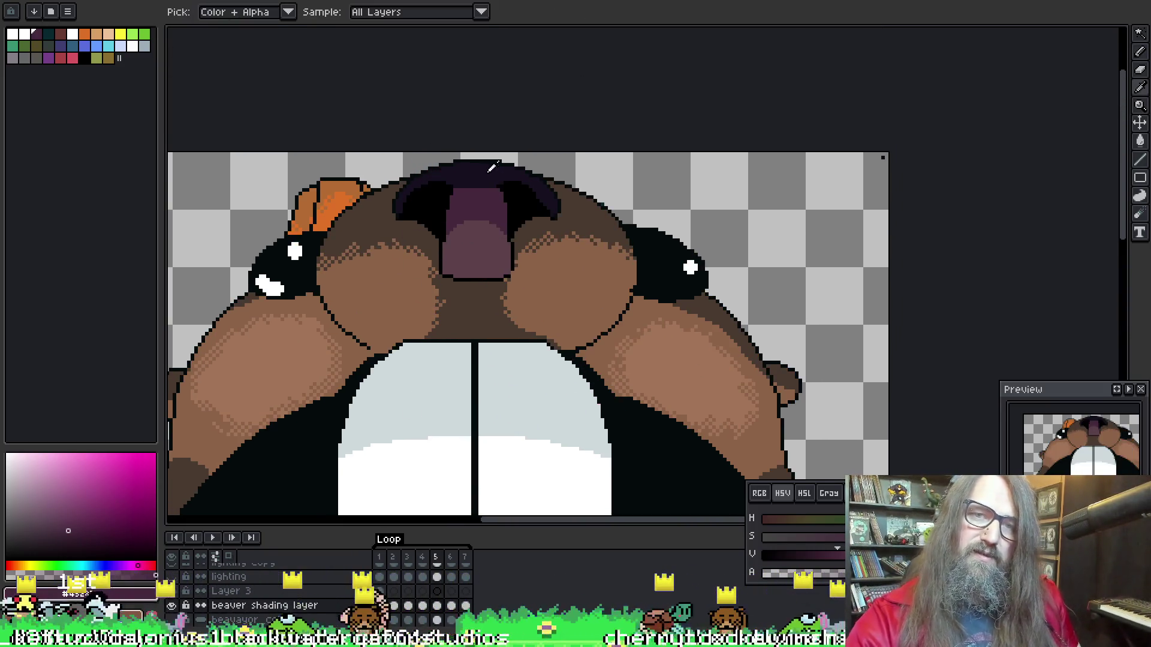
{"action": "left_click", "coordinate": [478, 171]}
{"action": "key", "text": "w"}
{"action": "left_click", "coordinate": [478, 174]}
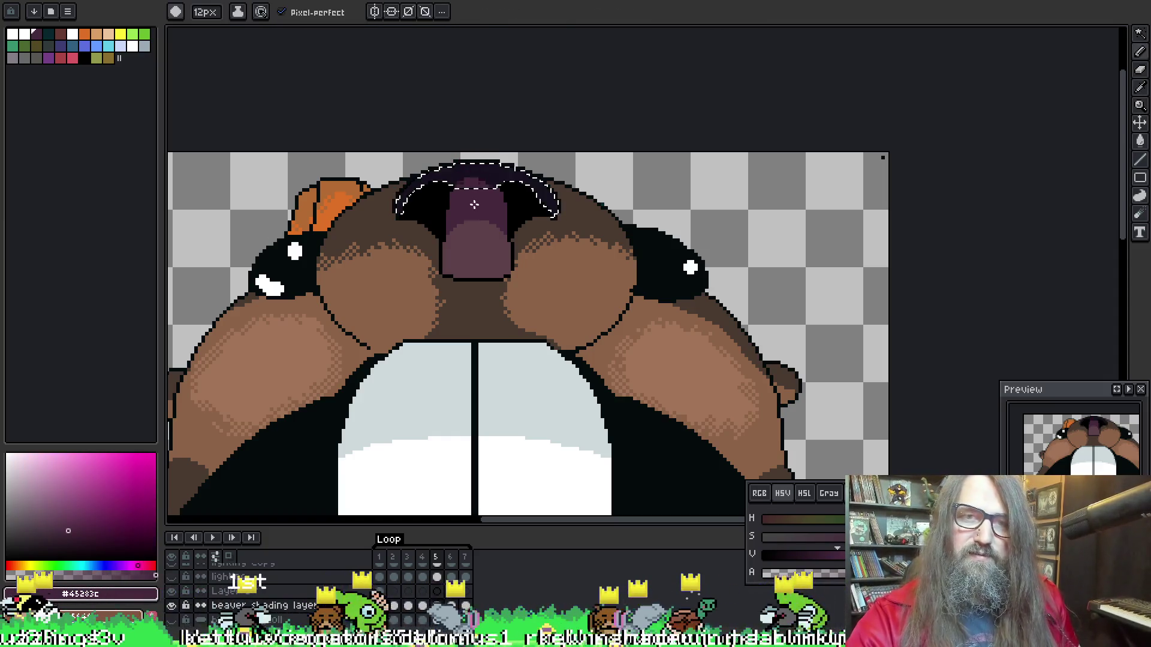
{"action": "key", "text": "b"}
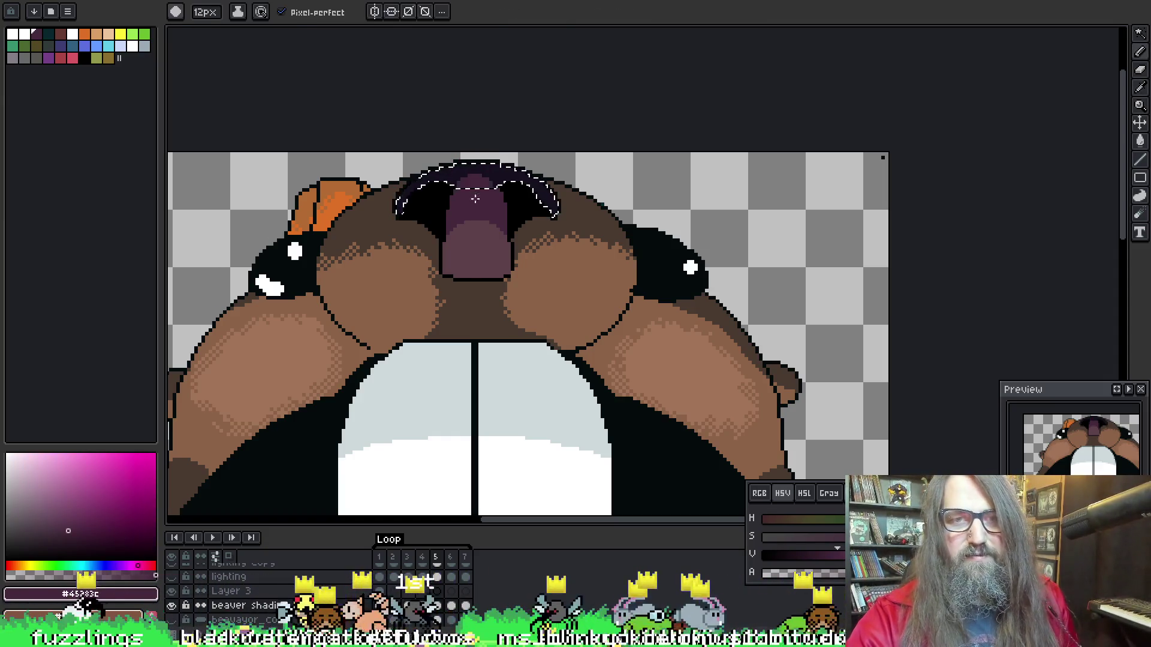
{"action": "key", "text": "b"}
{"action": "left_click_drag", "start_coordinate": [480, 197], "coordinate": [465, 213]}
Resample colours and touch up the purple shading on the upper nose
{"action": "key", "text": "i"}
{"action": "left_click", "coordinate": [473, 240]}
{"action": "key", "text": "b"}
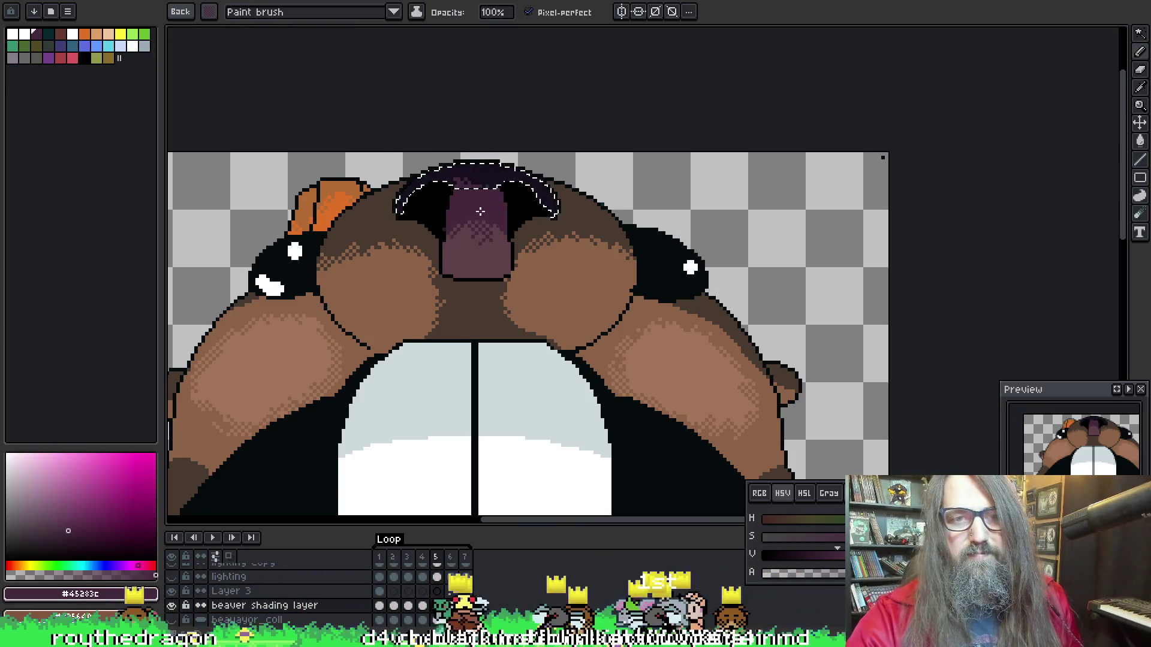
{"action": "key", "text": "i"}
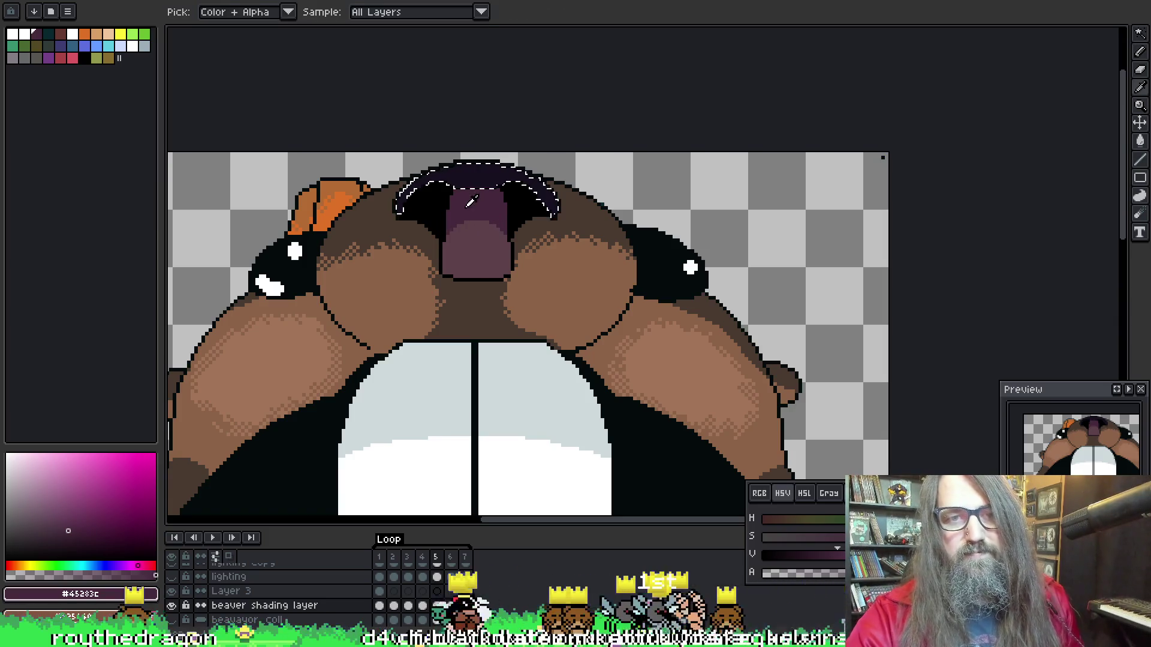
{"action": "left_click", "coordinate": [467, 204]}
{"action": "key", "text": "b"}
{"action": "key", "text": "i"}
{"action": "key", "text": "b"}
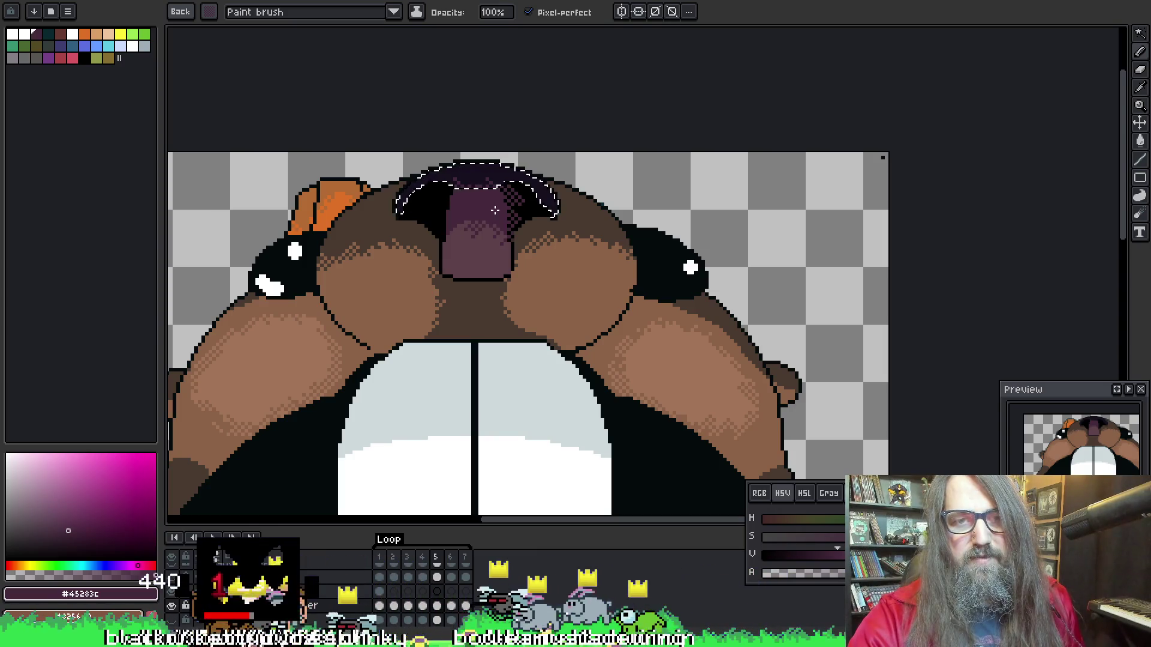
{"action": "key", "text": "i"}
{"action": "key", "text": "b"}
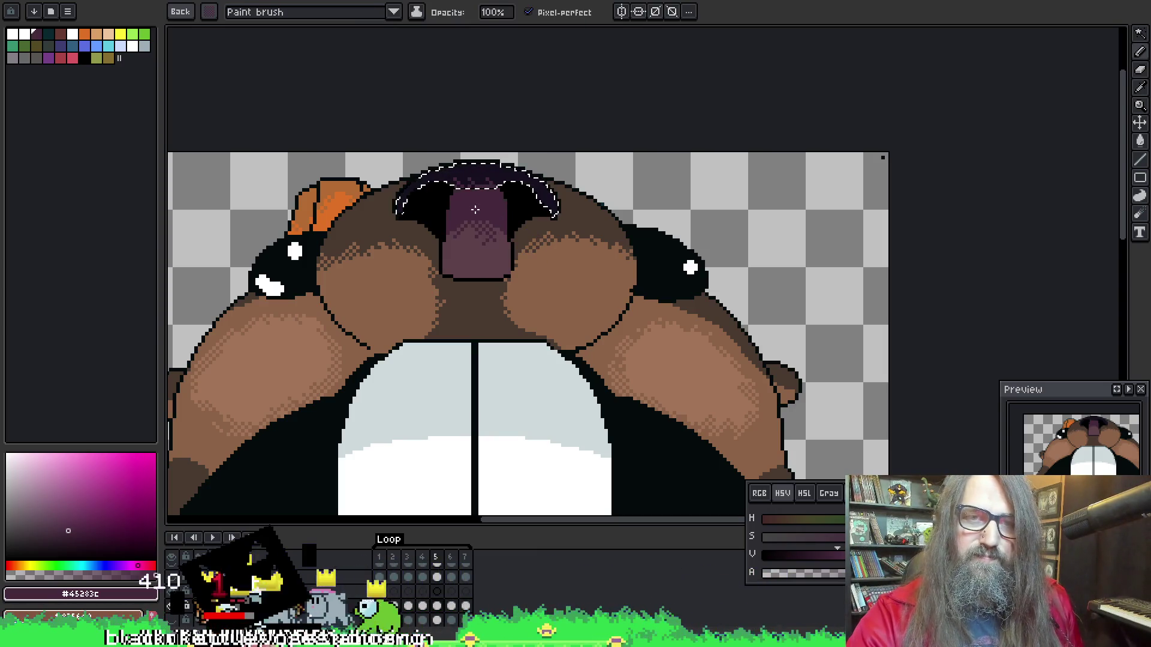
Dither dark shading along the nose's lower edge, then clear the selection
{"action": "key", "text": "alt+e"}
{"action": "key", "text": "alt"}
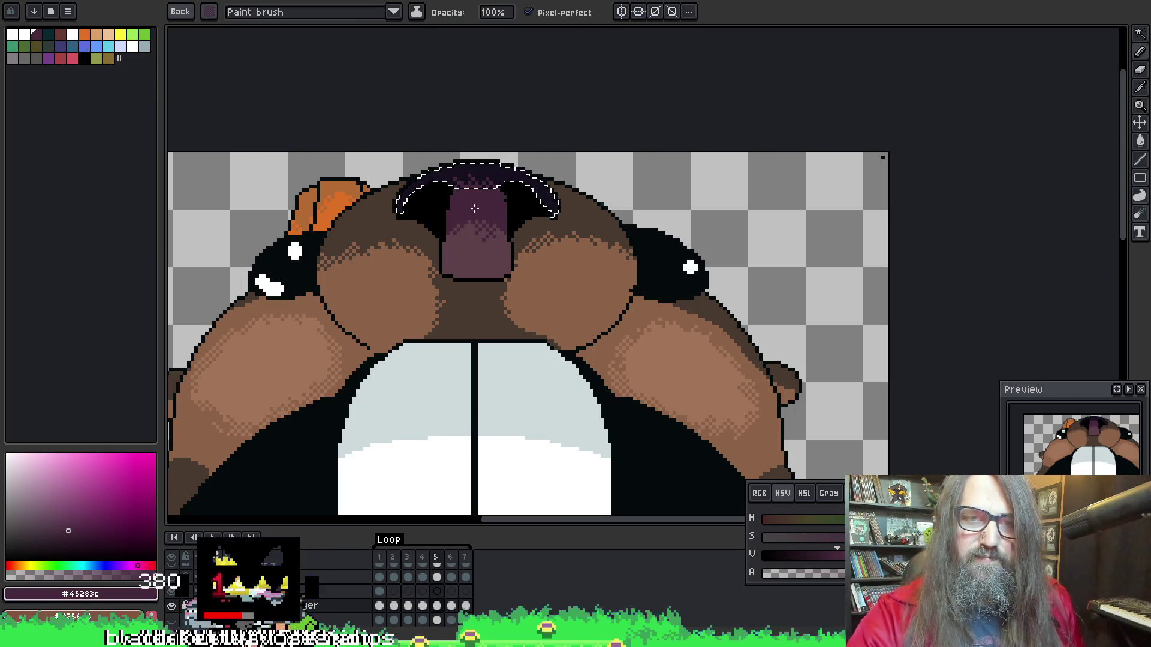
{"action": "key", "text": "alt+r"}
{"action": "key", "text": "alt"}
{"action": "key", "text": "alt+r"}
{"action": "key", "text": "alt"}
{"action": "key", "text": "alt"}
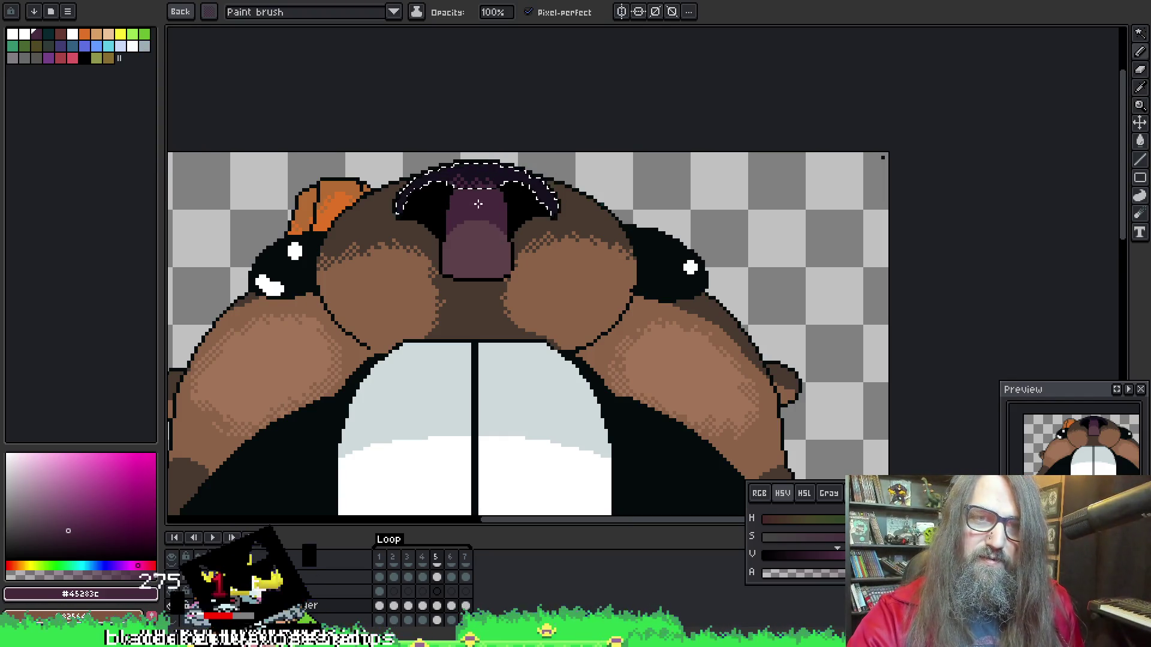
{"action": "left_click_drag", "start_coordinate": [478, 203], "coordinate": [492, 206]}
{"action": "key", "text": "alt"}
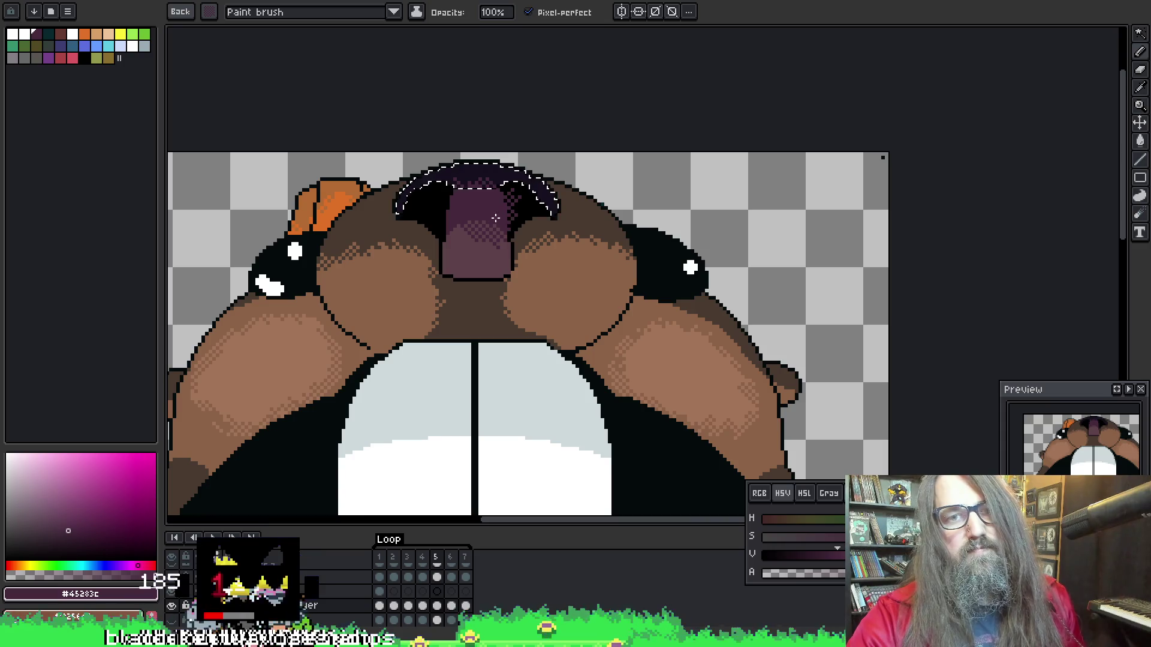
{"action": "key", "text": "ctrl+d"}
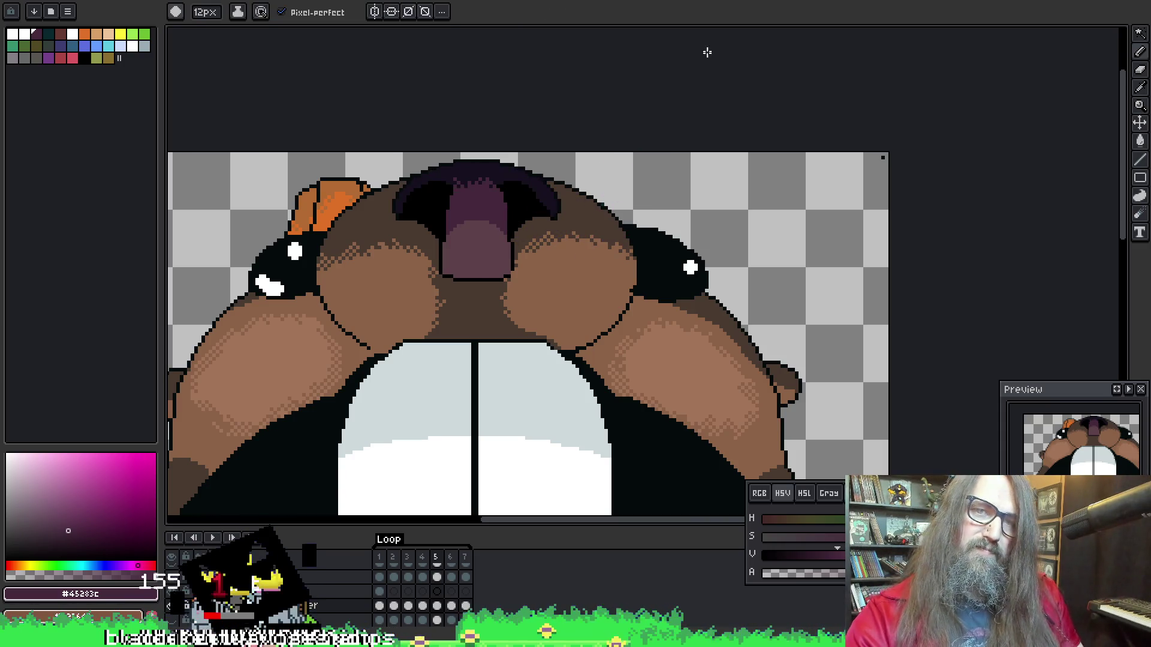
On frame 6, select the dark mouth arc, dither #45283c shading on it, and deselect
{"action": "key", "text": "Right"}
{"action": "key", "text": "w"}
{"action": "left_click", "coordinate": [476, 186]}
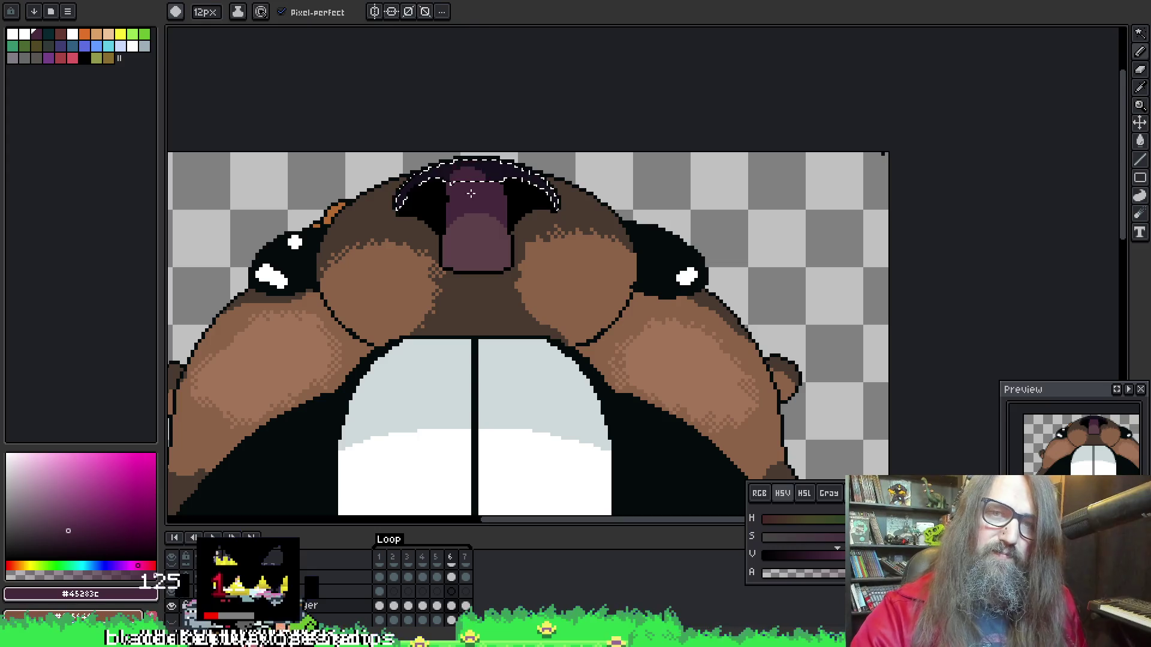
{"action": "key", "text": "alt"}
{"action": "left_click", "coordinate": [467, 208], "text": "alt"}
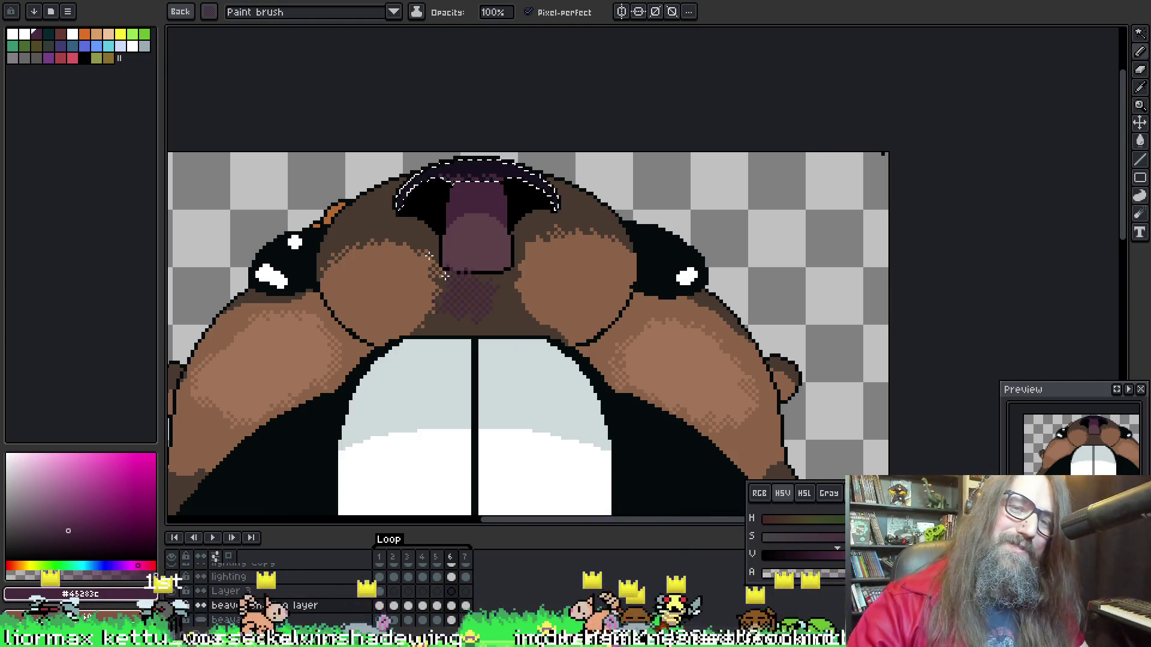
{"action": "key", "text": "ctrl+d"}
On frame 7, select the snout's dark arc, dither dark shading onto the nose, and deselect
{"action": "key", "text": "b"}
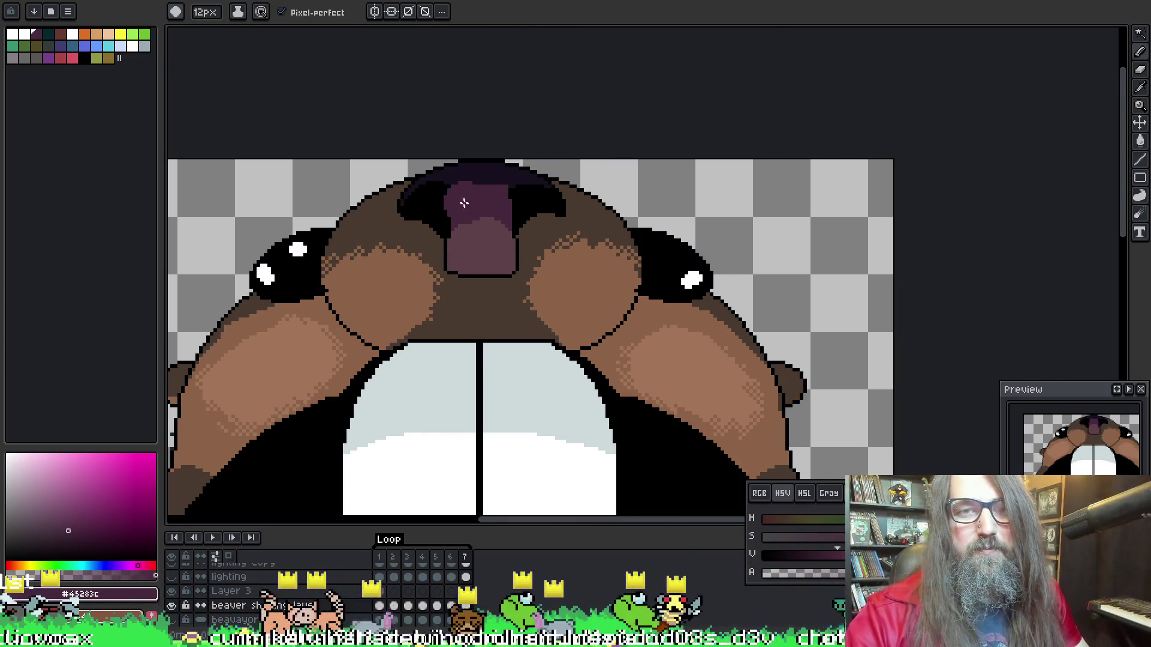
{"action": "key", "text": "w"}
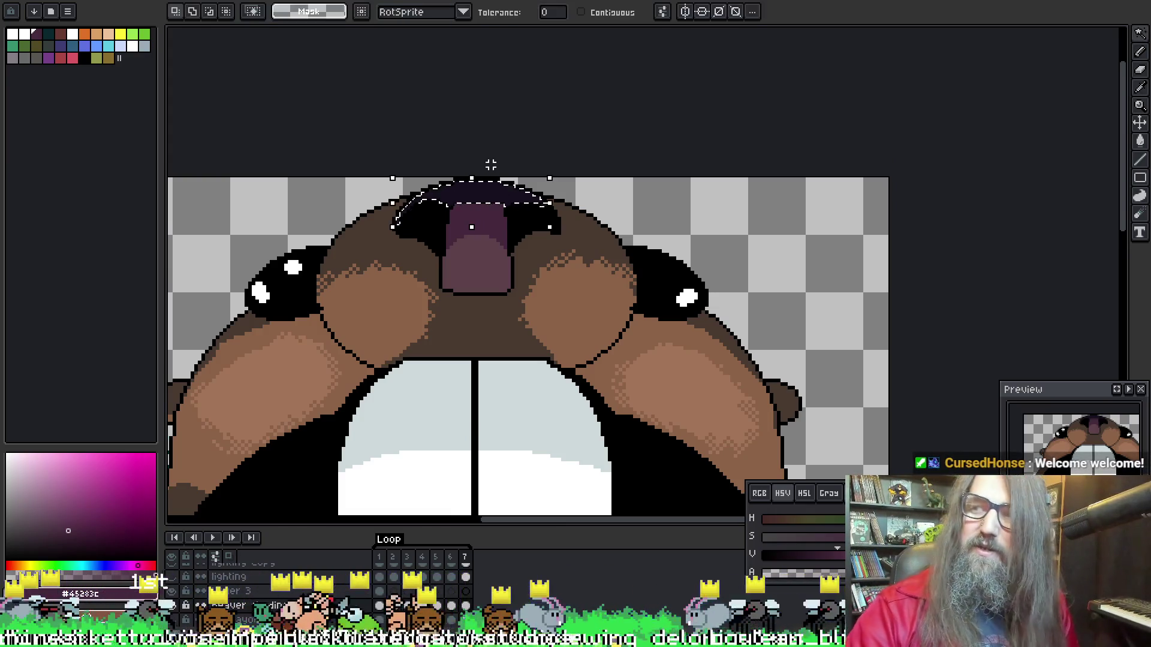
{"action": "left_click_drag", "start_coordinate": [467, 229], "coordinate": [475, 246]}
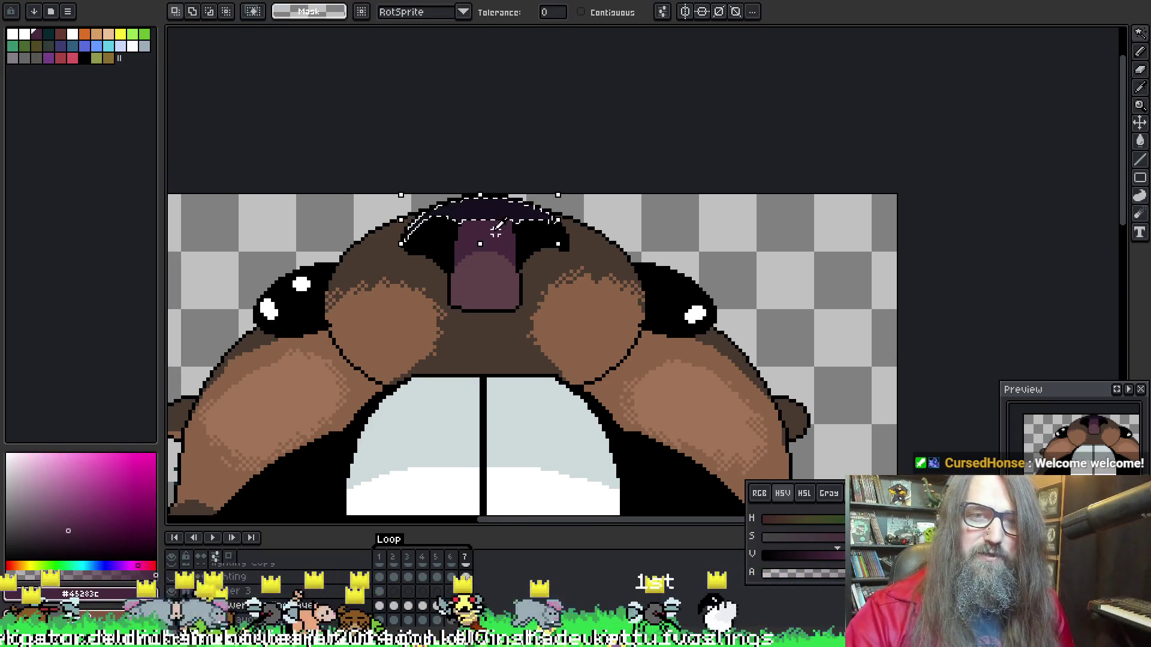
{"action": "left_click", "coordinate": [474, 222], "text": "alt"}
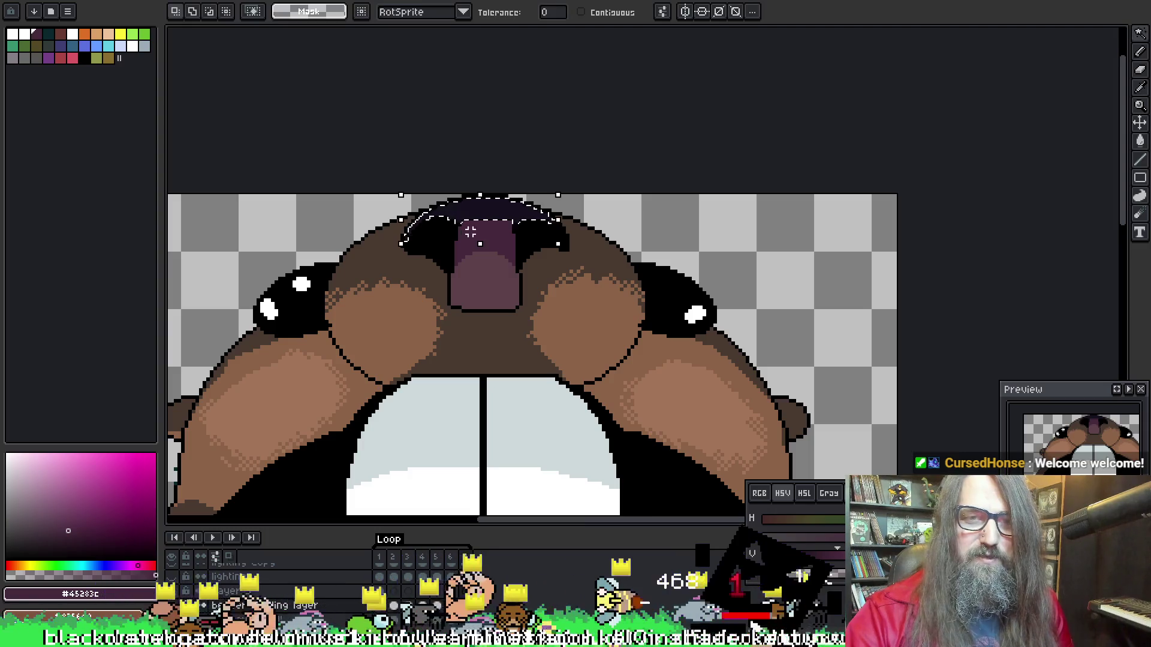
{"action": "mouse_move", "coordinate": [480, 228]}
{"action": "left_mouse_down"}
{"action": "mouse_move", "coordinate": [497, 241]}
{"action": "mouse_move", "coordinate": [477, 242]}
{"action": "left_mouse_up"}
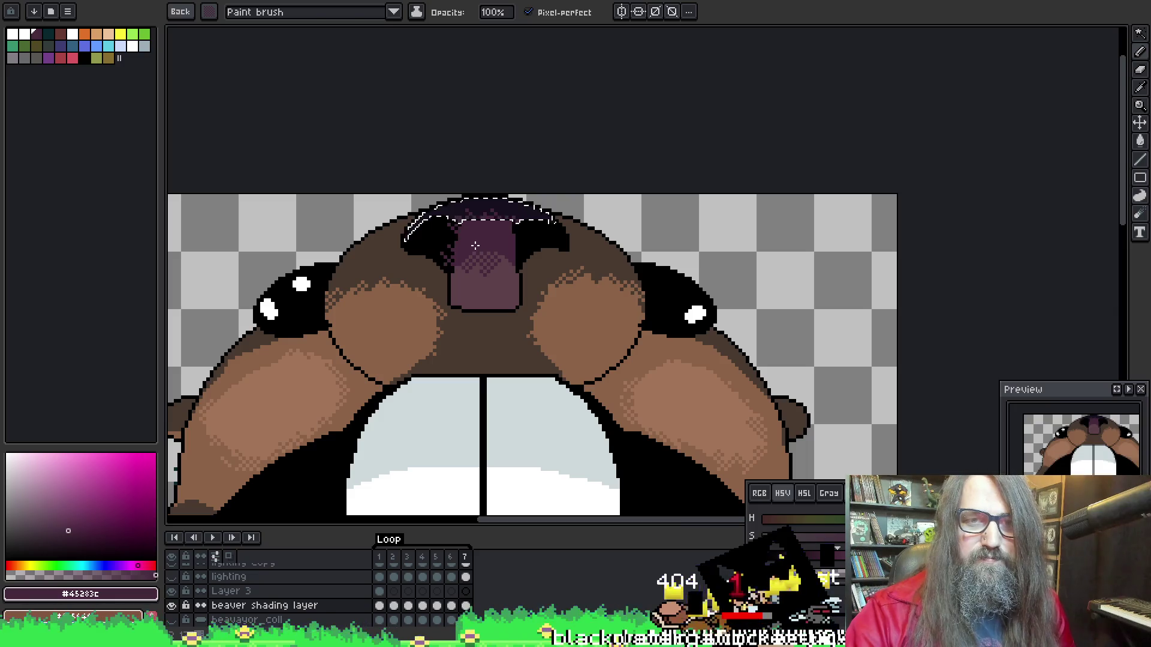
{"action": "key", "text": "ctrl+d"}
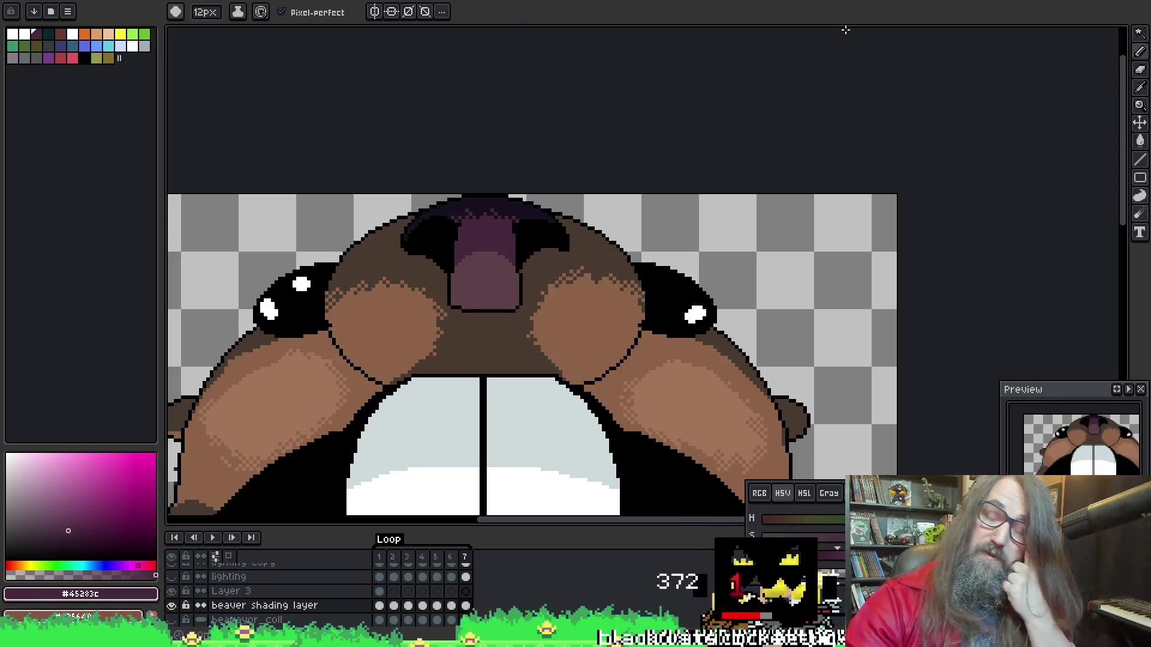
Play the animation, centring and zooming over the beaver's face, and stop on frame 3
{"action": "scroll", "coordinate": [763, 118], "scroll_direction": "down", "scroll_amount": 2}
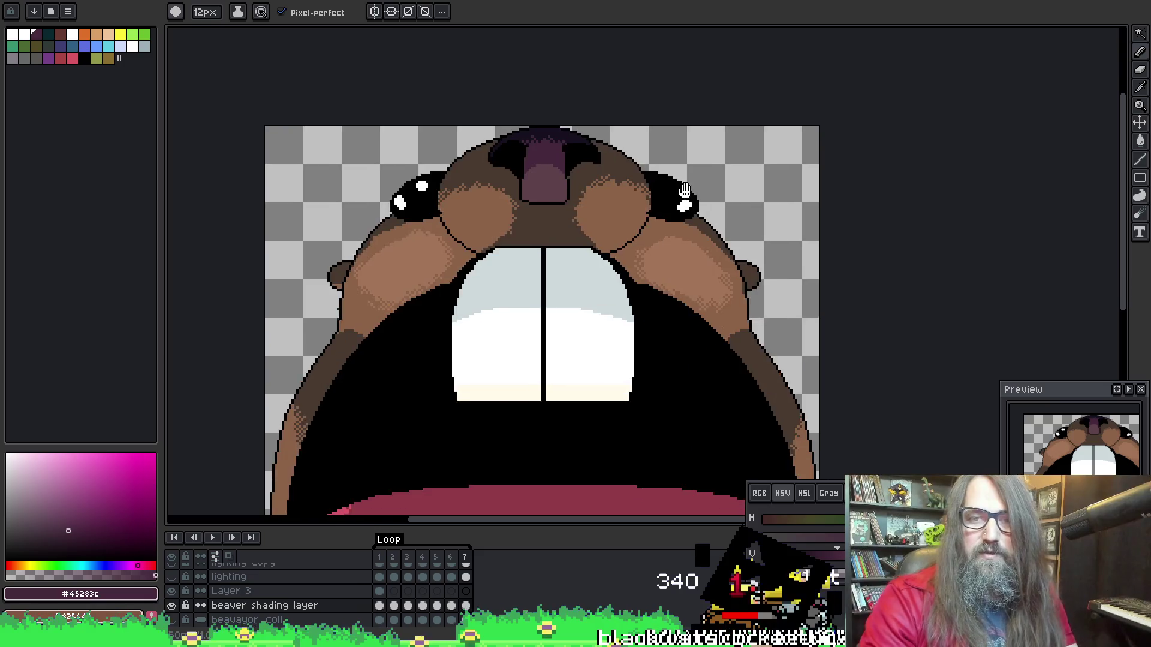
{"action": "key", "text": "Return"}
{"action": "scroll", "coordinate": [700, 311], "scroll_direction": "down", "scroll_amount": 2}
{"action": "left_click_drag", "start_coordinate": [722, 333], "coordinate": [651, 298]}
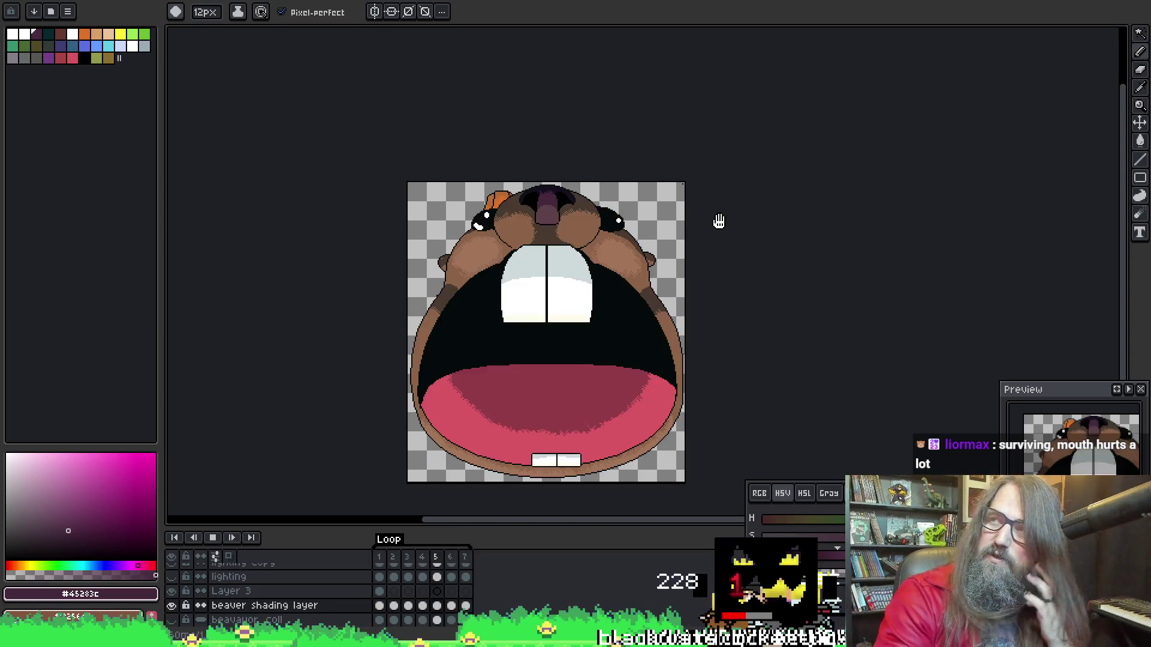
{"action": "left_click_drag", "start_coordinate": [603, 321], "coordinate": [579, 292]}
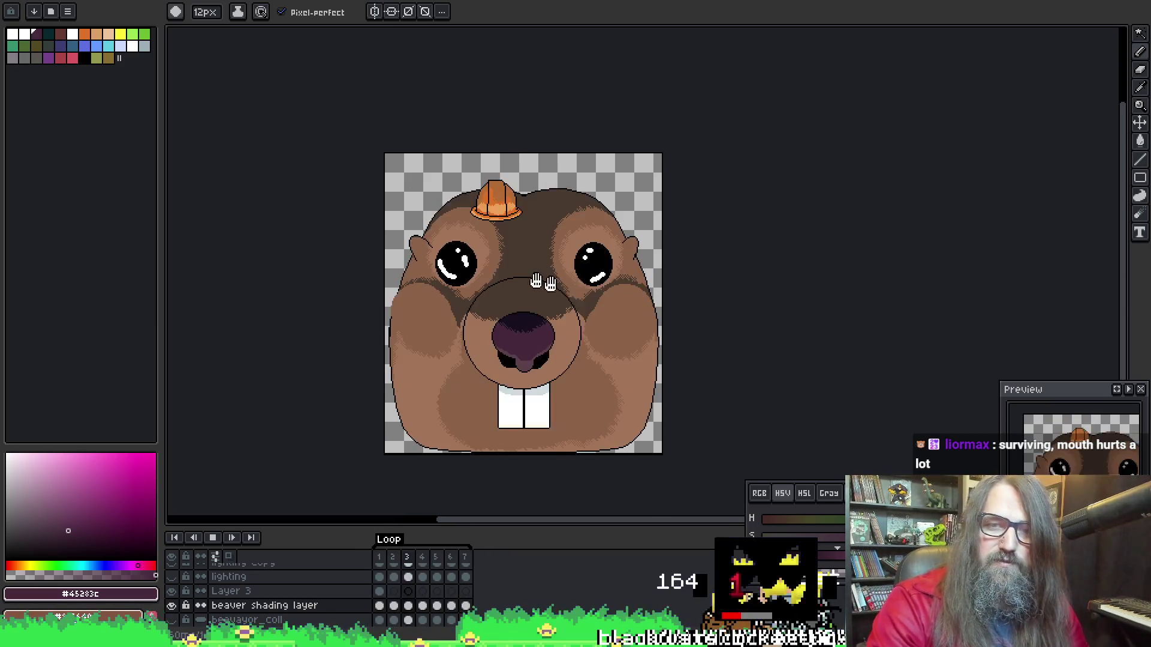
{"action": "scroll", "coordinate": [532, 213], "scroll_direction": "up", "scroll_amount": 2}
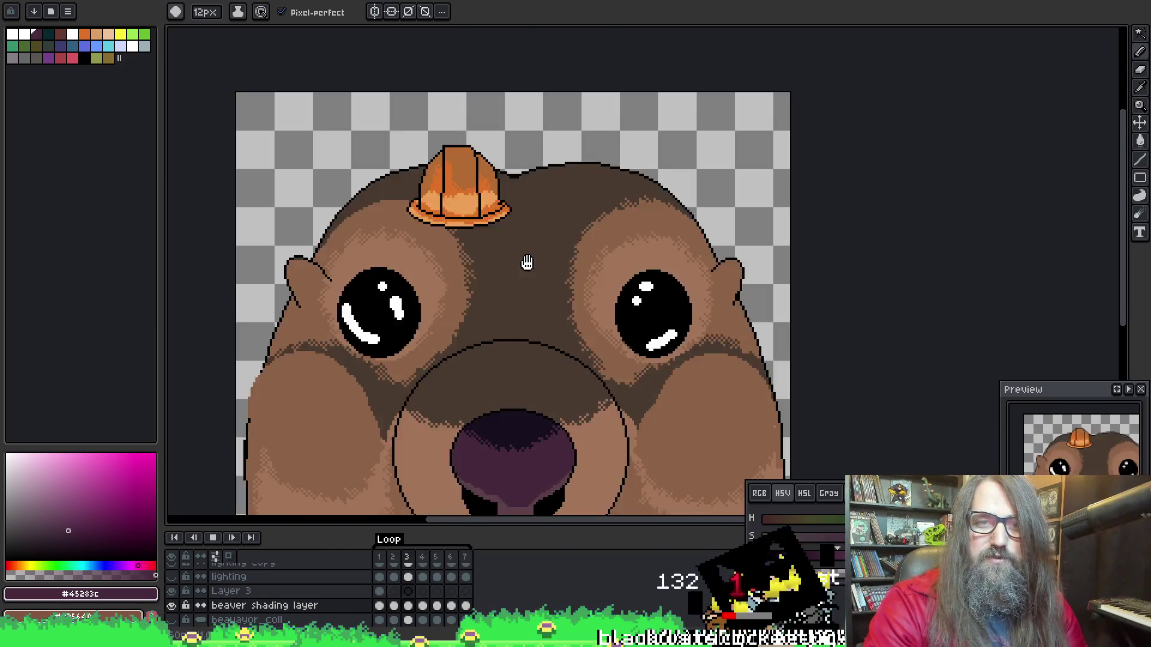
{"action": "scroll", "coordinate": [527, 262], "scroll_direction": "down", "scroll_amount": 2}
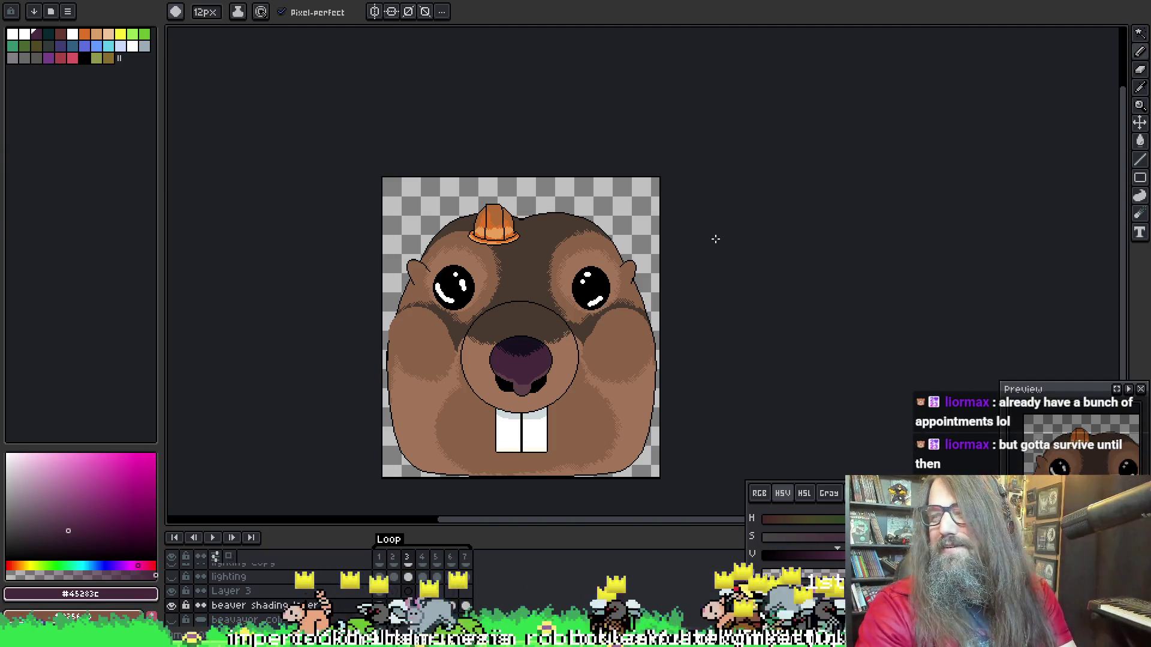
{"action": "scroll", "coordinate": [660, 252], "scroll_direction": "left", "scroll_amount": 1}
{"action": "scroll", "coordinate": [616, 256], "scroll_direction": "up", "scroll_amount": 2}
{"action": "mouse_move", "coordinate": [527, 244]}
{"action": "left_mouse_down"}
{"action": "mouse_move", "coordinate": [571, 350]}
{"action": "mouse_move", "coordinate": [589, 332]}
{"action": "left_mouse_up"}
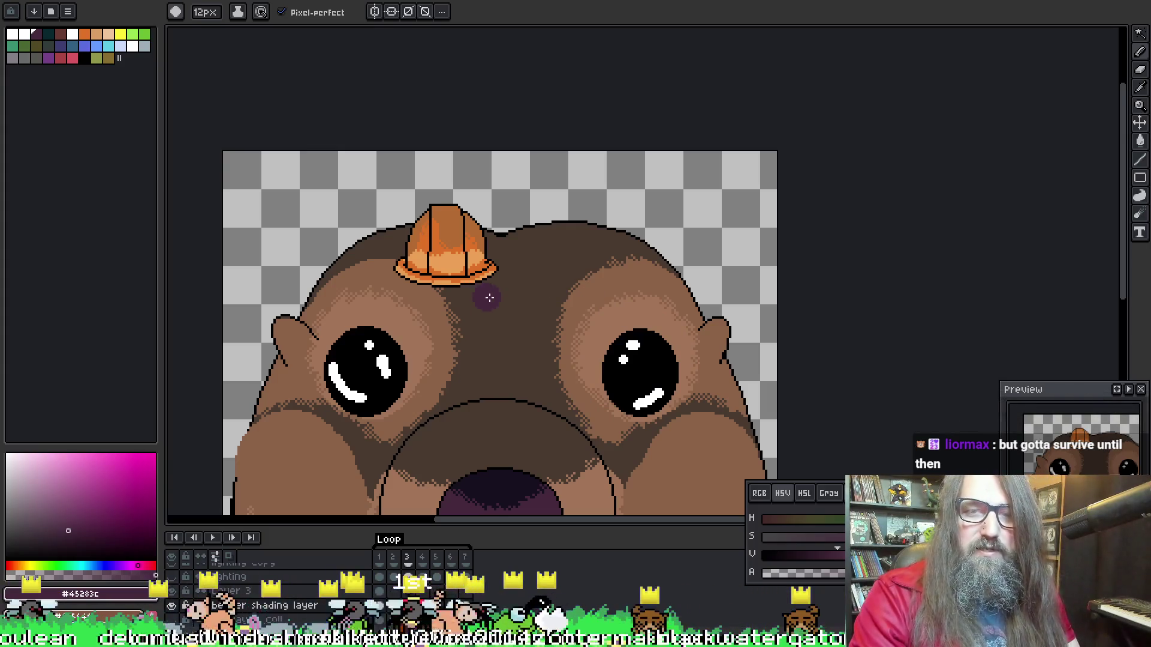
{"action": "key", "text": "w"}
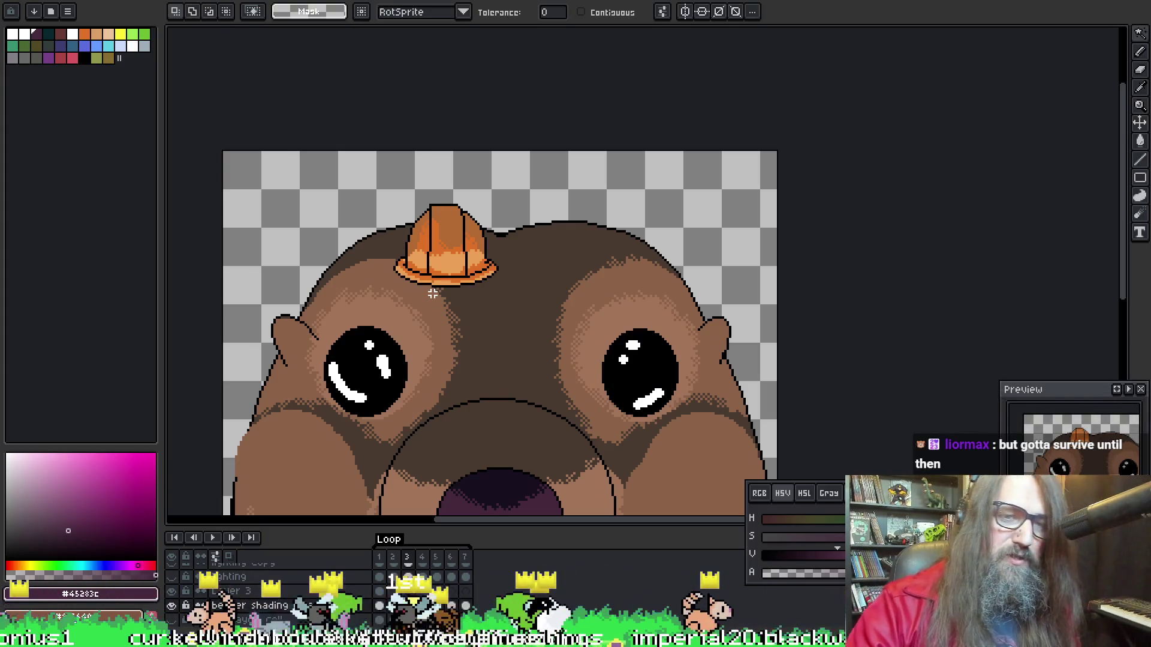
{"action": "left_click", "coordinate": [385, 239]}
{"action": "key", "text": "o"}
{"action": "left_click", "coordinate": [377, 265]}
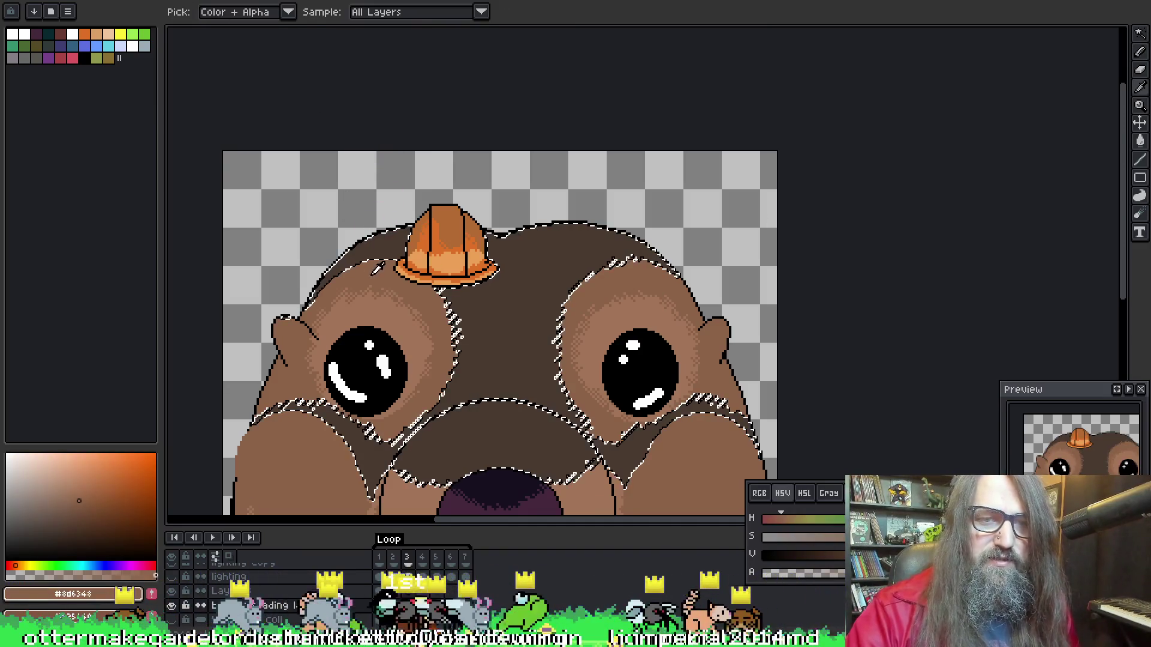
{"action": "key", "text": "b"}
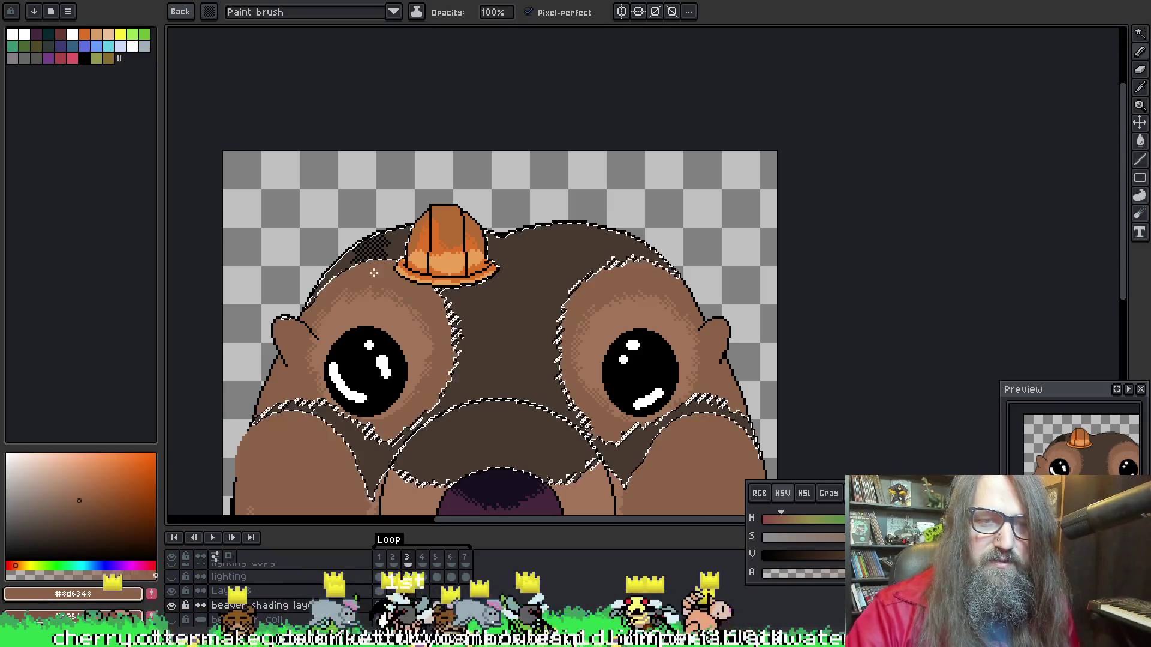
{"action": "key", "text": "o"}
{"action": "left_click", "coordinate": [381, 245]}
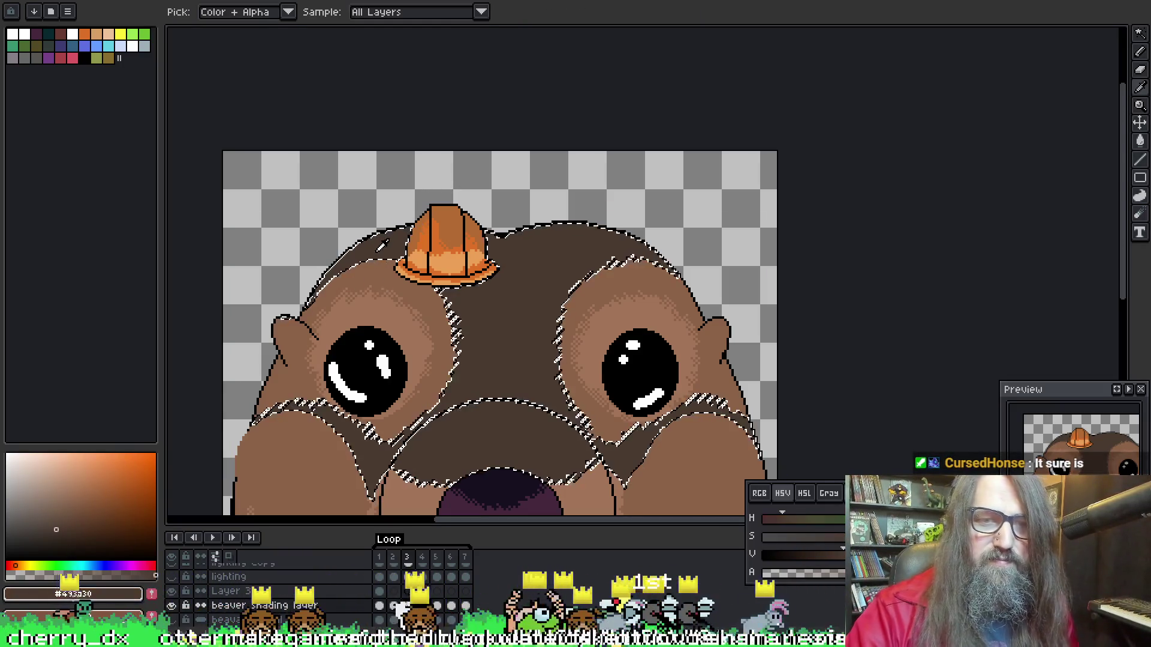
{"action": "key", "text": "x"}
{"action": "key", "text": "b"}
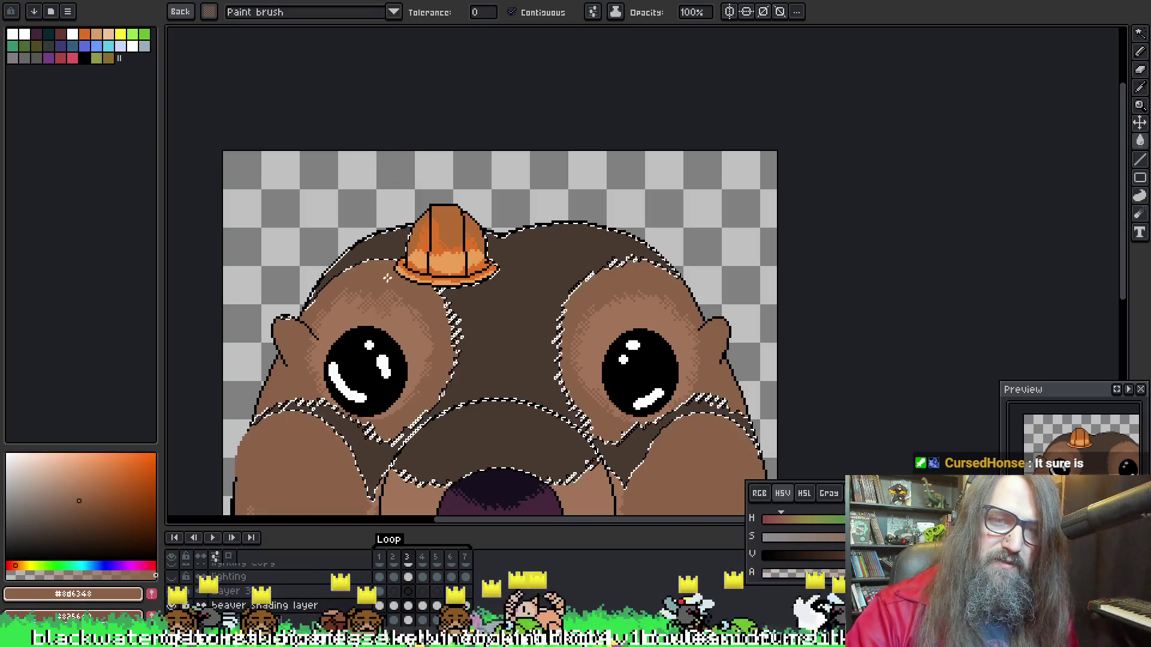
{"action": "left_click", "coordinate": [483, 159]}
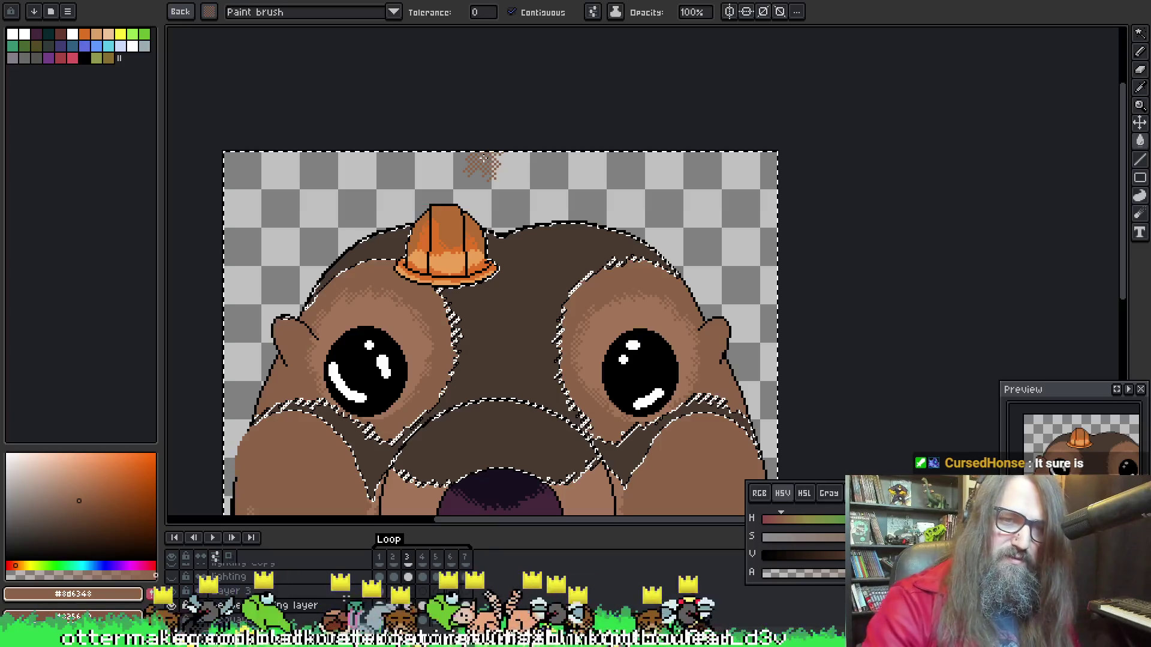
{"action": "key", "text": "b"}
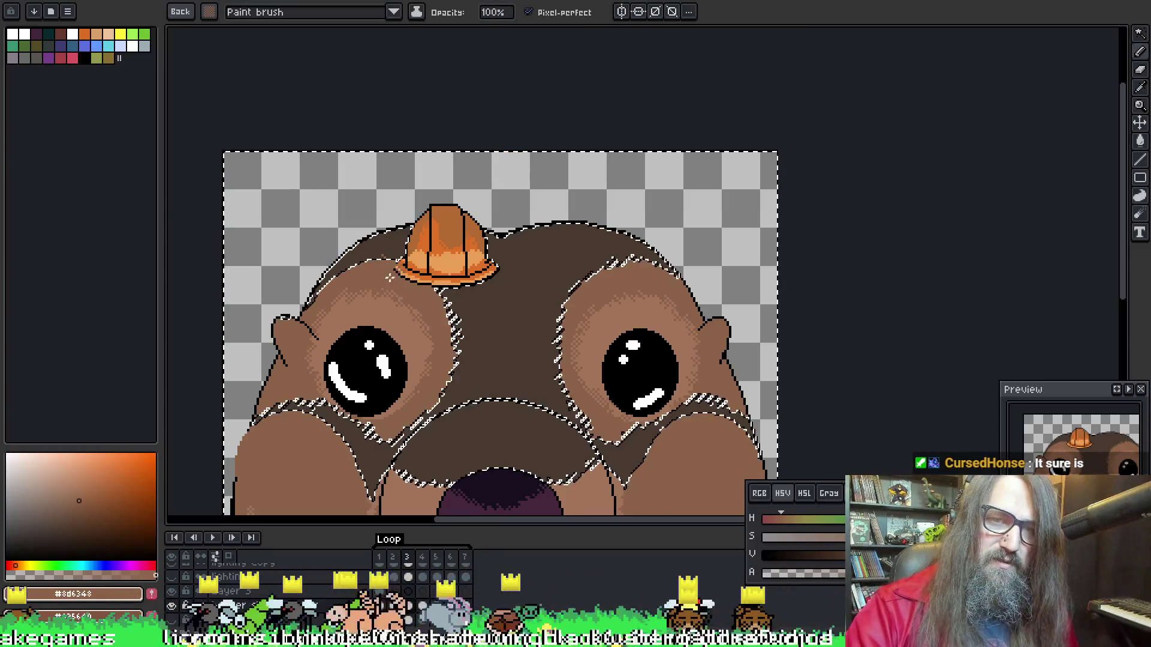
{"action": "key", "text": "m"}
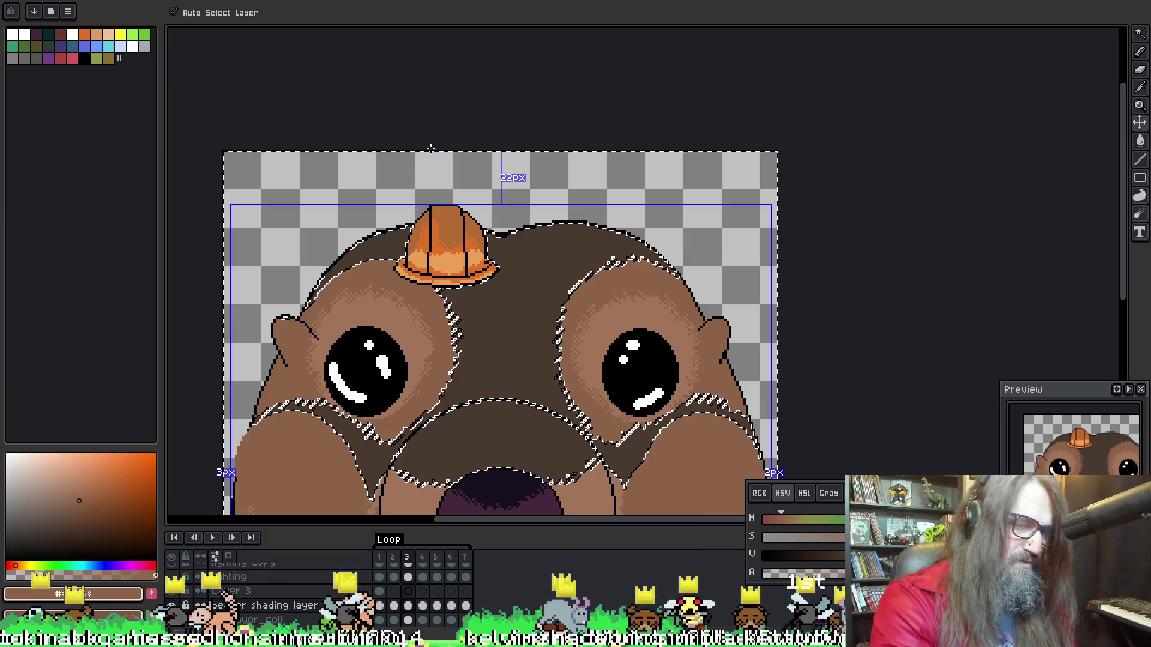
{"action": "key", "text": "b"}
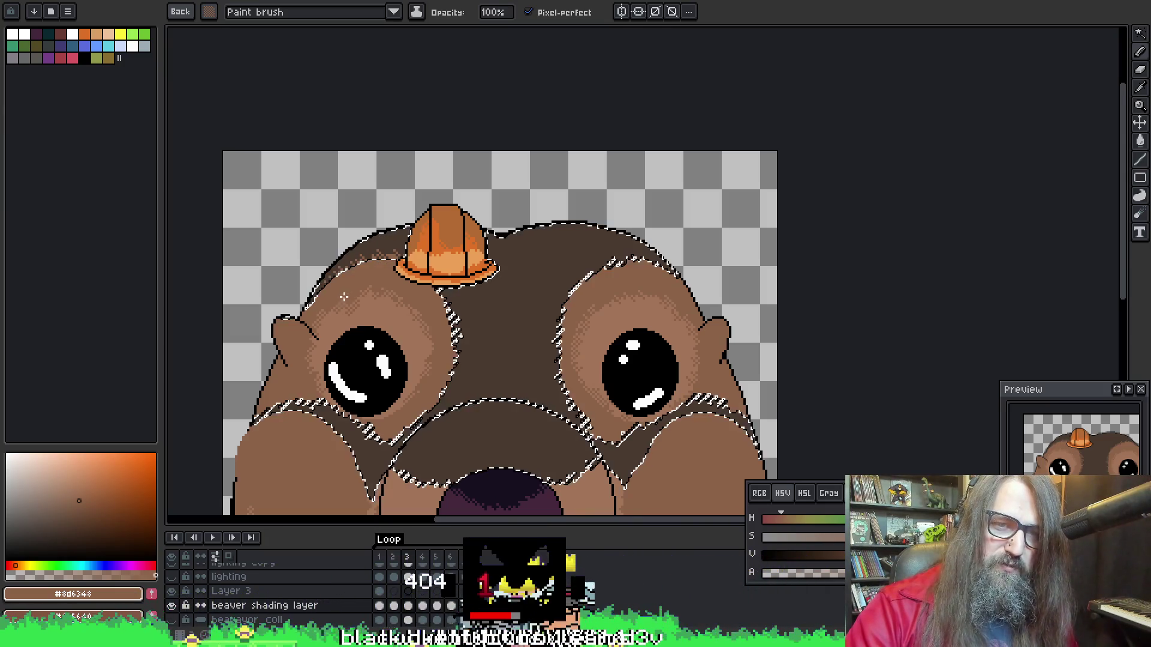
{"action": "key", "text": "ctrl+d"}
{"action": "key", "text": "e"}
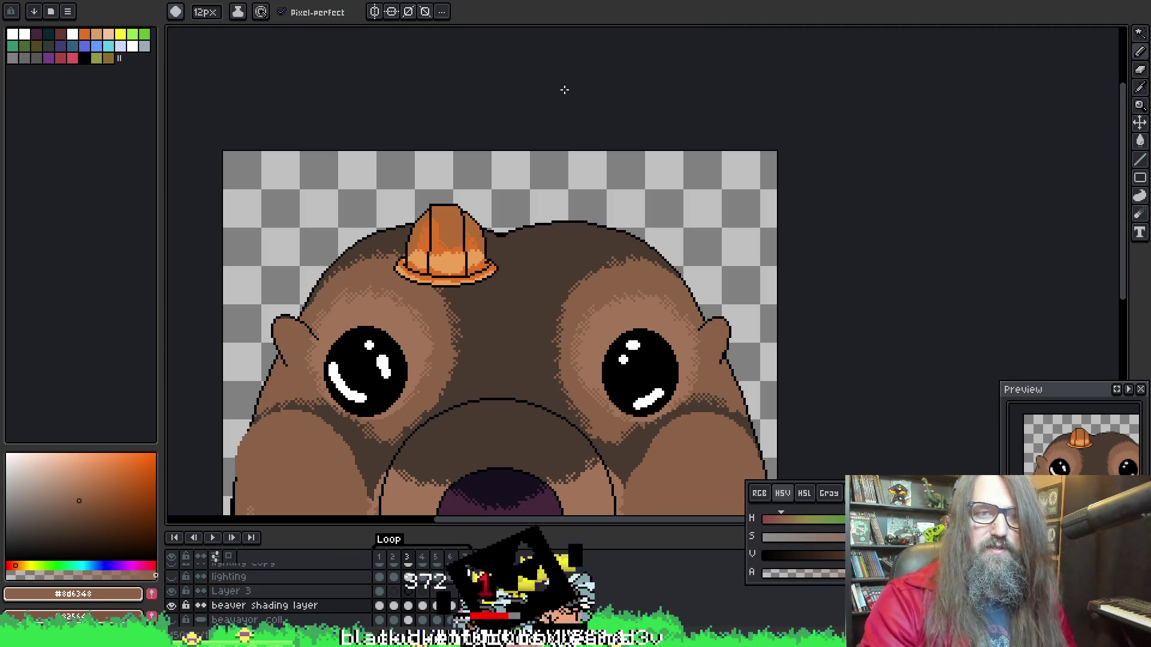
Zoom out and back in on the beaver face and step forward to frame 4
{"action": "scroll", "coordinate": [532, 159], "scroll_direction": "down", "scroll_amount": 4}
{"action": "scroll", "coordinate": [538, 201], "scroll_direction": "up", "scroll_amount": 2}
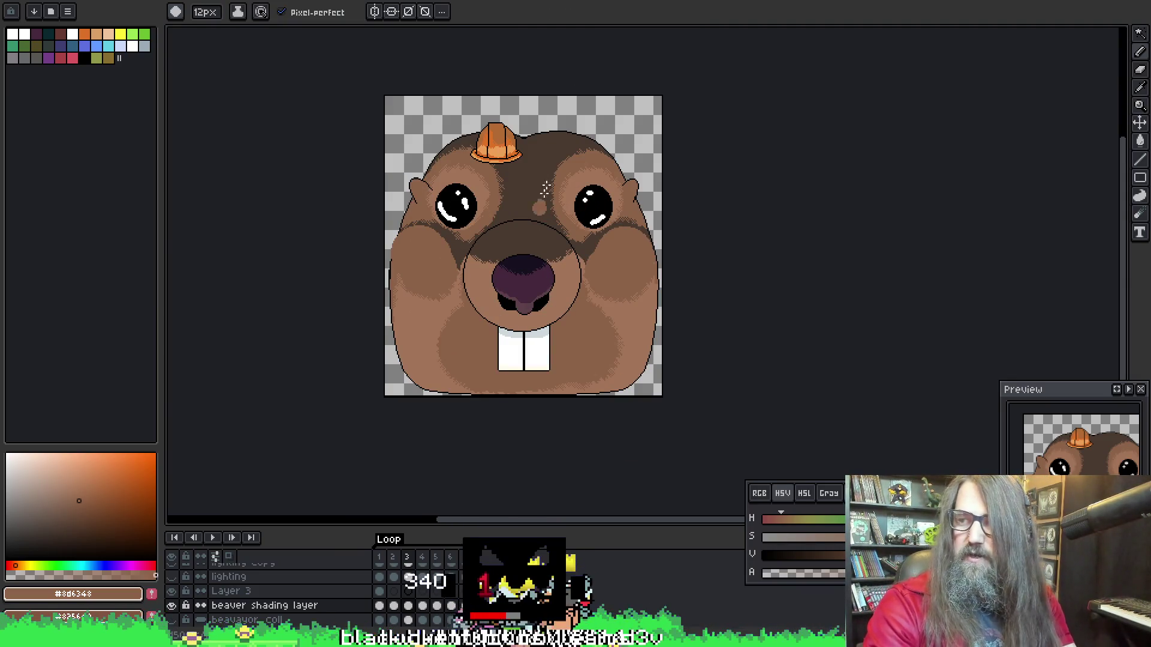
{"action": "key", "text": "Right"}
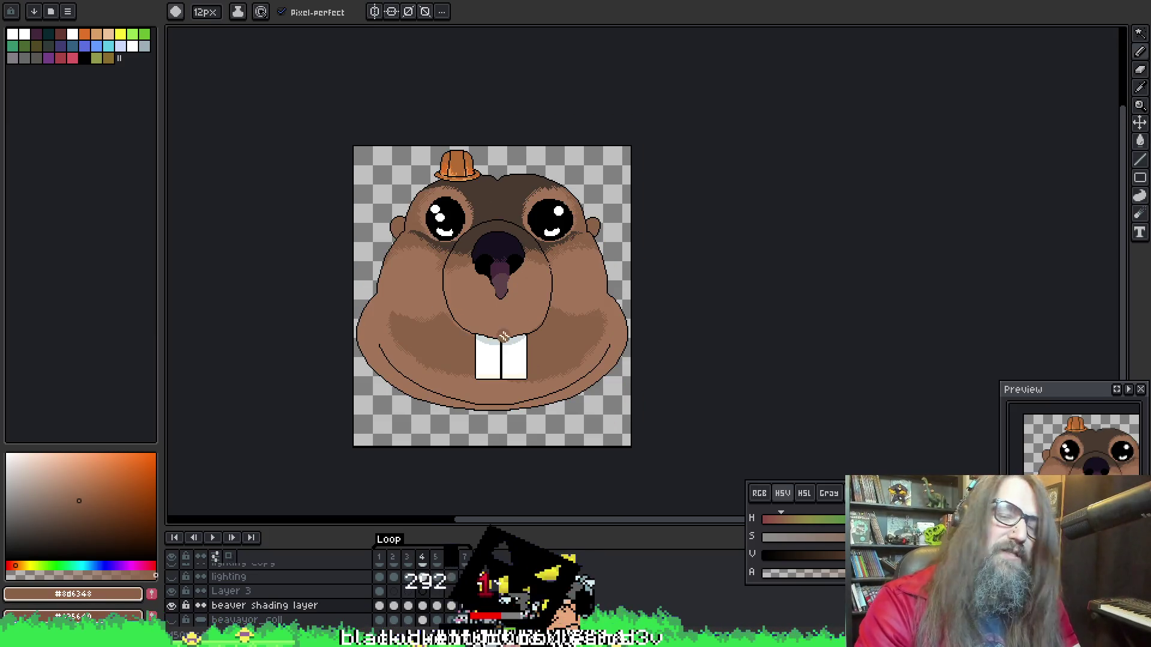
{"action": "scroll", "coordinate": [559, 240], "scroll_direction": "up", "scroll_amount": 2}
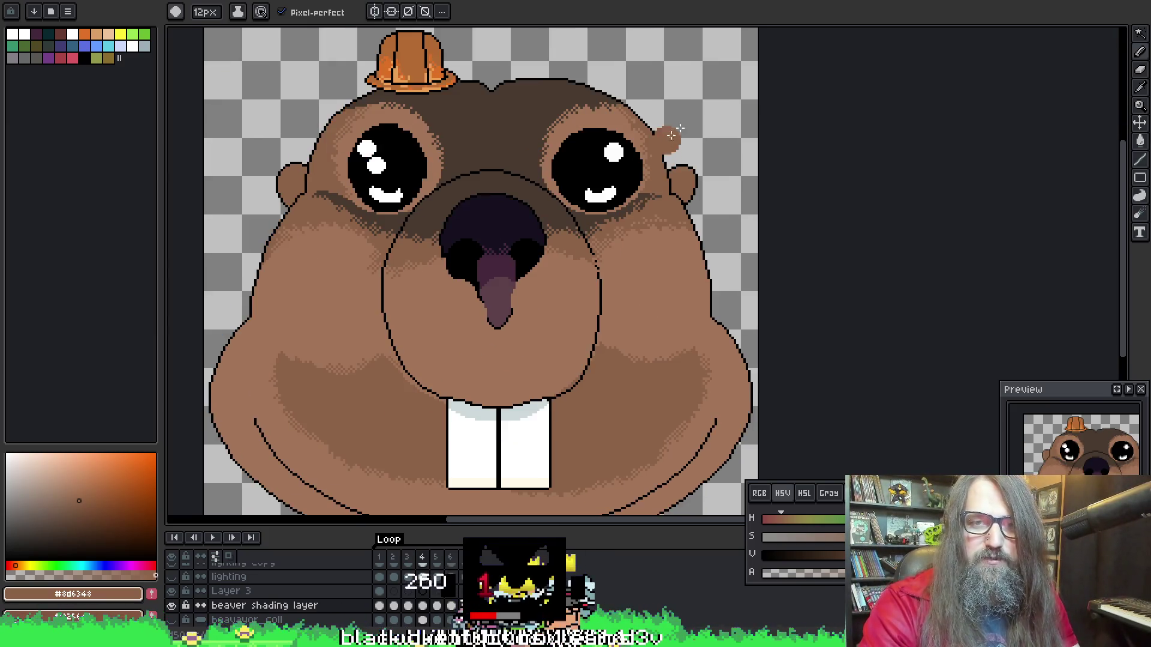
Play the animation to review the frames, stop it, and advance one frame
{"action": "key", "text": "Return"}
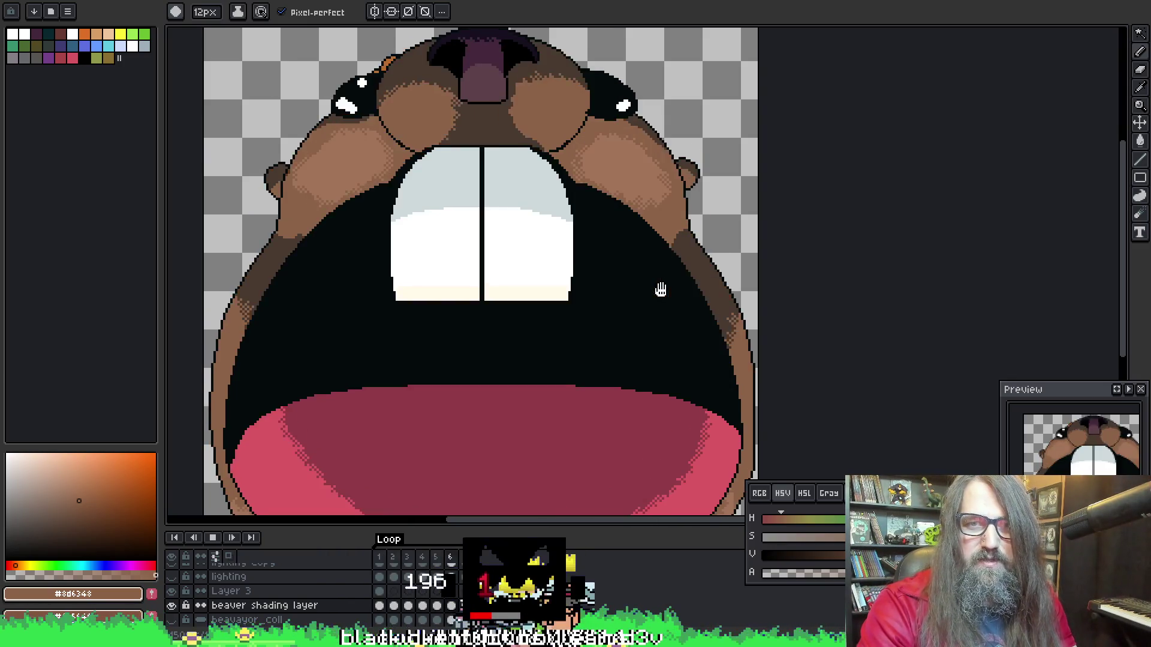
{"action": "scroll", "coordinate": [510, 172], "scroll_direction": "down", "scroll_amount": 2}
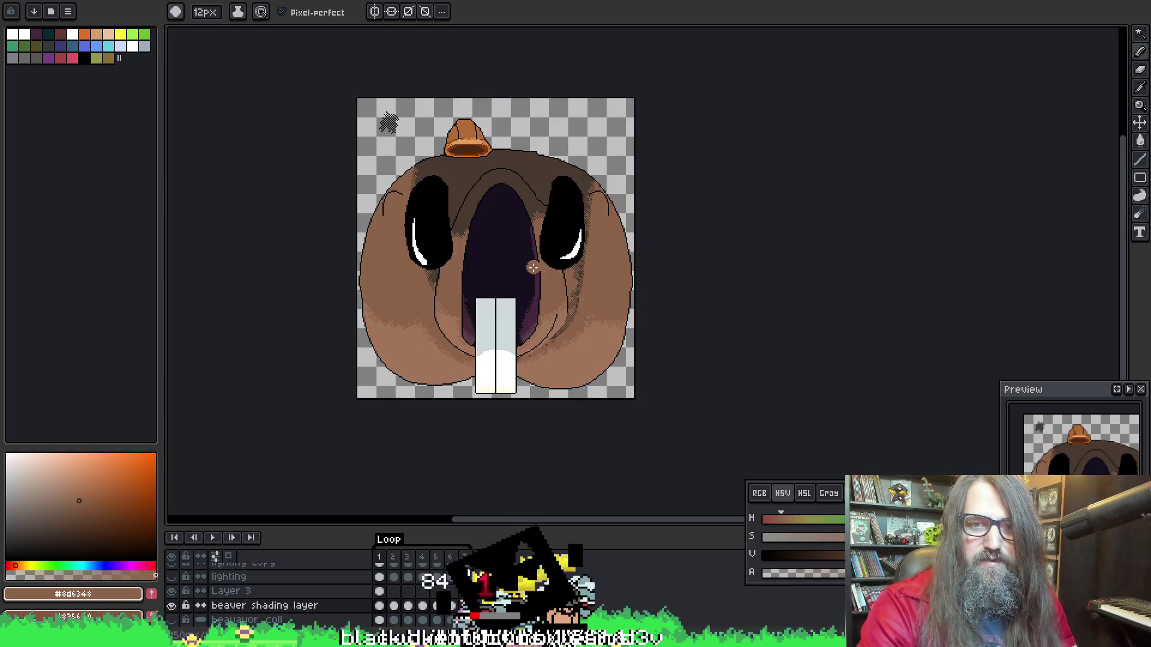
{"action": "key", "text": "Return"}
{"action": "scroll", "coordinate": [497, 308], "scroll_direction": "down", "scroll_amount": 2}
{"action": "scroll", "coordinate": [497, 308], "scroll_direction": "up", "scroll_amount": 4}
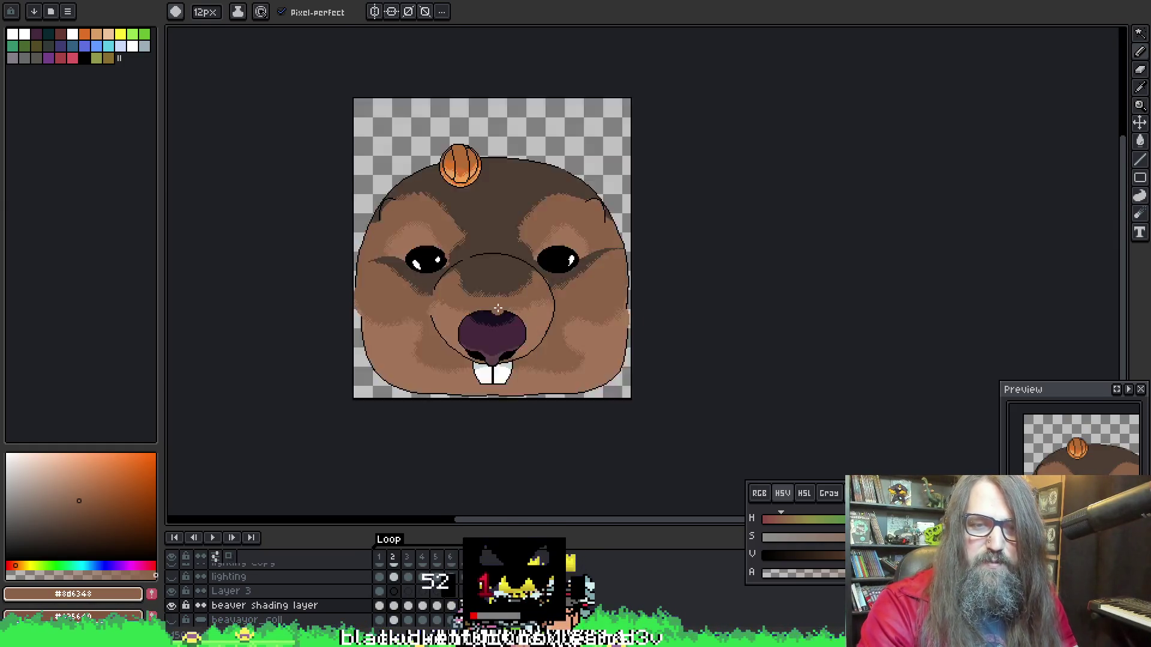
{"action": "key", "text": "Right"}
{"action": "key", "text": "Right"}
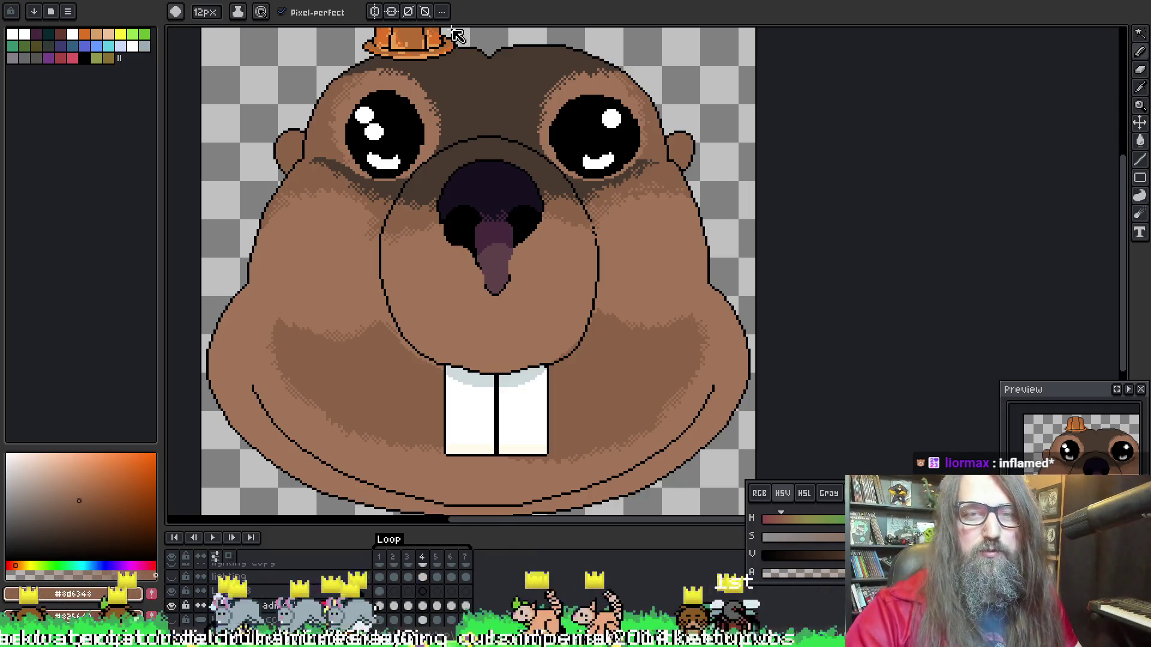
Flip between frames 1 and 2 to compare the beaver face
{"action": "key", "text": "w"}
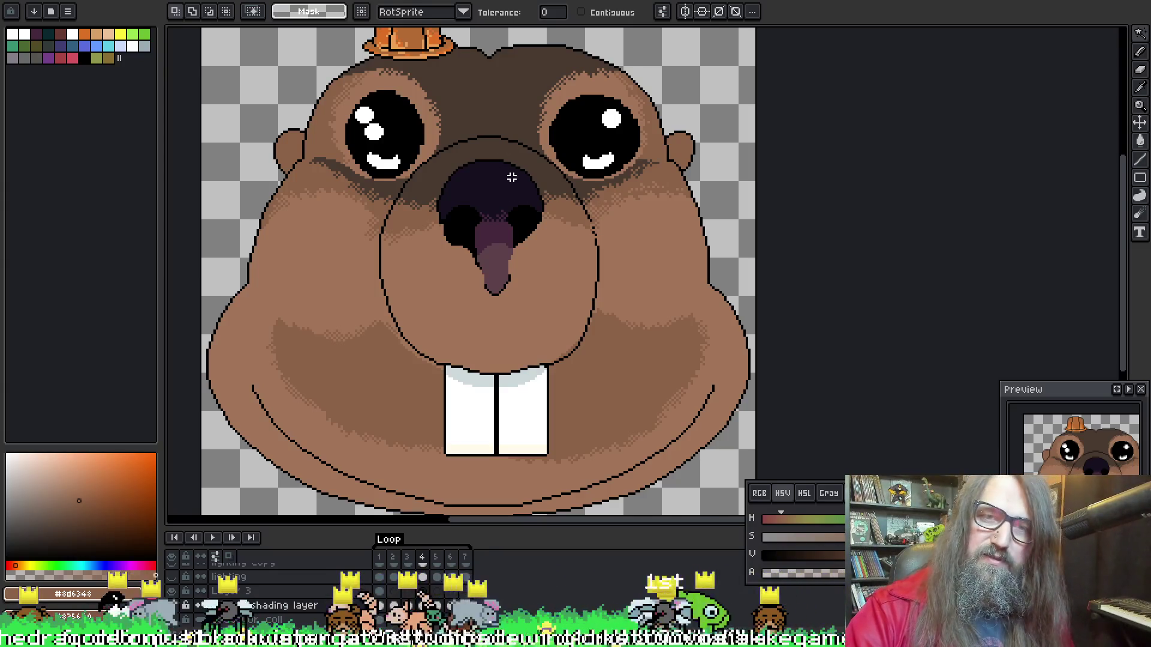
{"action": "key", "text": "Left"}
{"action": "key", "text": "Right"}
{"action": "key", "text": "Left"}
{"action": "key", "text": "Left"}
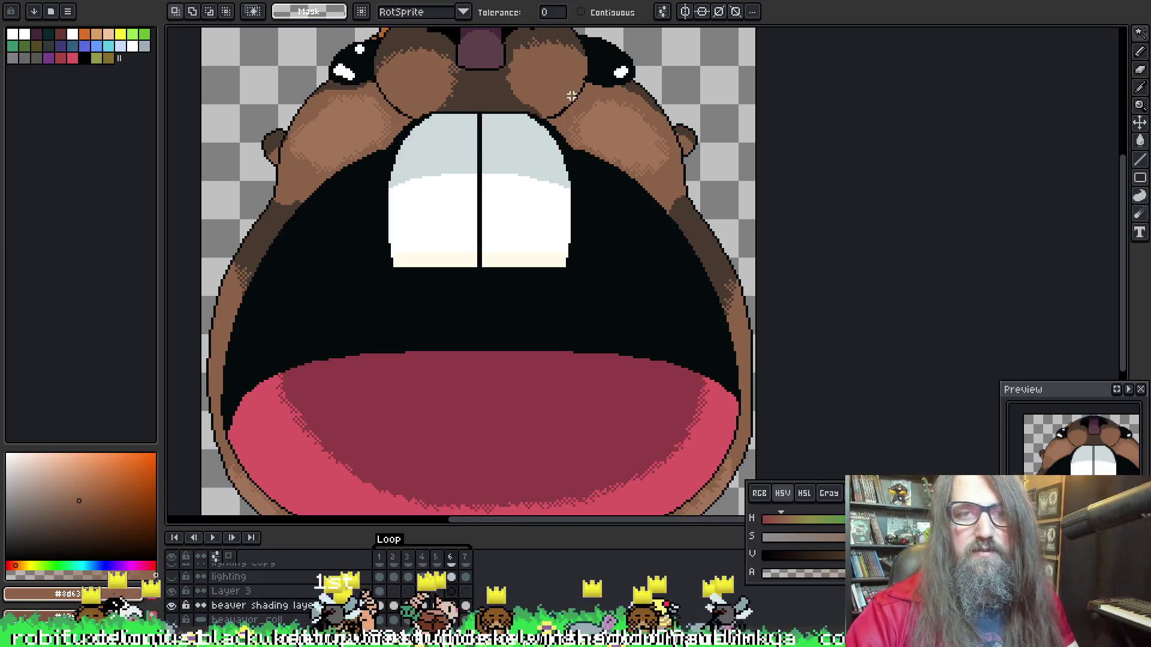
{"action": "key", "text": "Left"}
{"action": "key", "text": "Right"}
{"action": "key", "text": "Left"}
Sample a shading colour from the artwork, zoom in on the nose, and wand-select its purple area
{"action": "key", "text": "i"}
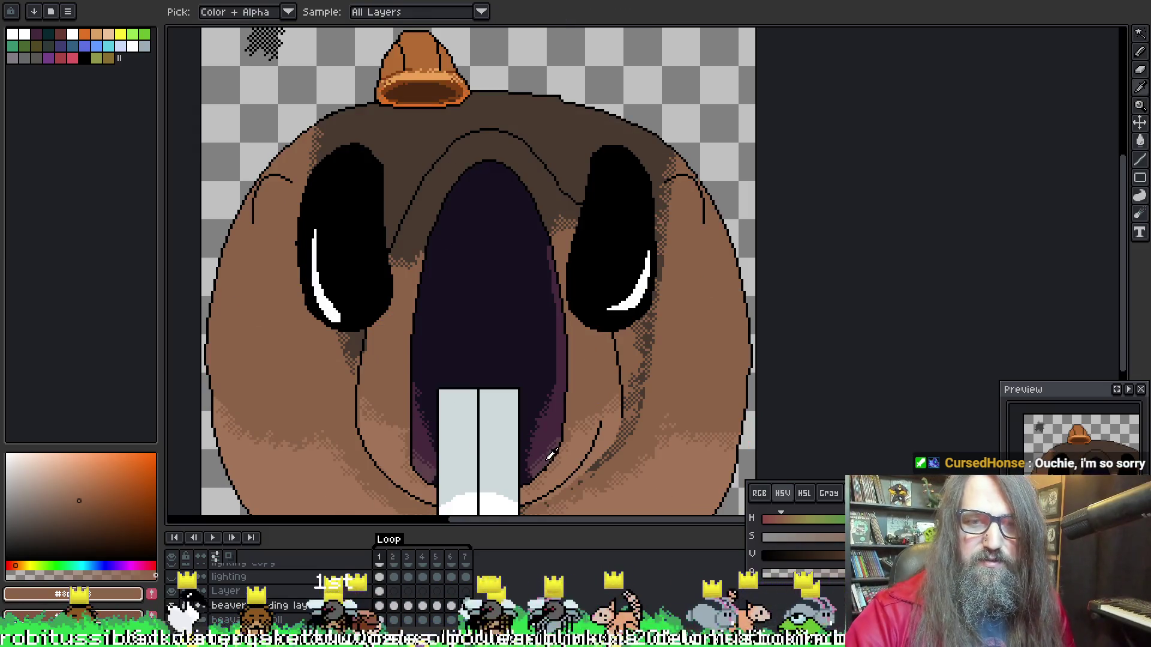
{"action": "left_click", "coordinate": [540, 457]}
{"action": "key", "text": "w"}
{"action": "left_click_drag", "start_coordinate": [541, 455], "coordinate": [527, 336]}
{"action": "key", "text": "Right"}
{"action": "left_click_drag", "start_coordinate": [432, 259], "coordinate": [434, 261]}
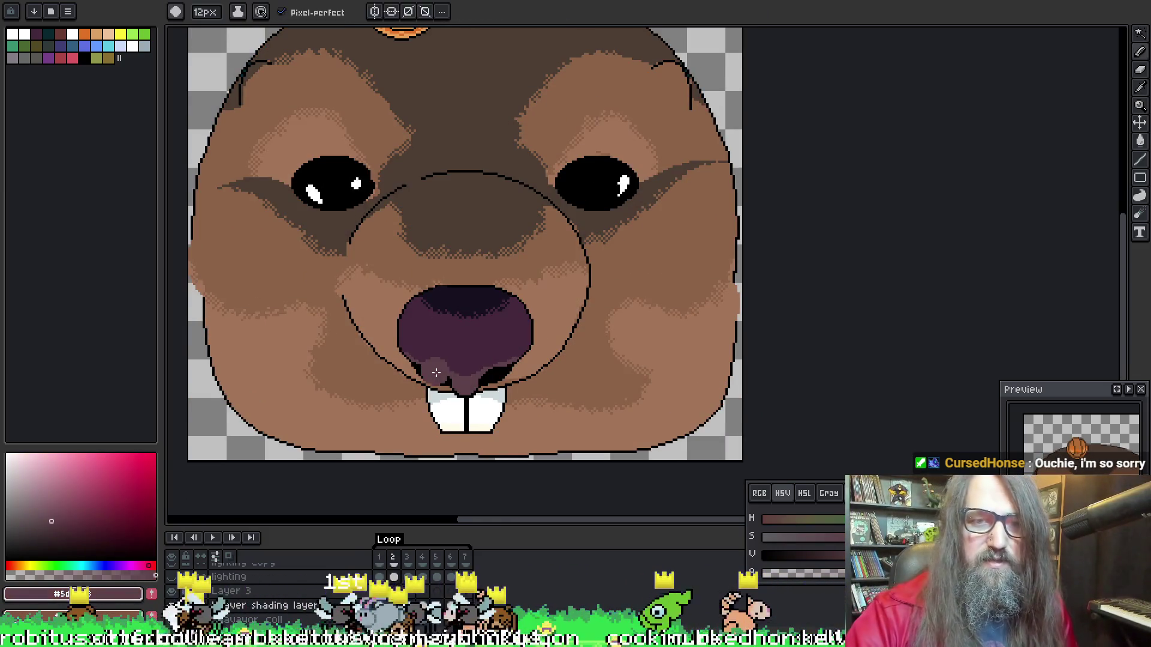
{"action": "left_click_drag", "start_coordinate": [487, 344], "coordinate": [488, 313]}
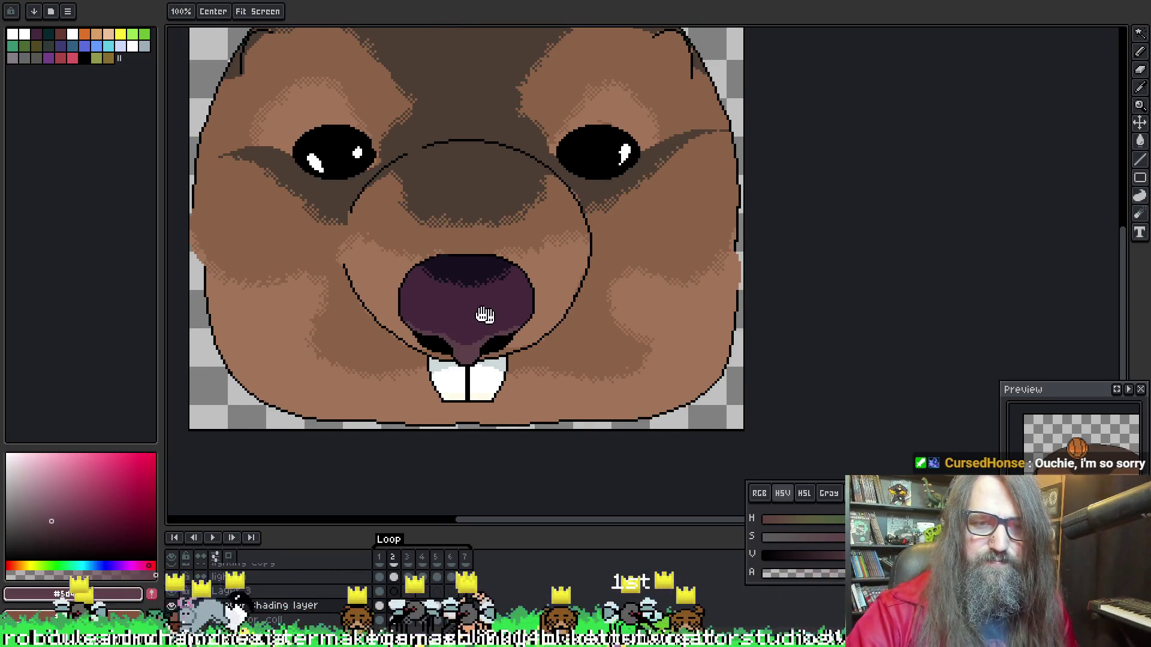
{"action": "scroll", "coordinate": [477, 300], "scroll_direction": "up", "scroll_amount": 2}
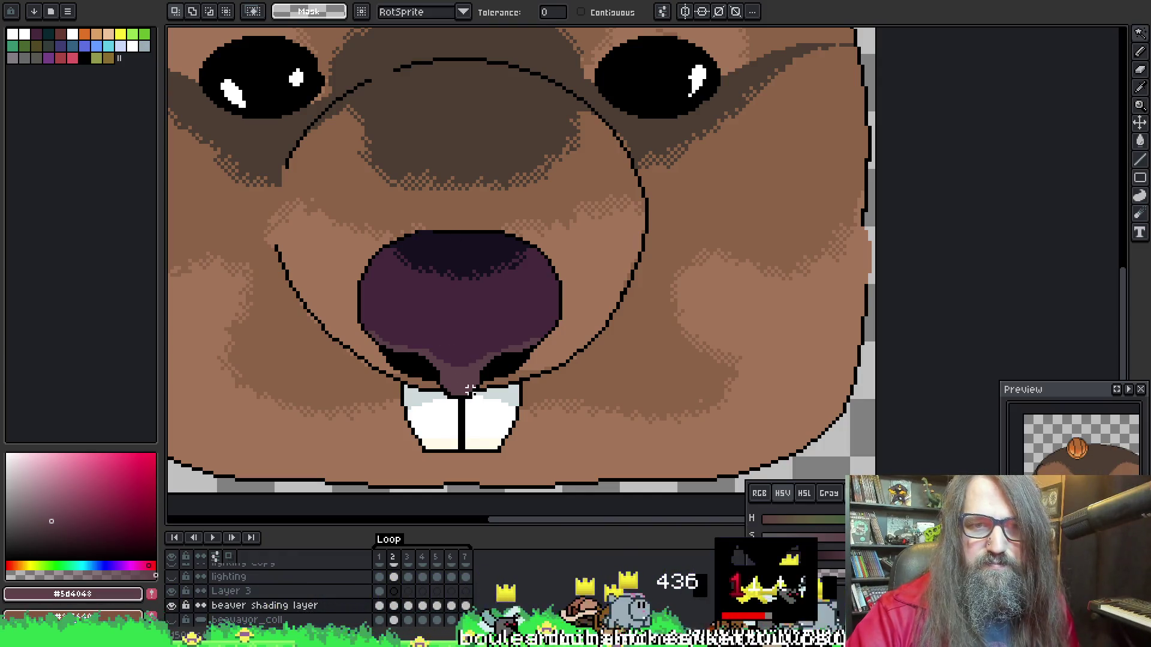
{"action": "left_click", "coordinate": [460, 332]}
{"action": "key", "text": "b"}
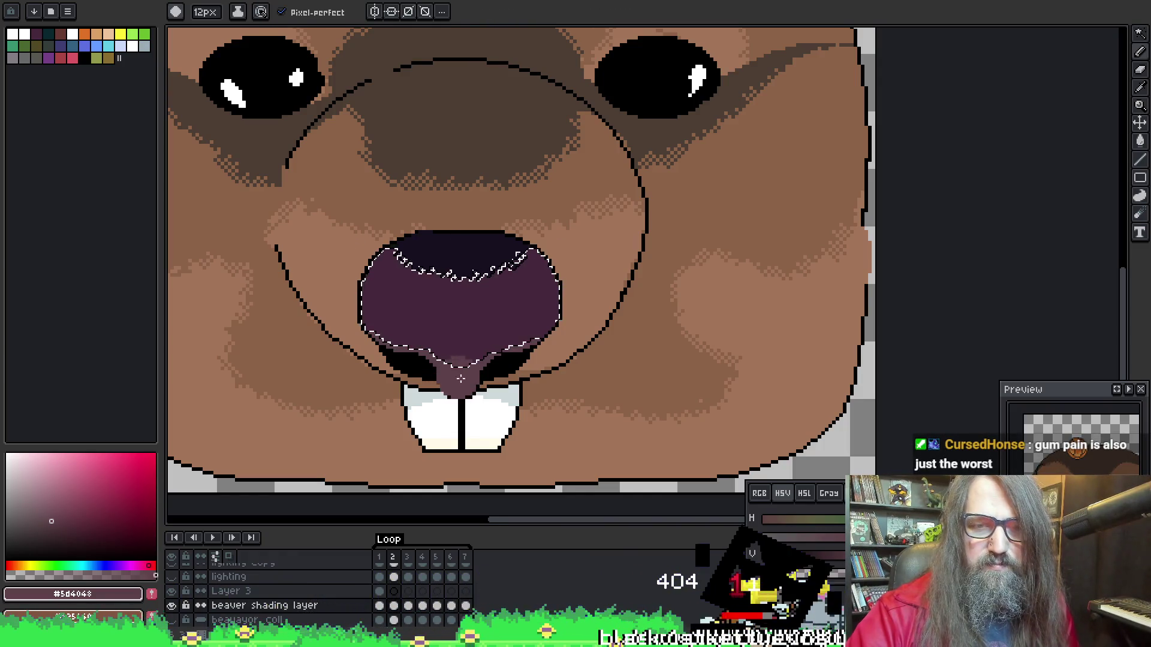
{"action": "key", "text": "alt"}
{"action": "key", "text": "alt"}
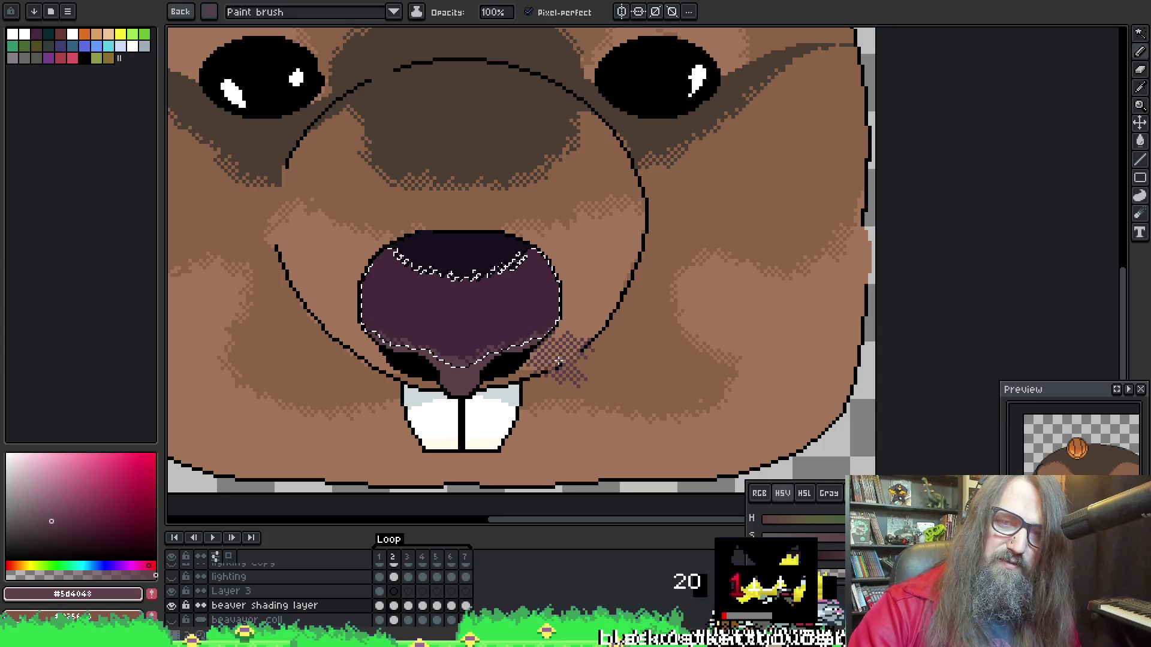
Compare frame 1 with frame 2, then step forward toward frame 3
{"action": "key", "text": "comma"}
{"action": "key", "text": "period"}
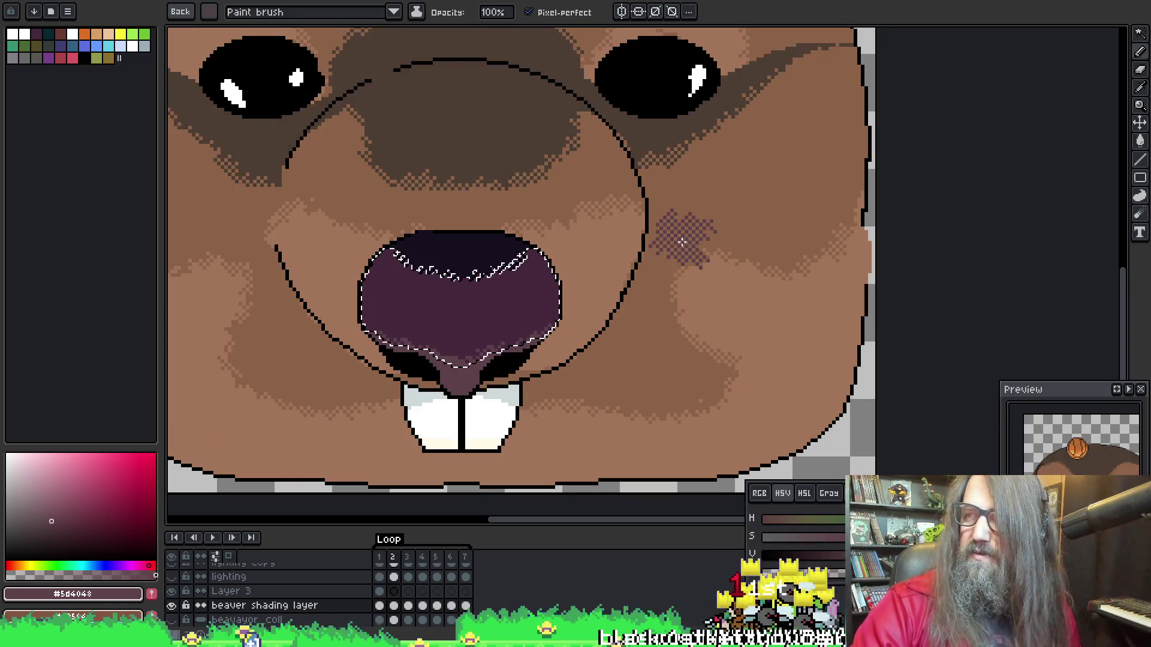
{"action": "key", "text": "comma"}
{"action": "key", "text": "w"}
{"action": "key", "text": "period"}
{"action": "key", "text": "period"}
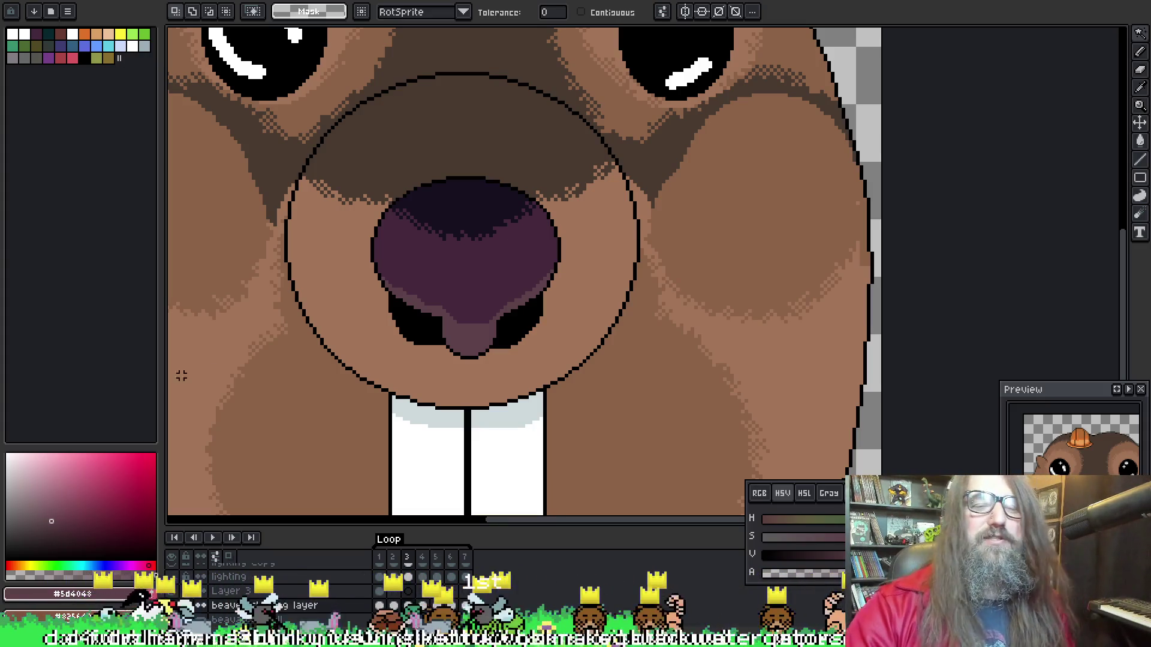
Select the nose's mid-dark area and dither dark shading along its lower-left edge, then deselect
{"action": "left_click", "coordinate": [426, 268]}
{"action": "key", "text": "b"}
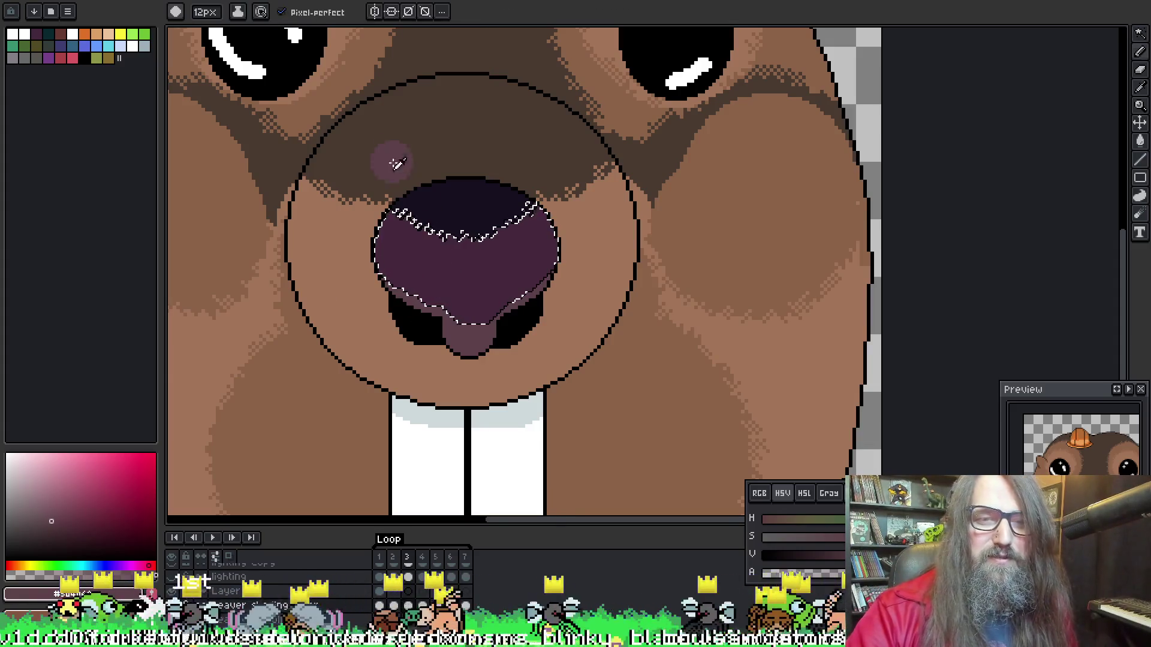
{"action": "key", "text": "i"}
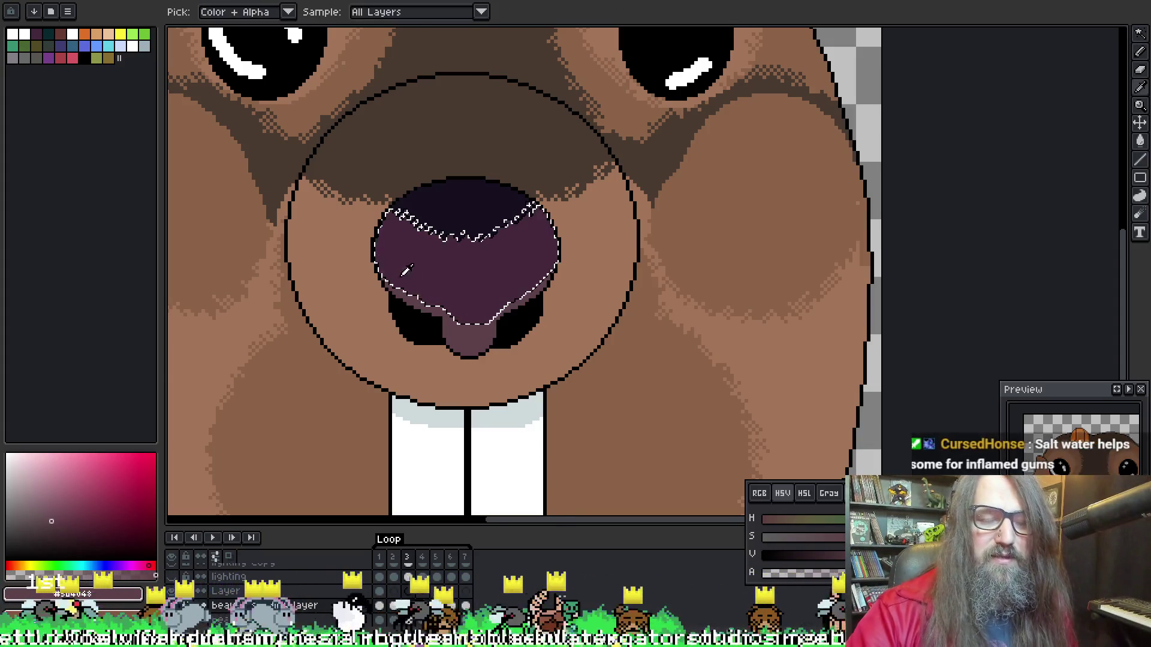
{"action": "left_click", "coordinate": [474, 330]}
{"action": "key", "text": "b"}
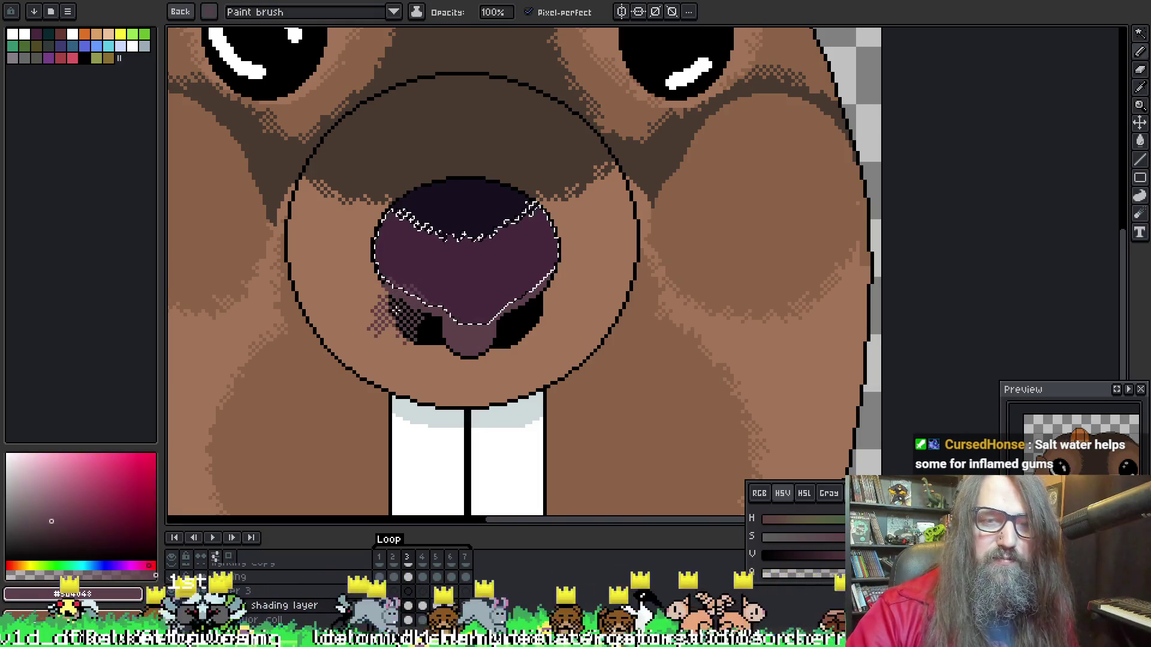
{"action": "left_click_drag", "start_coordinate": [380, 305], "coordinate": [410, 311]}
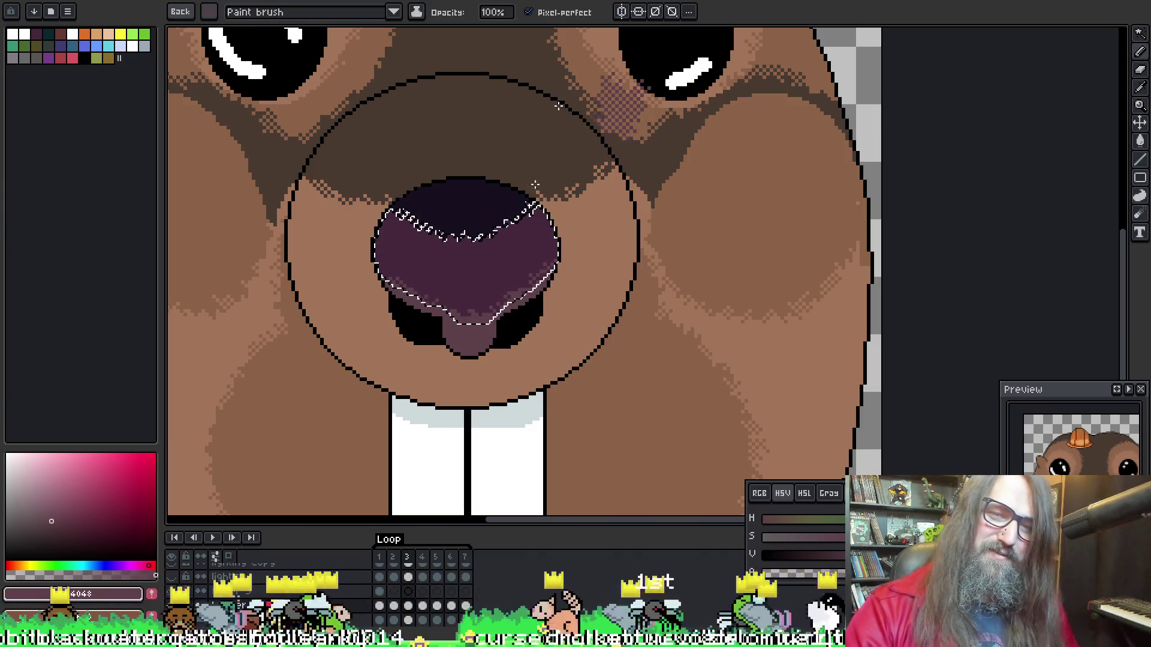
{"action": "key", "text": "ctrl+d"}
{"action": "key", "text": "b"}
Move to frame 4 and mask the upper tongue and nostril area
{"action": "scroll", "coordinate": [660, 102], "scroll_direction": "up", "scroll_amount": 3}
{"action": "key", "text": "period"}
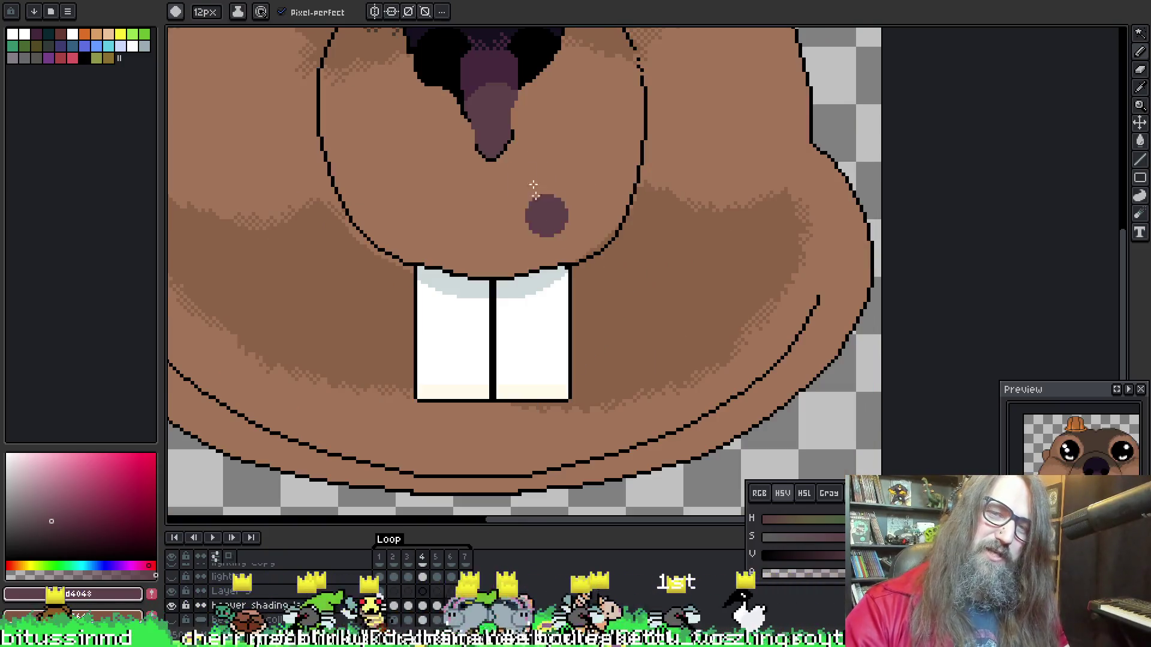
{"action": "key", "text": "period"}
{"action": "key", "text": "w"}
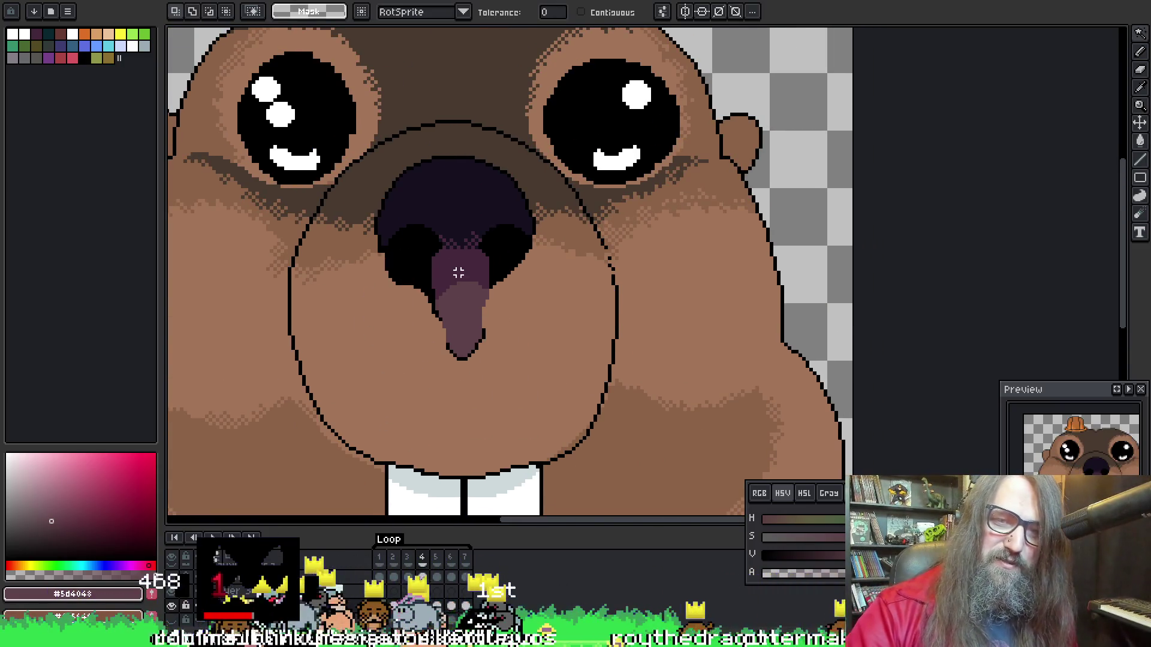
{"action": "key", "text": "b"}
{"action": "key", "text": "ctrl+z"}
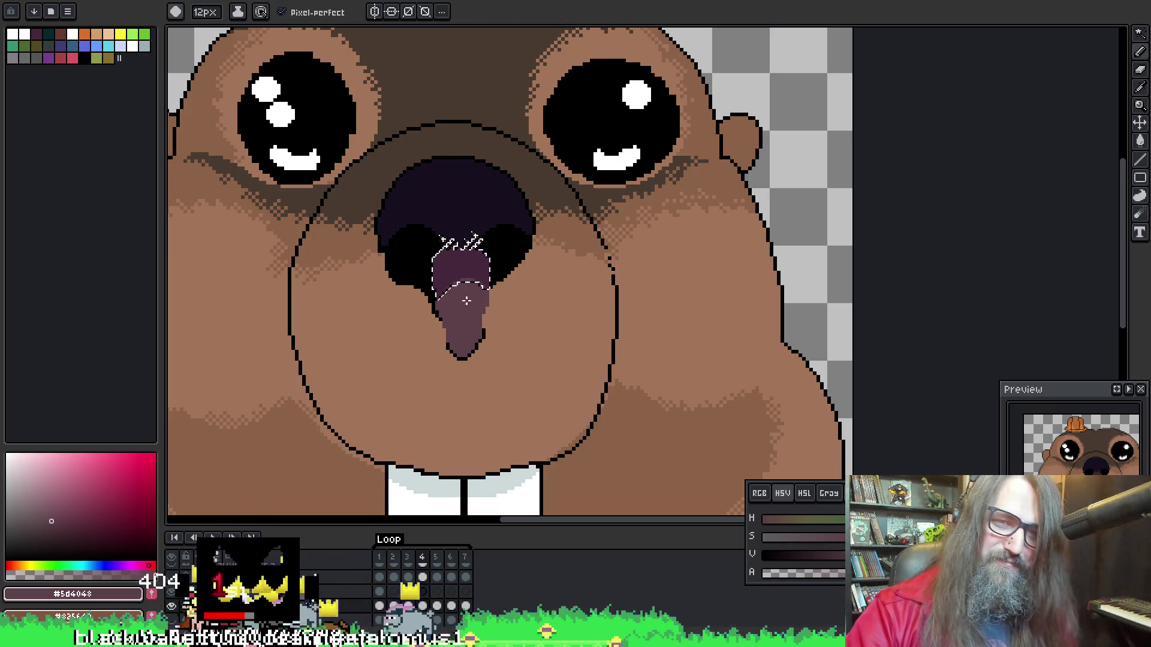
{"action": "key", "text": "ctrl+b"}
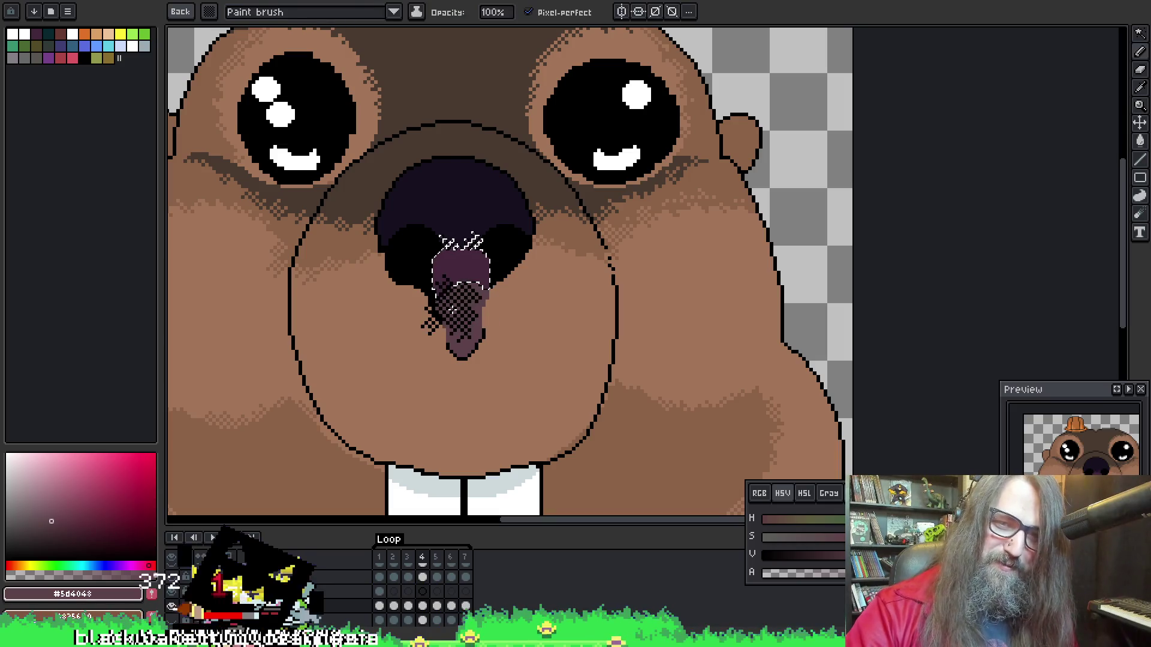
{"action": "left_click", "coordinate": [451, 310], "text": "alt"}
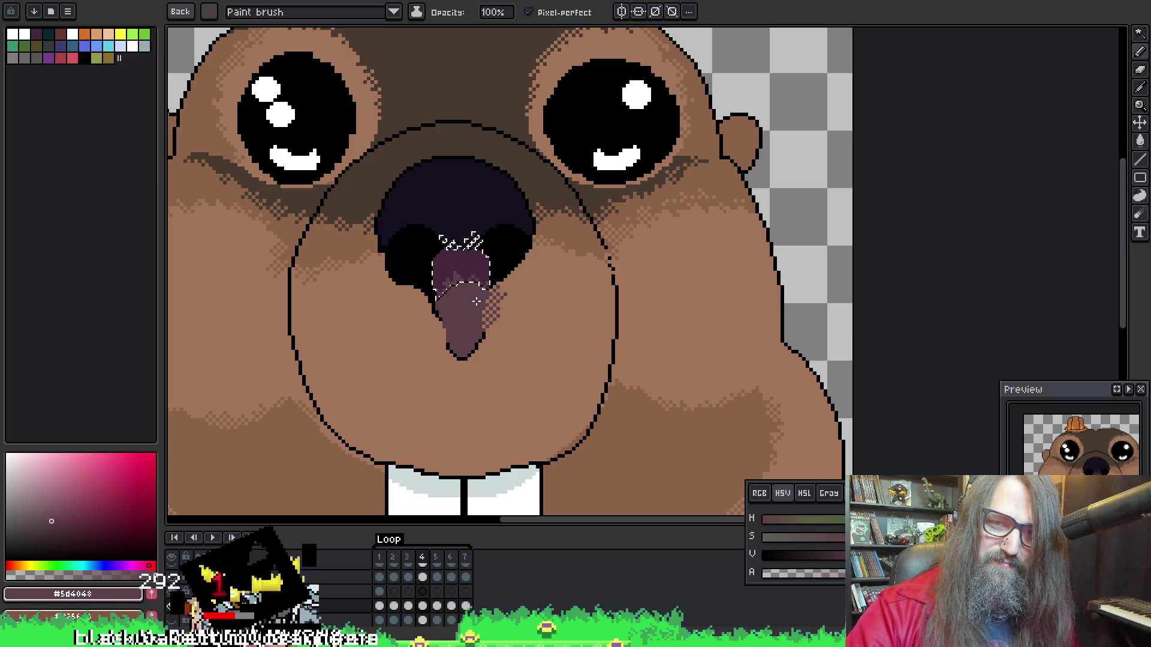
{"action": "key", "text": "Escape"}
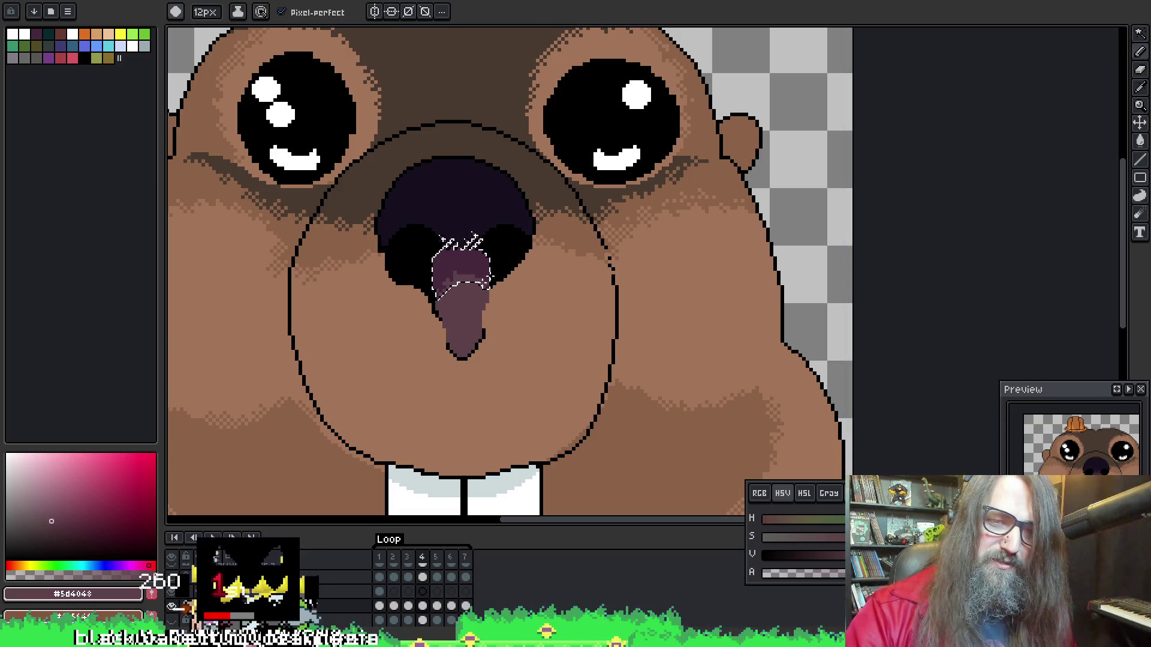
Sample the shading colour and dither shading right of the tongue and on the muzzle beside the nose
{"action": "key", "text": "alt"}
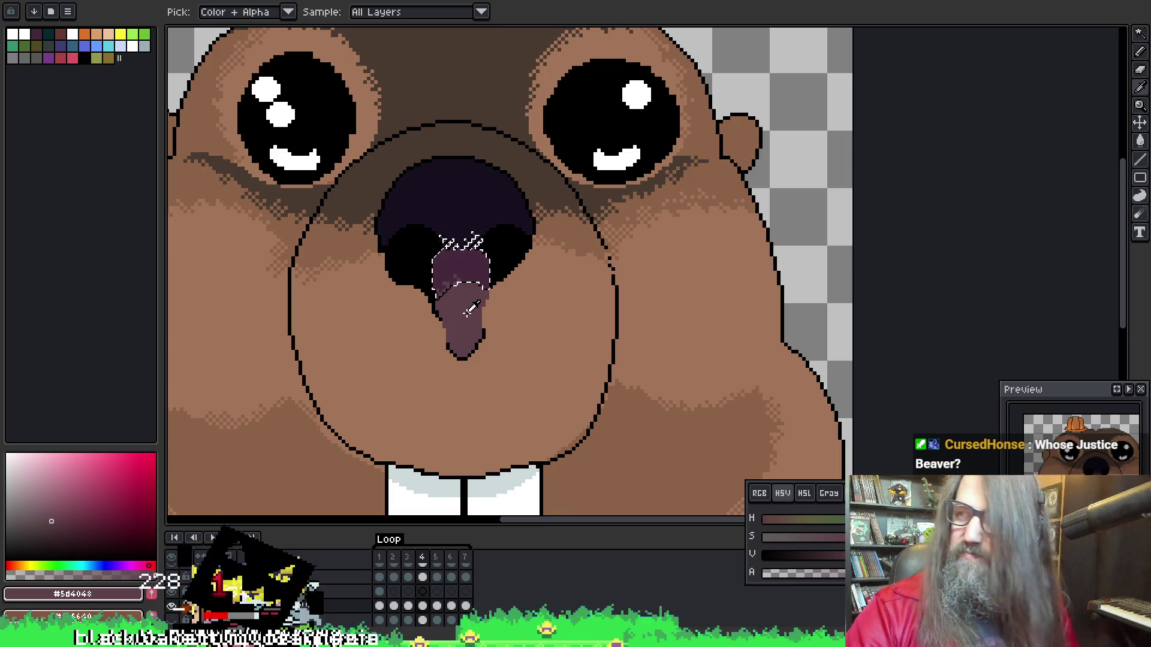
{"action": "key", "text": "ctrl+b"}
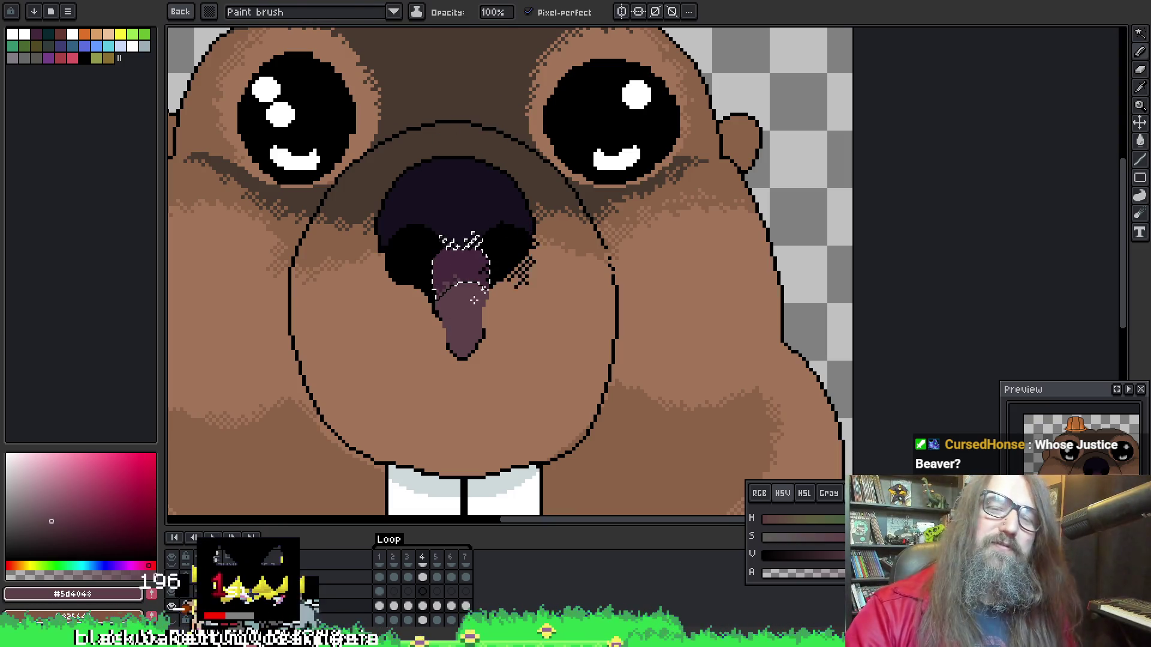
{"action": "key", "text": "alt"}
{"action": "left_click", "coordinate": [472, 294], "text": "alt"}
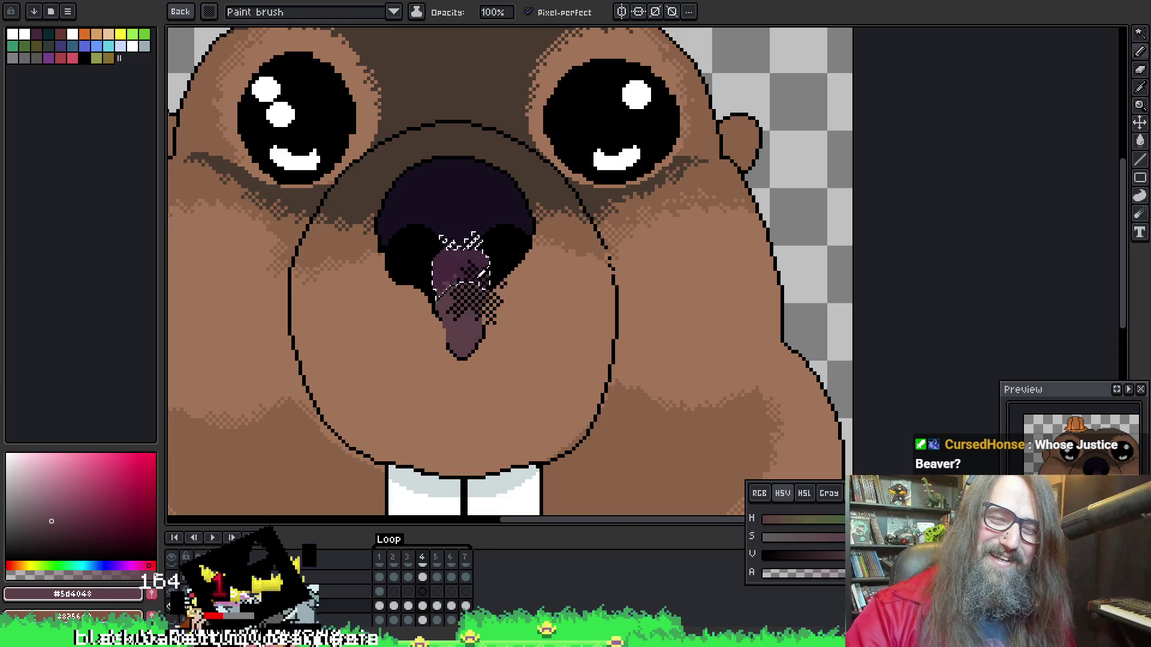
{"action": "left_click", "coordinate": [485, 301], "text": "alt"}
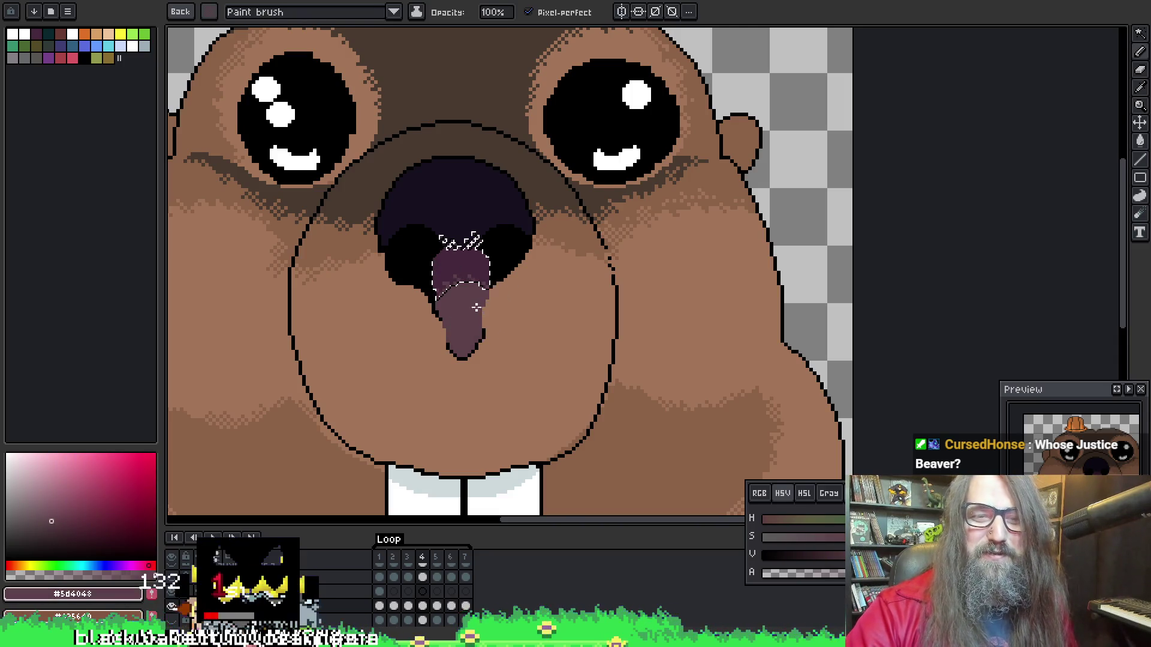
{"action": "left_click_drag", "start_coordinate": [475, 307], "coordinate": [489, 323]}
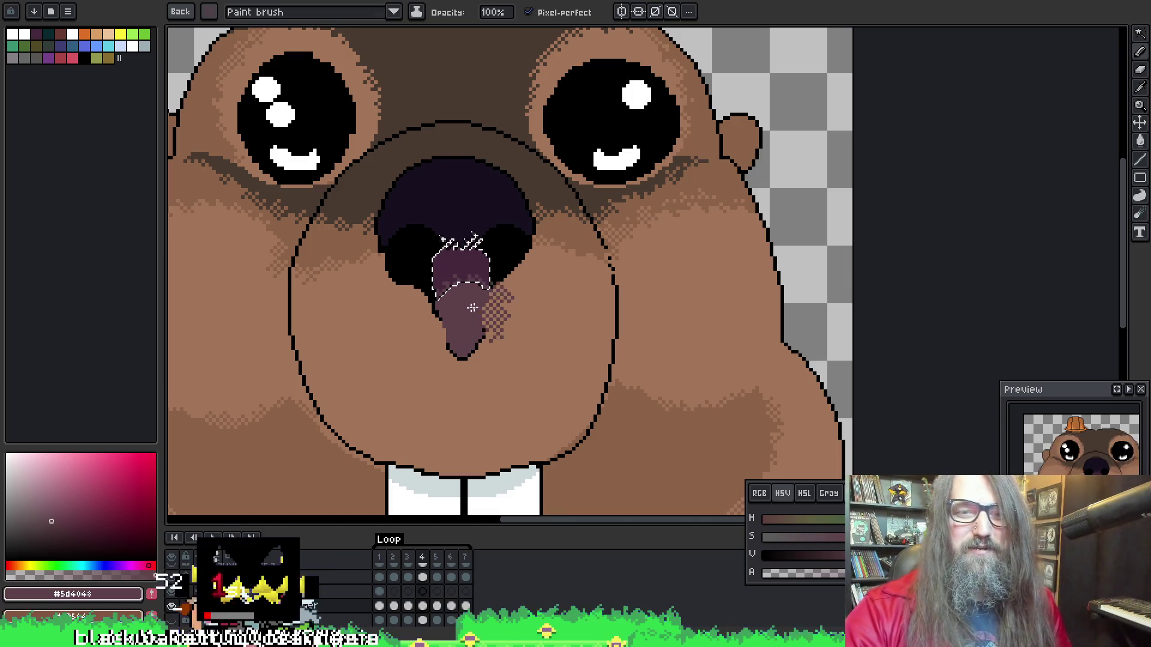
{"action": "left_click_drag", "start_coordinate": [523, 319], "coordinate": [531, 342]}
{"action": "key", "text": "Escape"}
On frame 6, dither dark purple shading inside the nose selection, then deselect
{"action": "key", "text": "Right"}
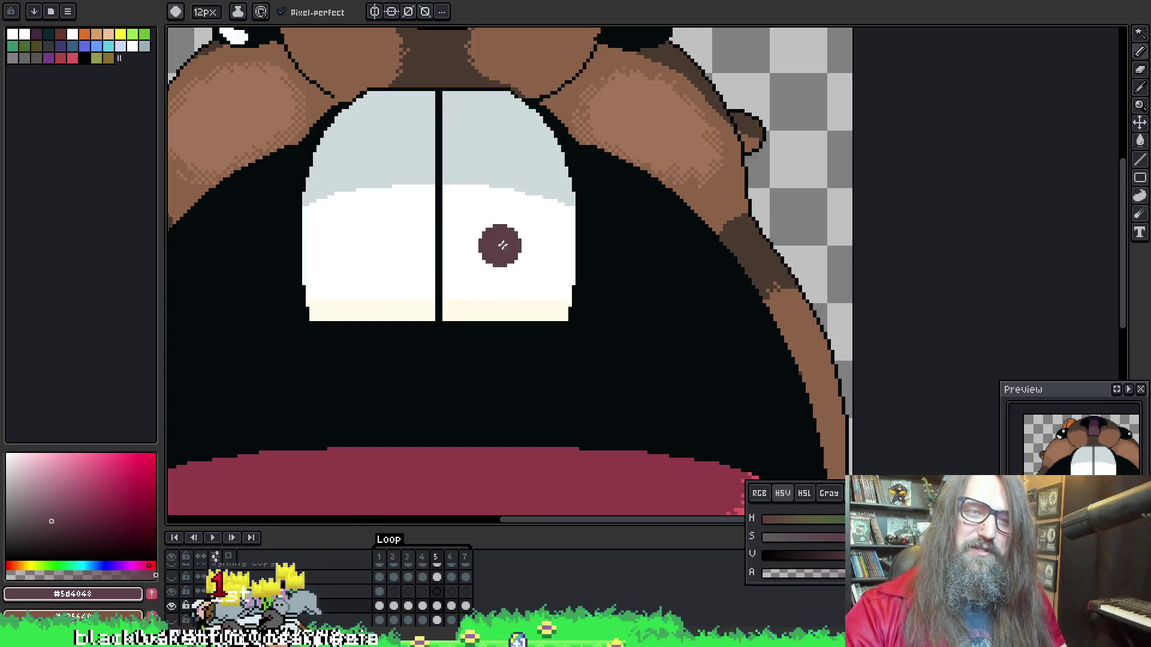
{"action": "scroll", "coordinate": [452, 166], "scroll_direction": "up", "scroll_amount": 5}
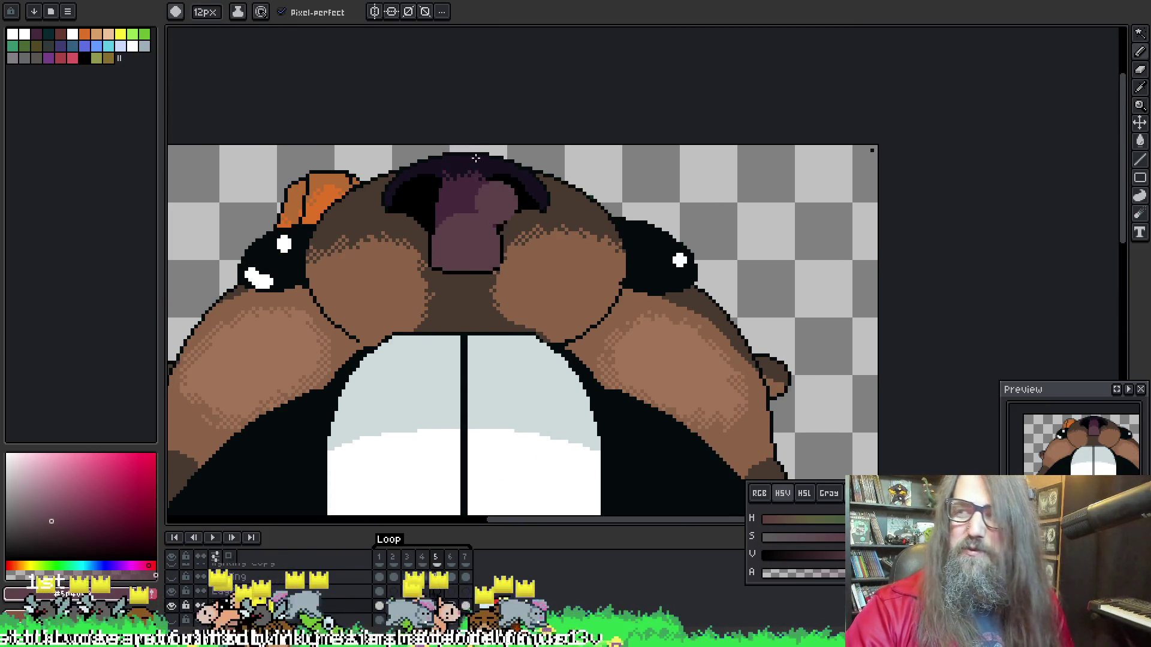
{"action": "left_click", "coordinate": [458, 232], "text": "alt"}
{"action": "key", "text": "w"}
{"action": "key", "text": "b"}
{"action": "left_click", "coordinate": [456, 249]}
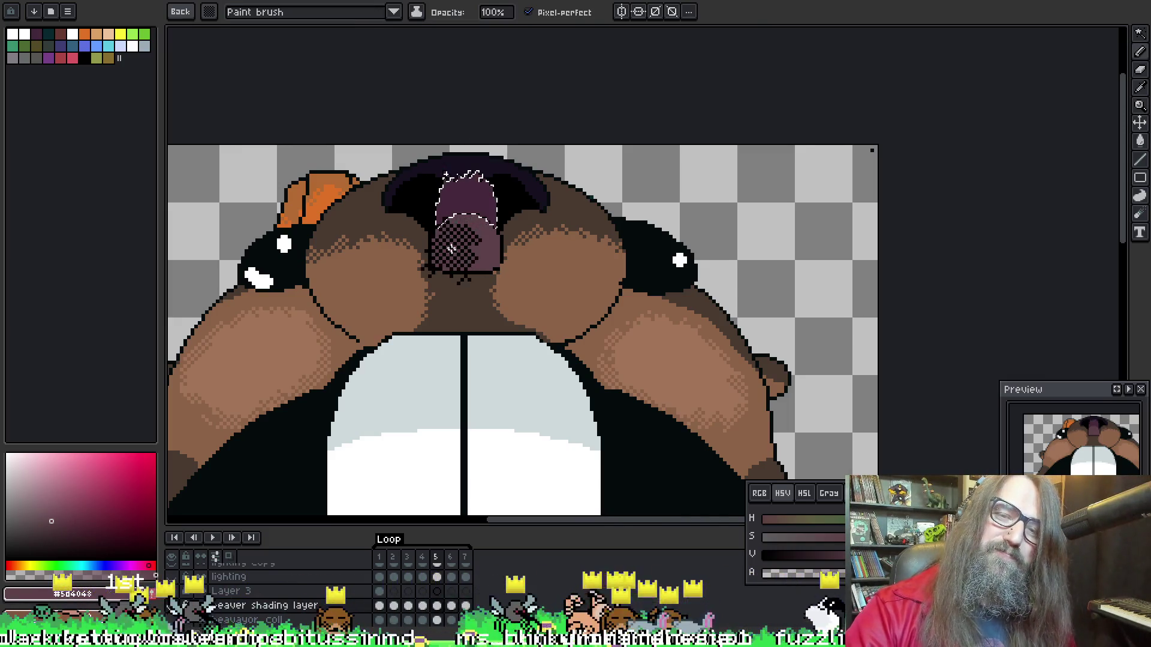
{"action": "left_click", "coordinate": [459, 243], "text": "alt"}
{"action": "left_click", "coordinate": [454, 255]}
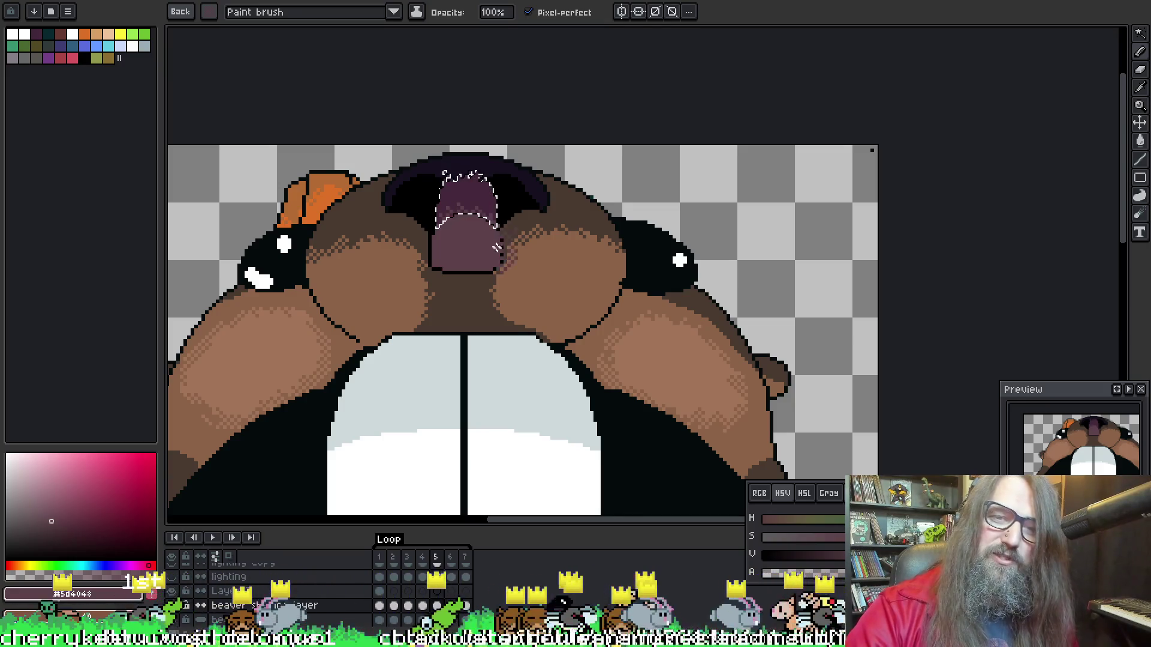
{"action": "key", "text": "ctrl+d"}
{"action": "key", "text": "e"}
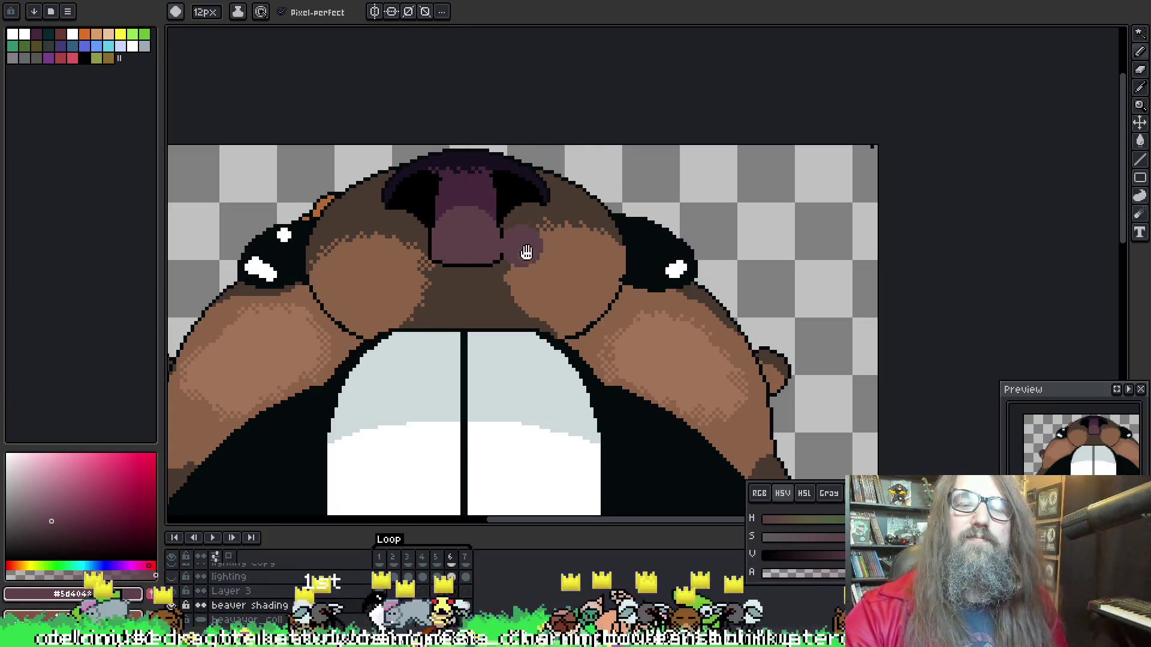
Wand-select the purple nose top again and shade it with the dither brush, then deselect
{"action": "left_click_drag", "start_coordinate": [542, 123], "coordinate": [547, 145]}
{"action": "key", "text": "w"}
{"action": "left_click", "coordinate": [470, 226]}
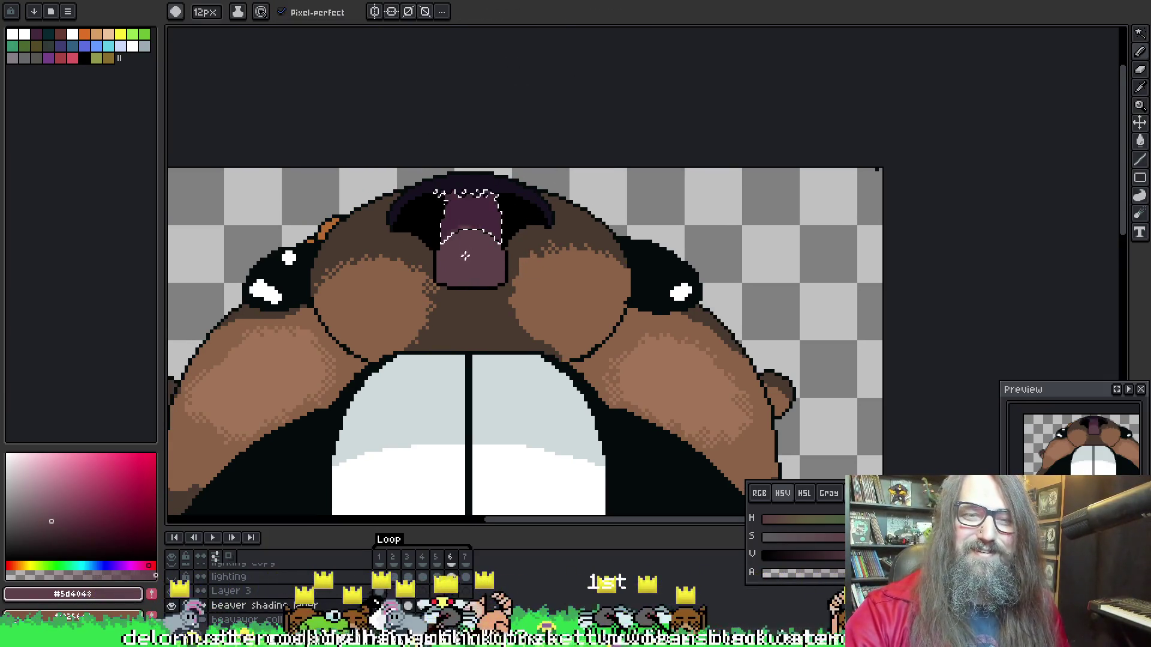
{"action": "key", "text": "o"}
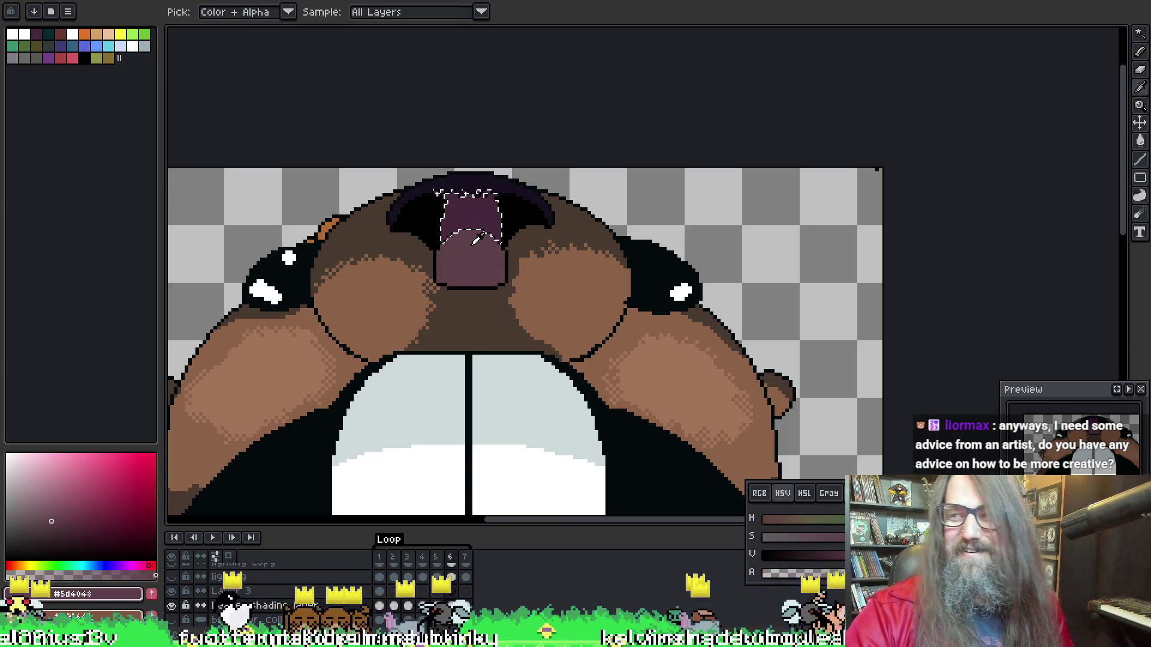
{"action": "key", "text": "b"}
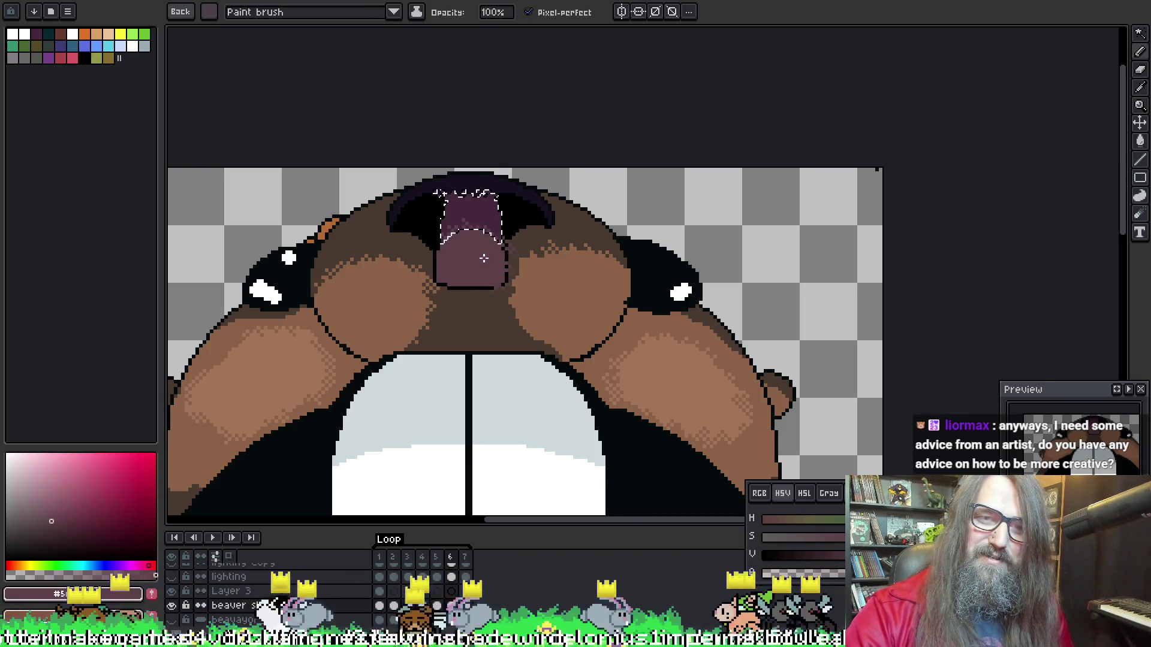
{"action": "key", "text": "ctrl+d"}
On frame 7, wand-select the purple nose top and sample the dark shading colour
{"action": "key", "text": "Right"}
{"action": "key", "text": "e"}
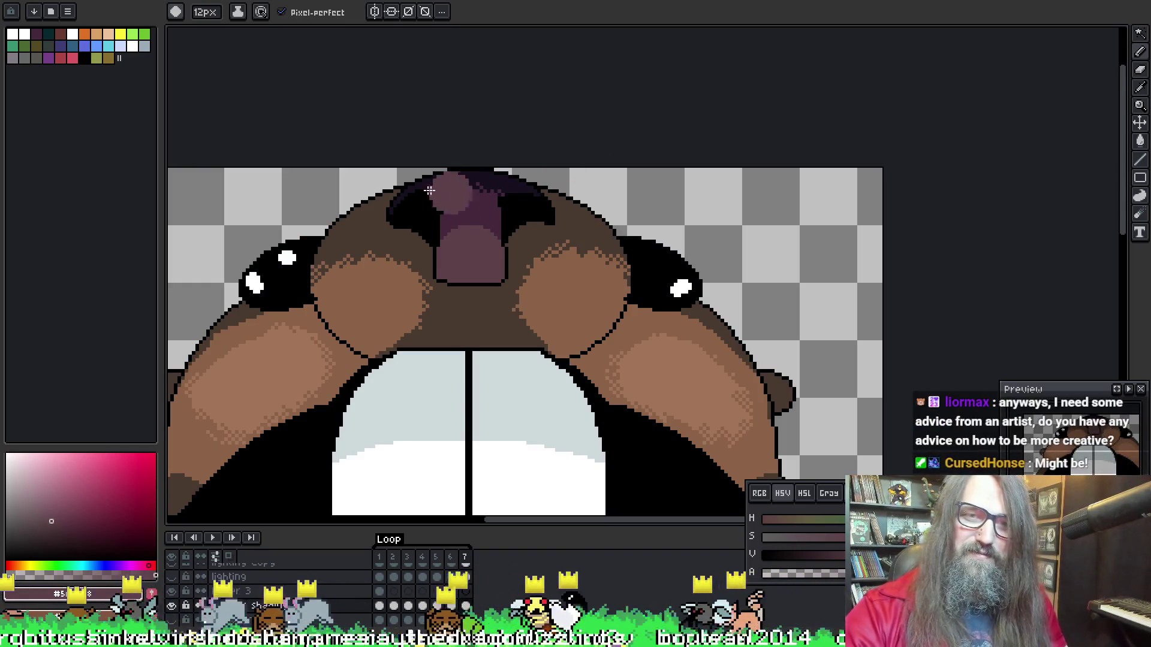
{"action": "key", "text": "w"}
{"action": "left_click", "coordinate": [469, 248]}
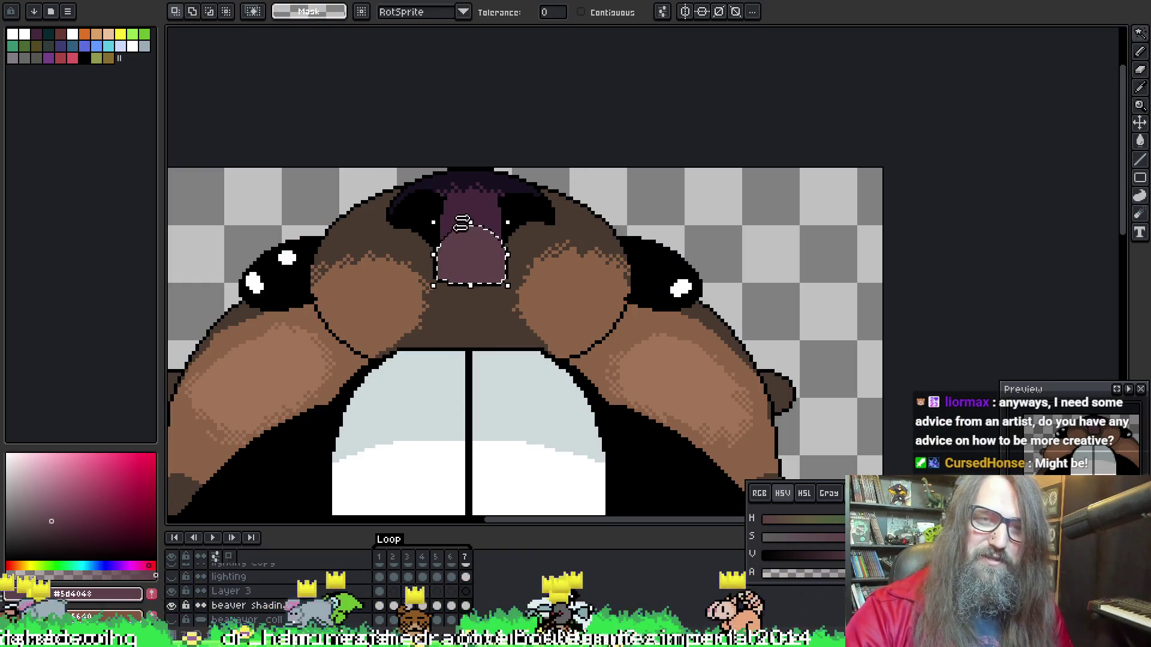
{"action": "key", "text": "b"}
{"action": "key", "text": "alt"}
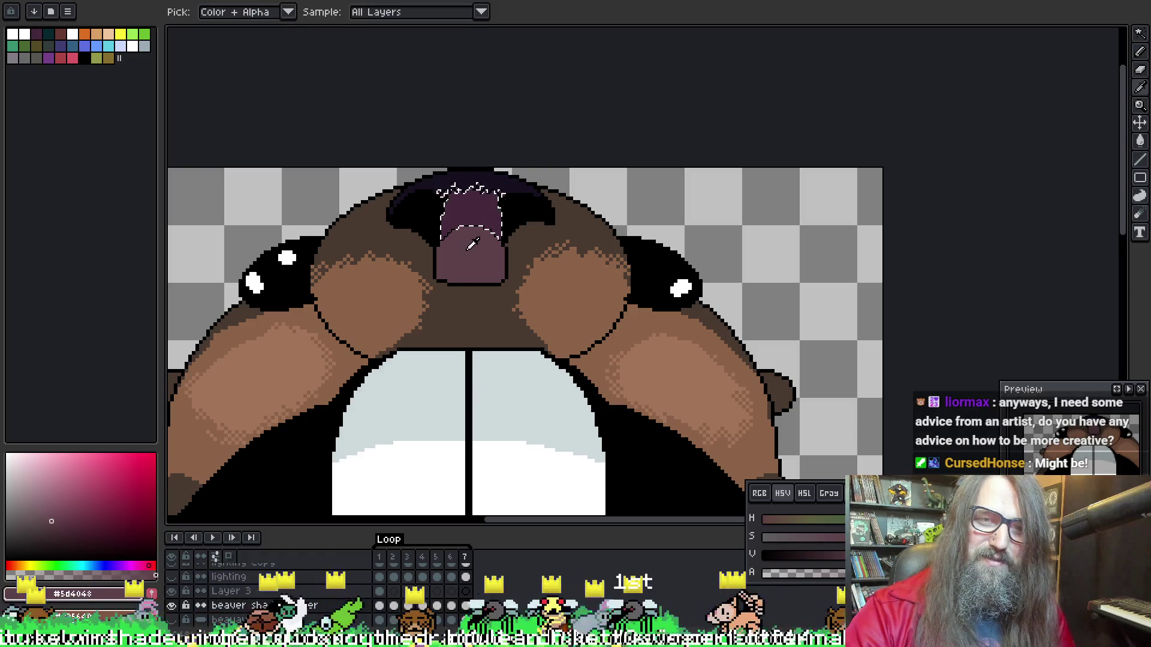
{"action": "key", "text": "alt"}
{"action": "left_click", "coordinate": [474, 256], "text": "alt"}
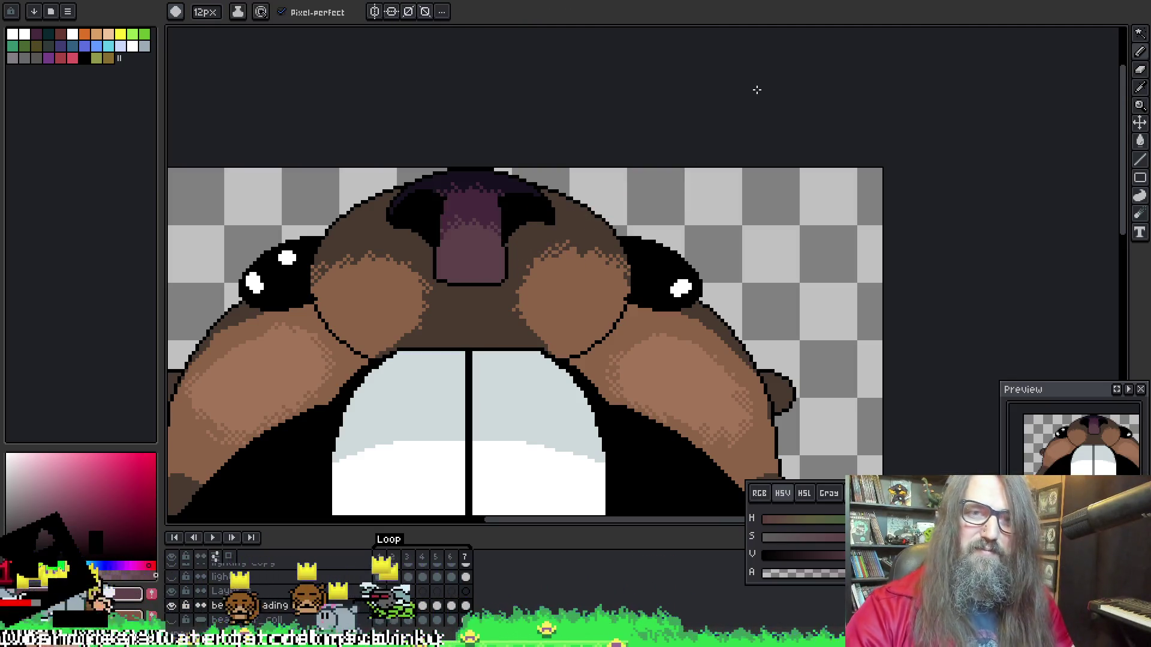
Play the animation zoomed out to check the nose shading, then stop and zoom in on frame 6
{"action": "key", "text": "Return"}
{"action": "scroll", "coordinate": [678, 239], "scroll_direction": "down", "scroll_amount": 3}
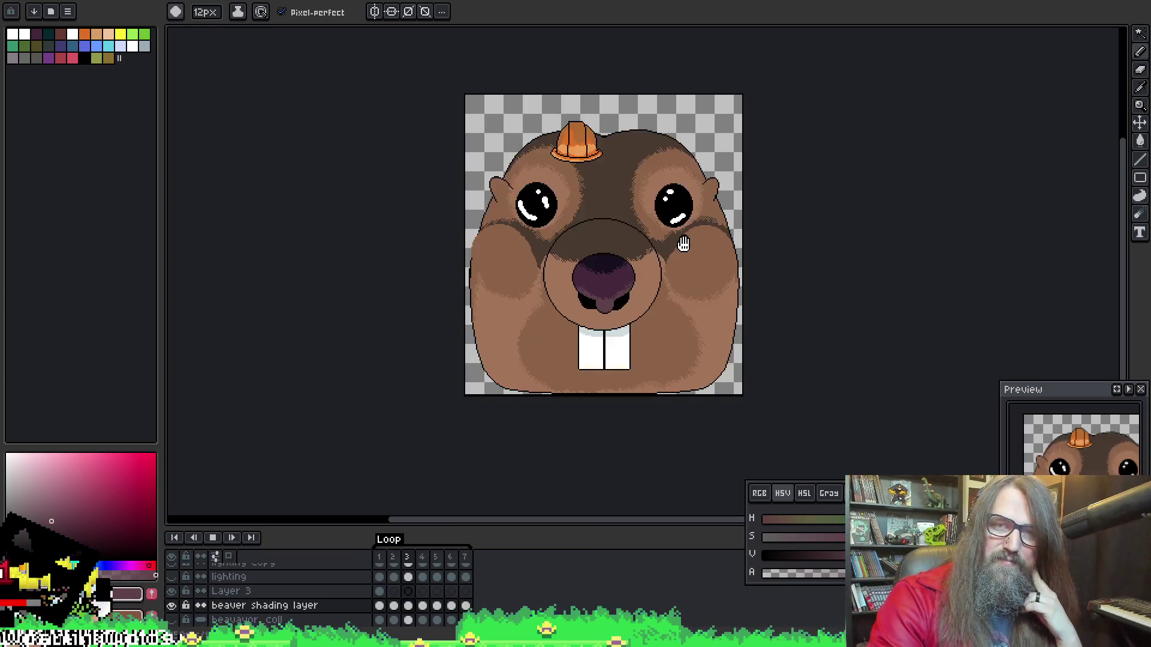
{"action": "scroll", "coordinate": [680, 243], "scroll_direction": "up", "scroll_amount": 2}
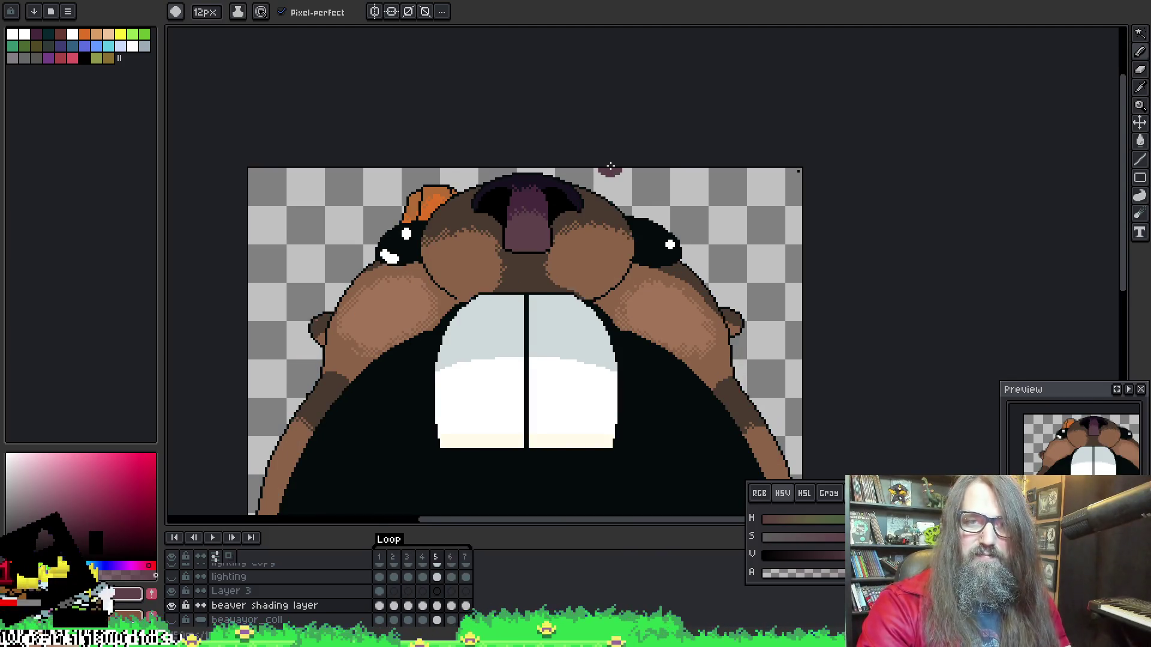
{"action": "key", "text": "Return"}
{"action": "key", "text": "Left"}
{"action": "key", "text": "Left"}
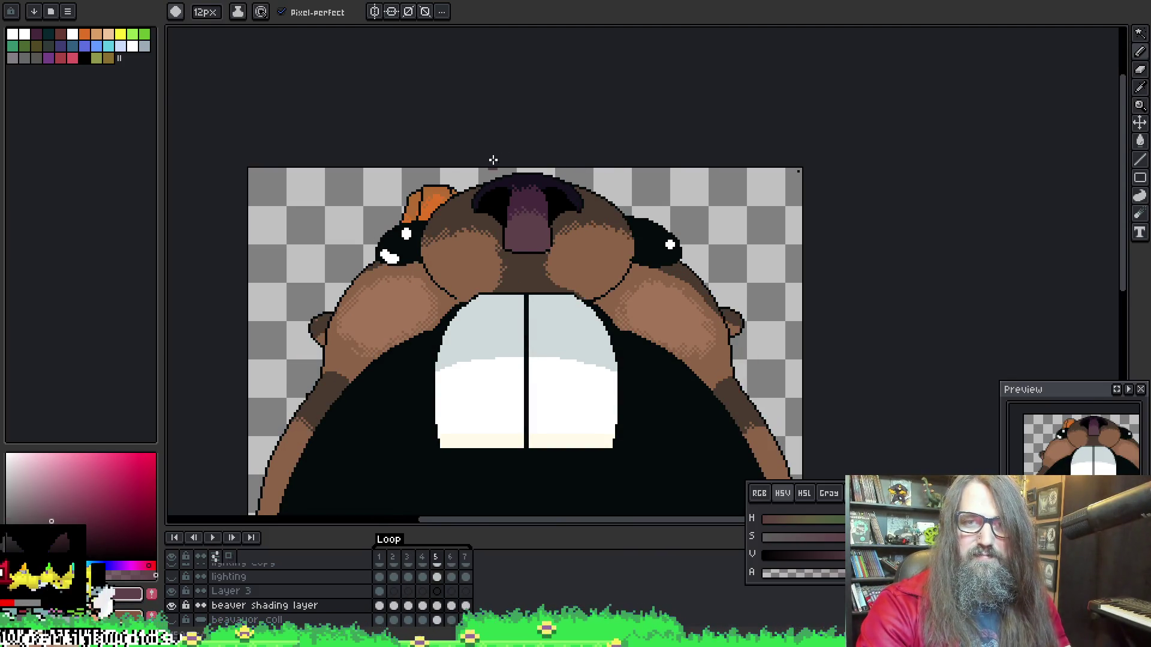
{"action": "scroll", "coordinate": [528, 168], "scroll_direction": "up", "scroll_amount": 2}
{"action": "key", "text": "Right"}
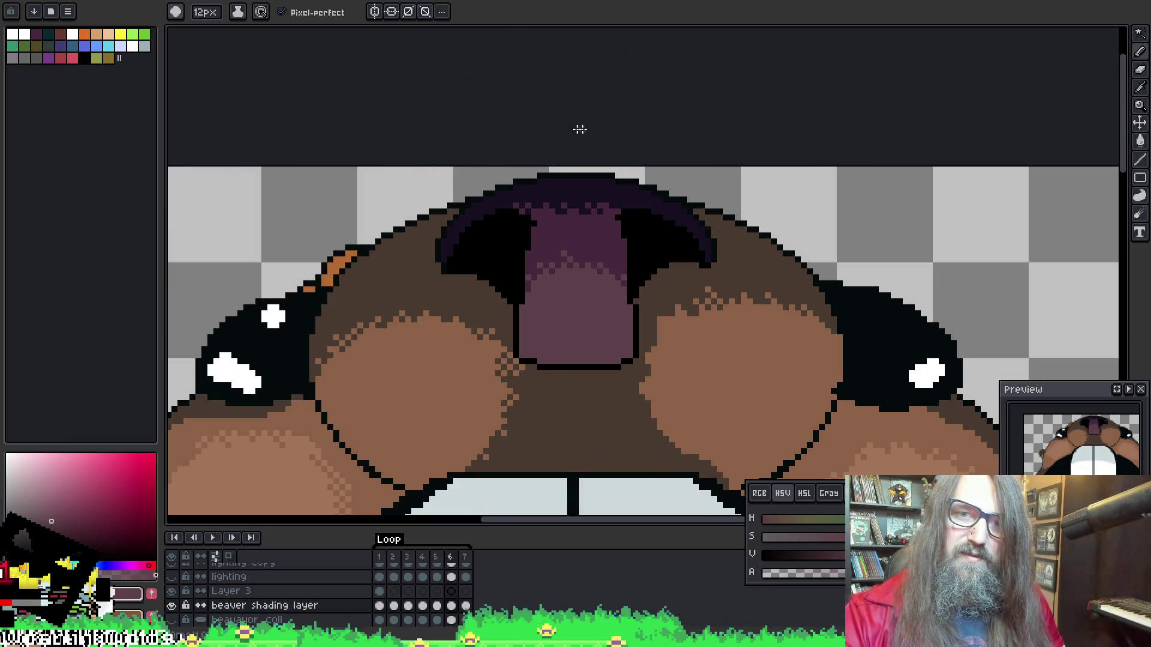
Wand-select the purple nose top on frame 6, deselect, and compare it with frame 5
{"action": "key", "text": "i"}
{"action": "key", "text": "w"}
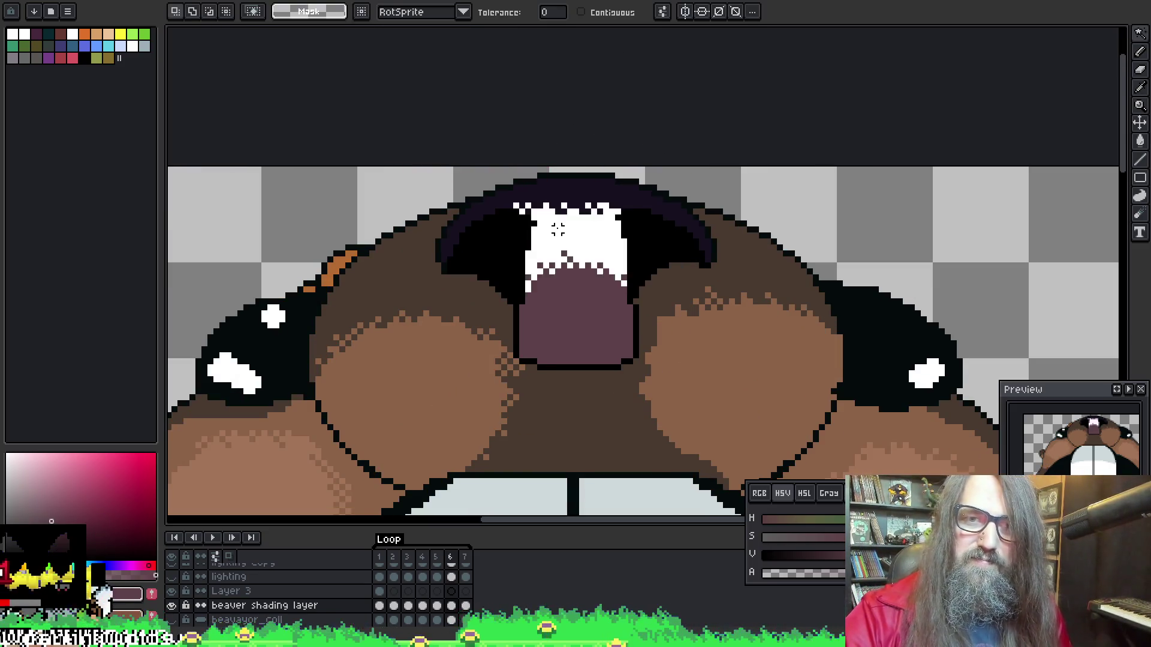
{"action": "left_click", "coordinate": [554, 227]}
{"action": "key", "text": "b"}
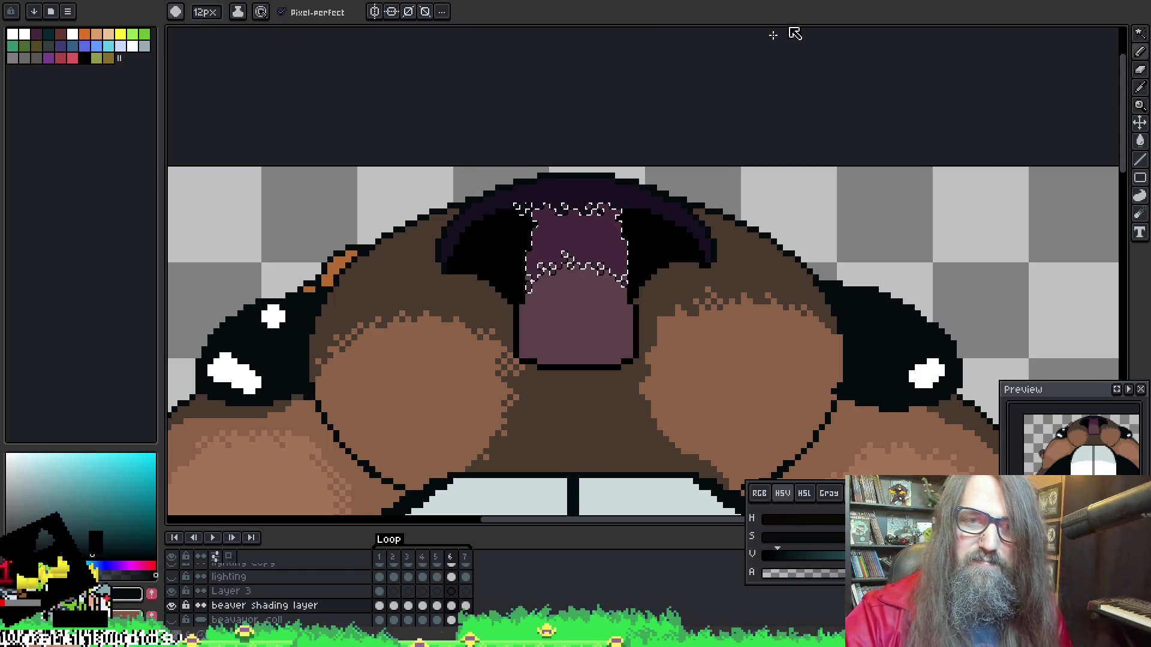
{"action": "key", "text": "ctrl+d"}
{"action": "key", "text": "Left"}
{"action": "key", "text": "Right"}
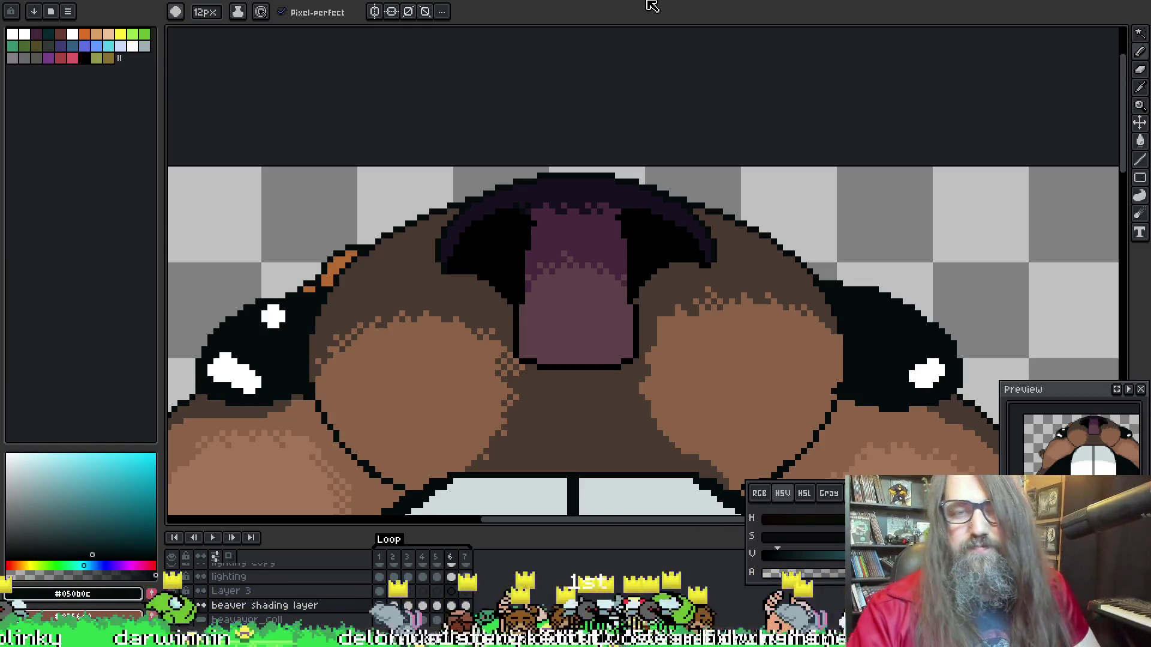
Sample #45283c and paint it over the nose's dark top outline, shrinking the brush to 1px
{"action": "key", "text": "i"}
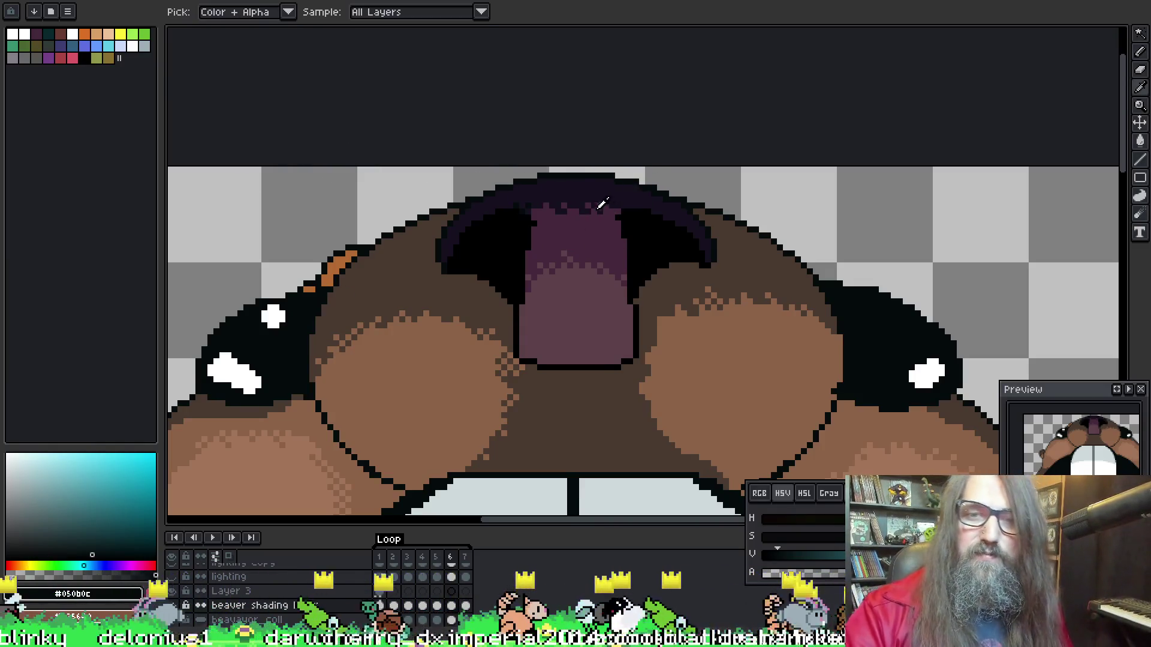
{"action": "key", "text": "b"}
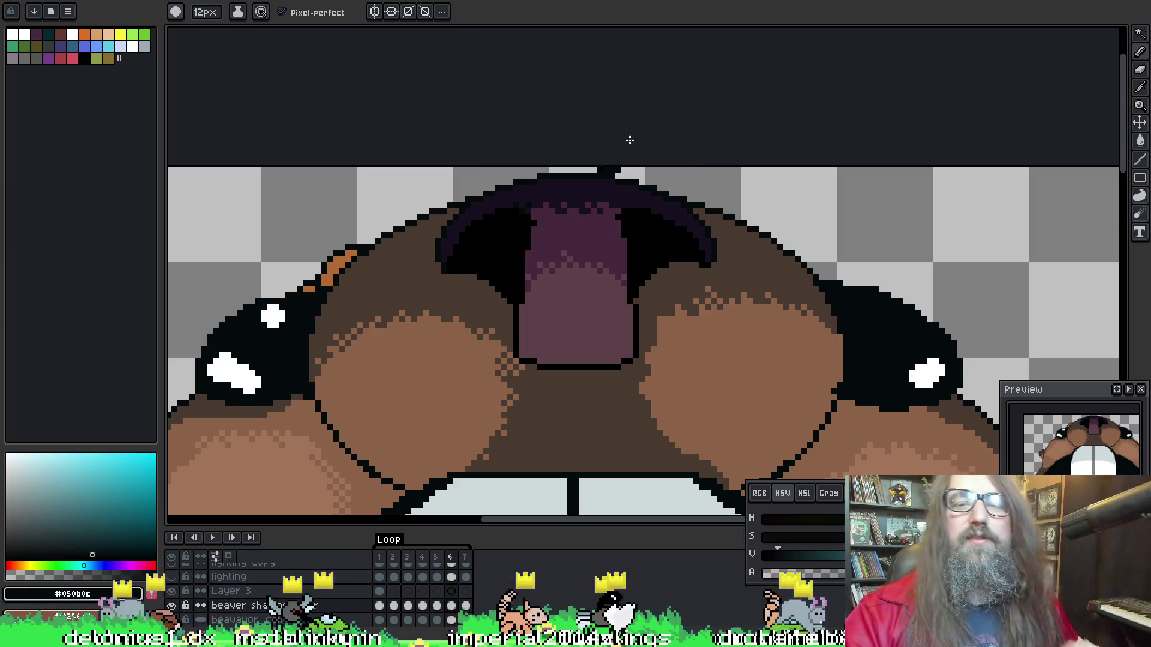
{"action": "key", "text": "Right"}
{"action": "key", "text": "Right"}
{"action": "key", "text": "Left"}
{"action": "key", "text": "Left"}
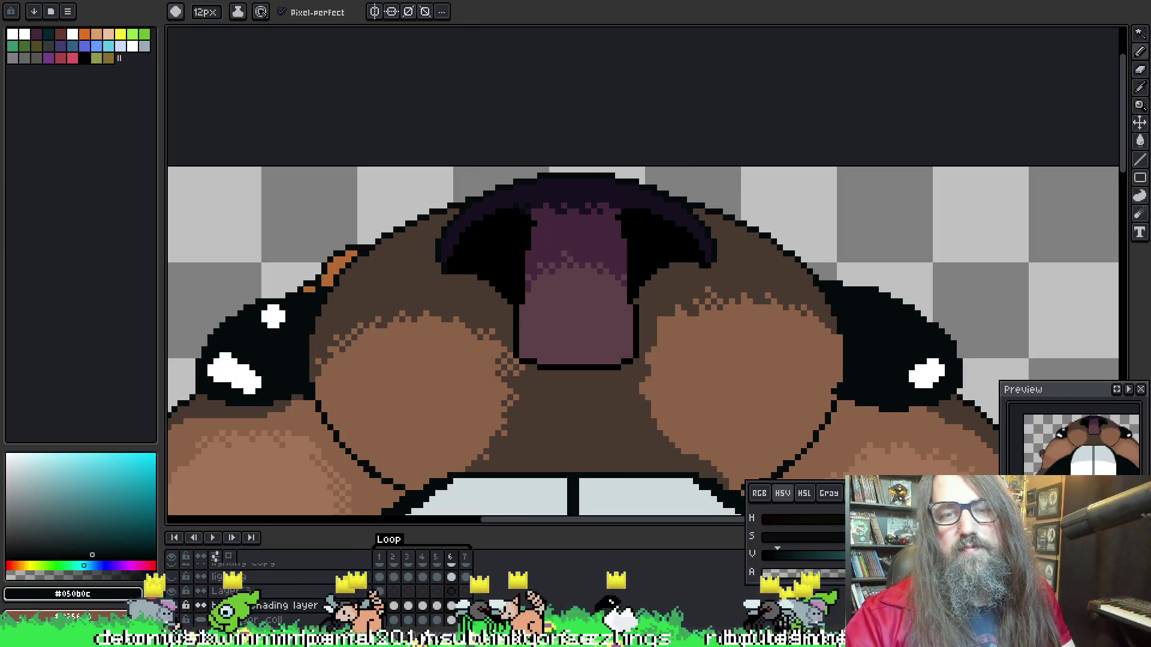
{"action": "left_click", "coordinate": [555, 207], "text": "alt"}
{"action": "left_click_drag", "start_coordinate": [555, 207], "coordinate": [563, 188]}
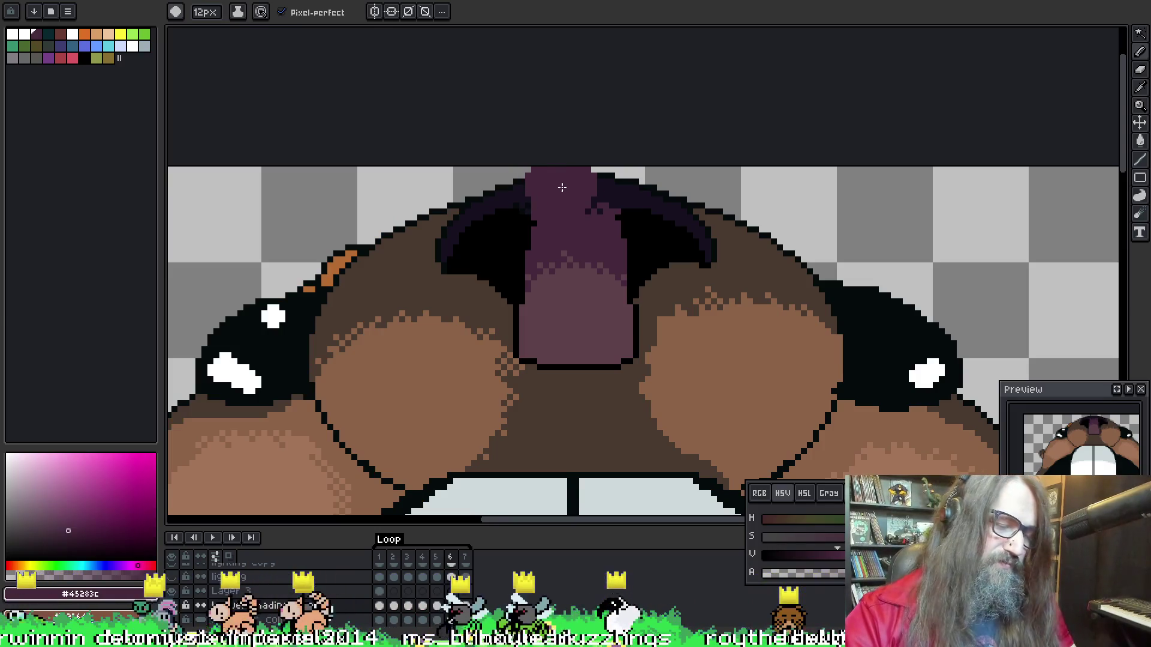
{"action": "key", "text": "minus"}
{"action": "key", "text": "minus"}
{"action": "key", "text": "minus"}
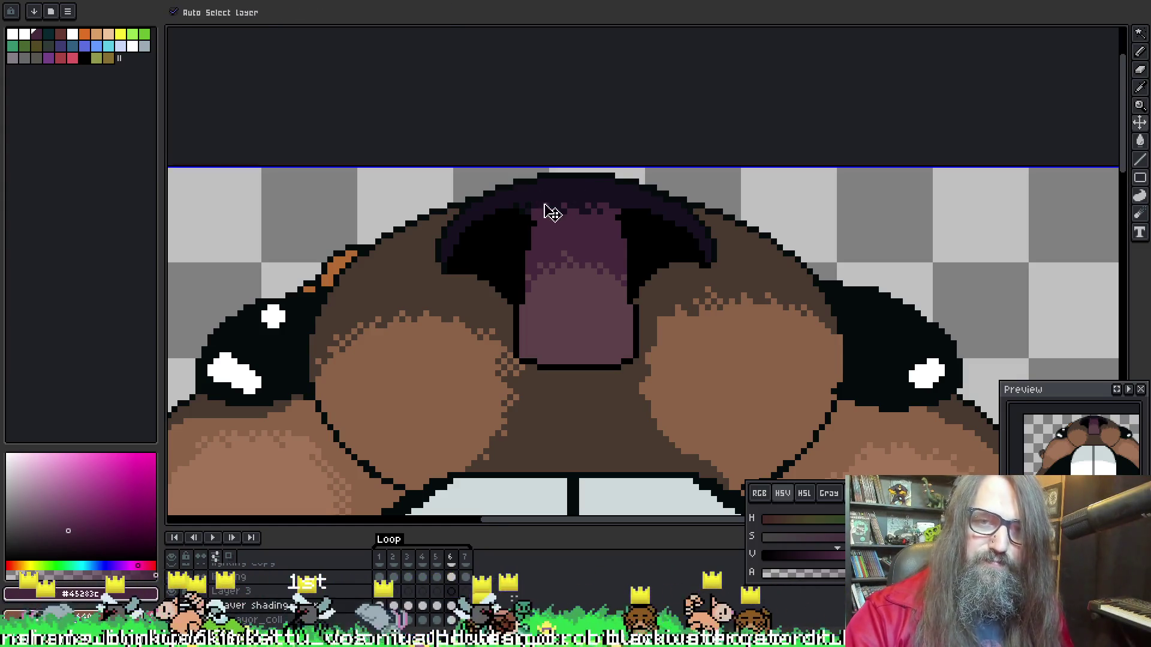
Flip between frames 5 and 6 to compare, then play the animation and stop on frame 7
{"action": "key", "text": "Left"}
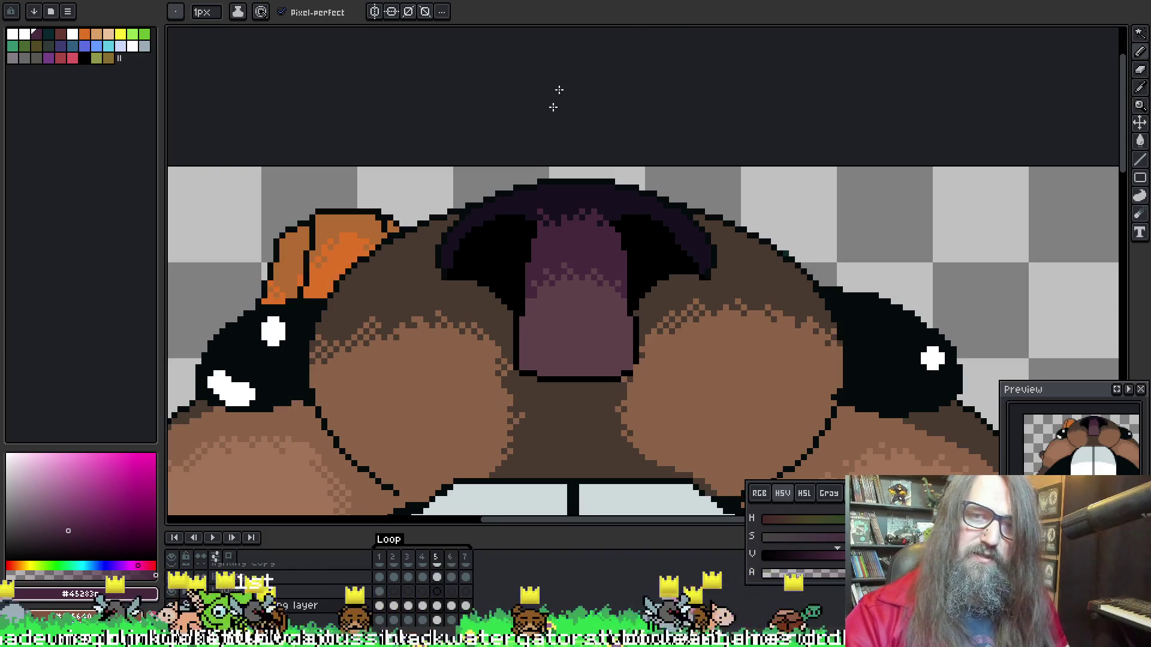
{"action": "key", "text": "Right"}
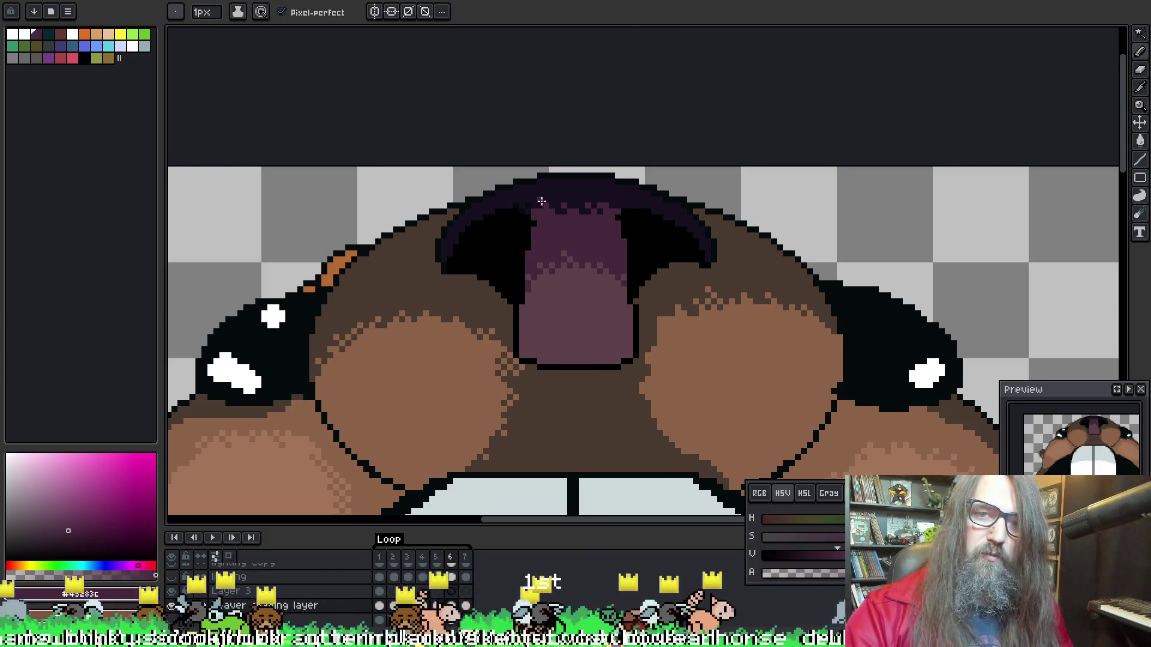
{"action": "key", "text": "Left"}
{"action": "key", "text": "Right"}
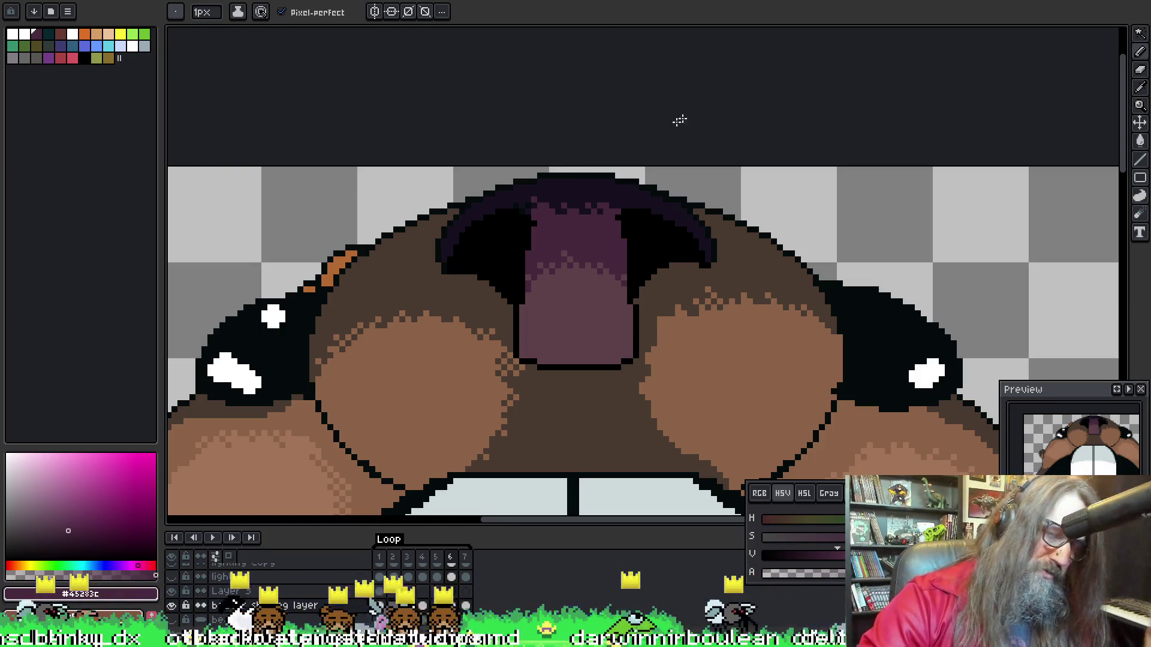
{"action": "key", "text": "Left"}
{"action": "key", "text": "Right"}
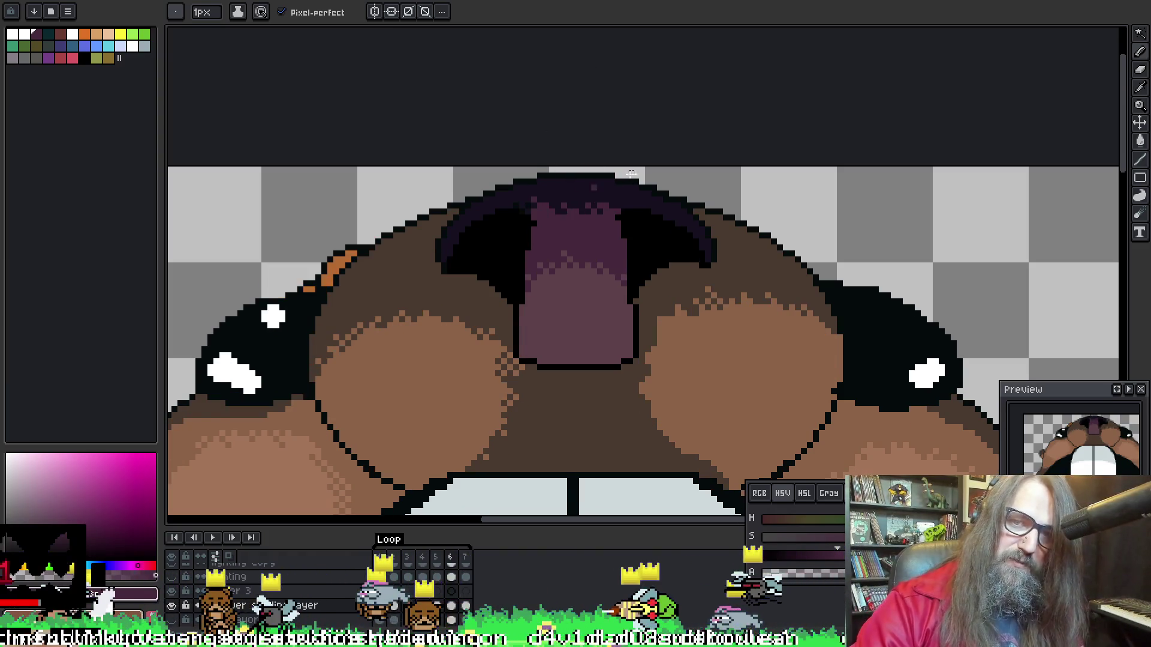
{"action": "key", "text": "Right"}
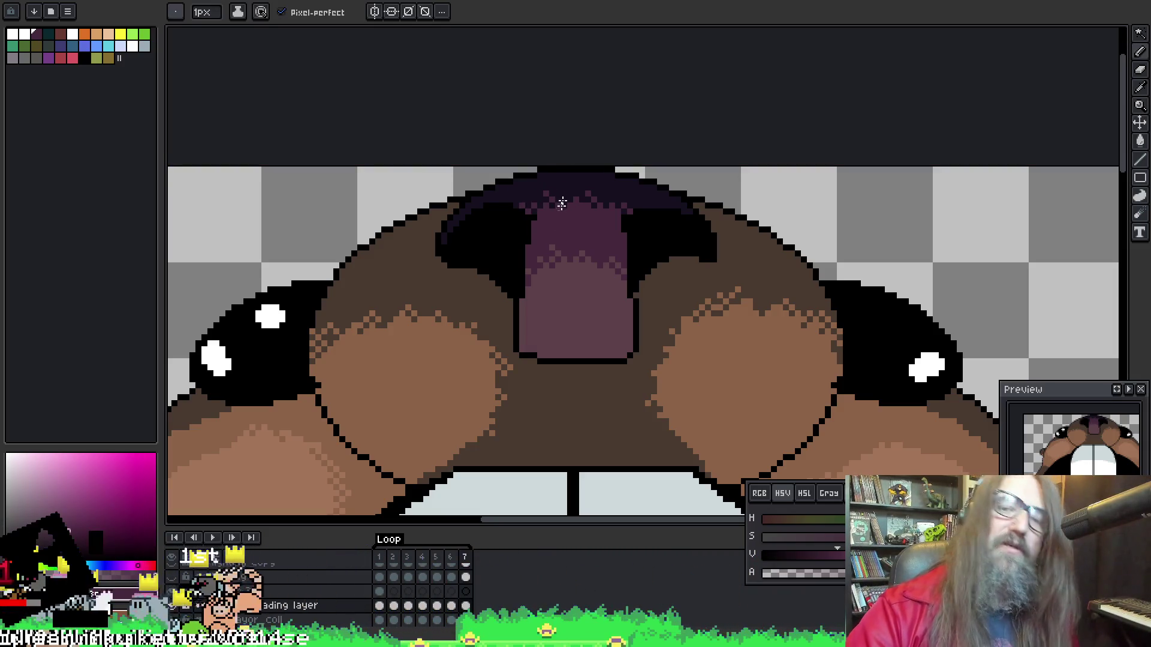
{"action": "key", "text": "Return"}
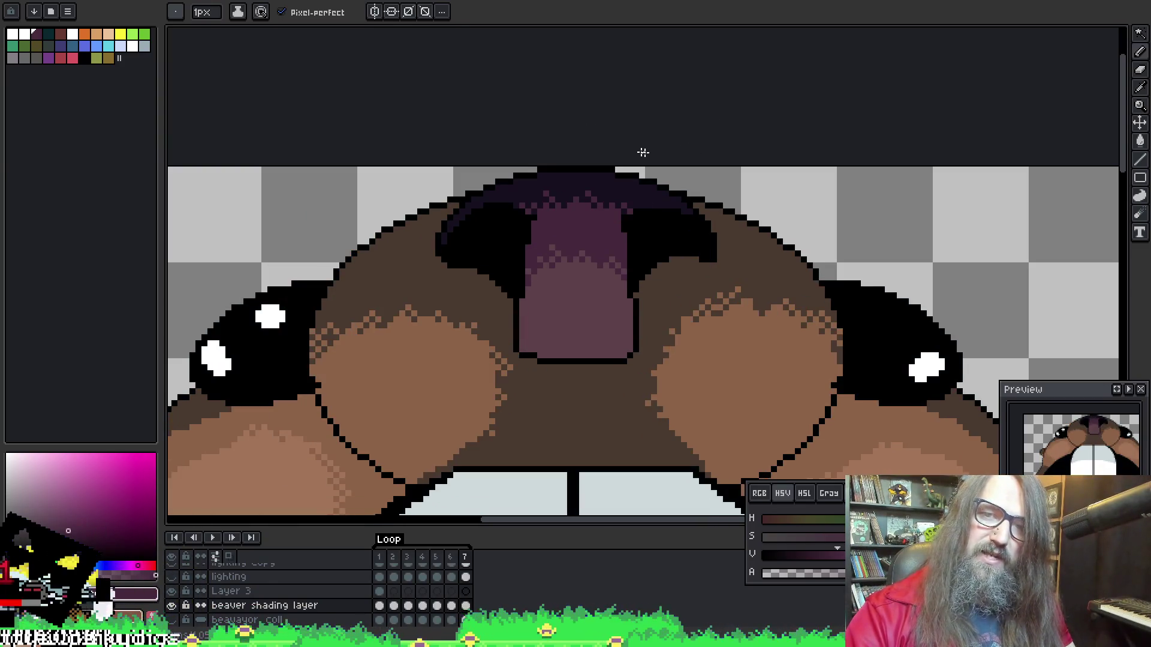
{"action": "key", "text": "Return"}
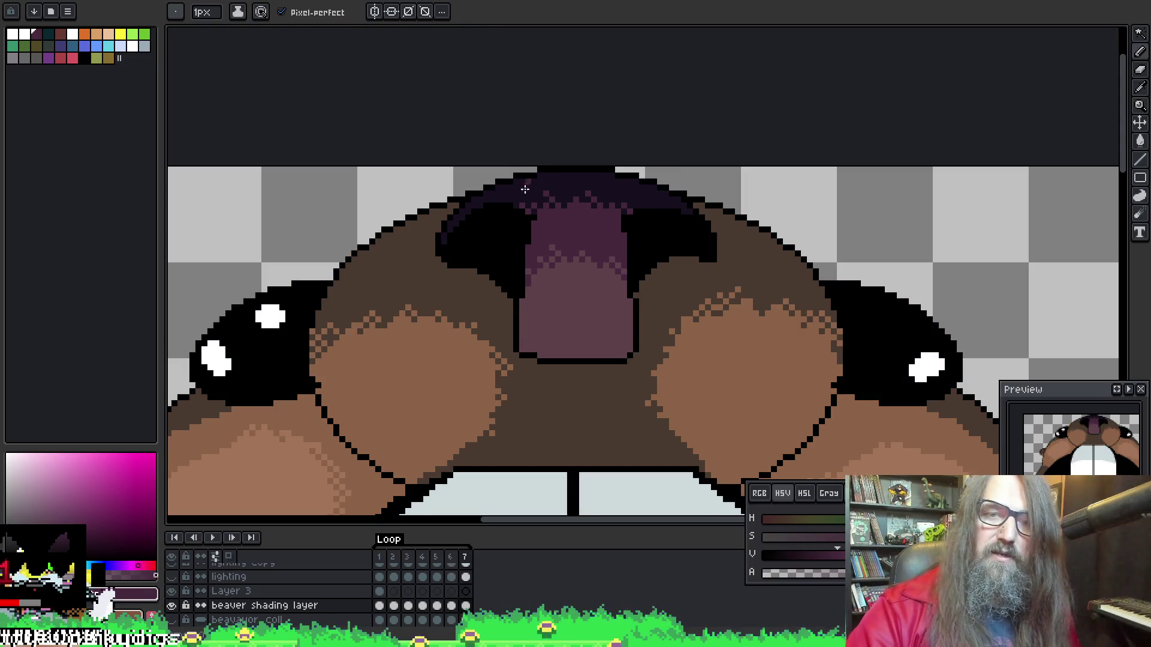
Sample the nose's dark colours on frame 7, save the file, and preview the animation again
{"action": "left_click", "coordinate": [521, 202], "text": "alt"}
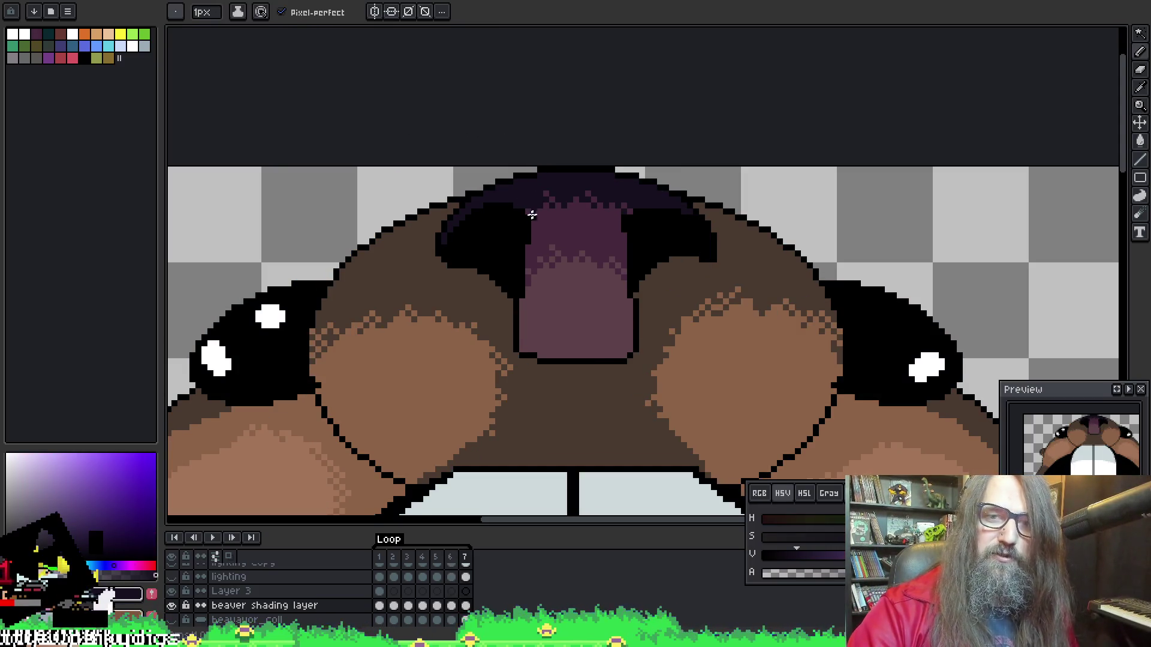
{"action": "key", "text": "ctrl+s"}
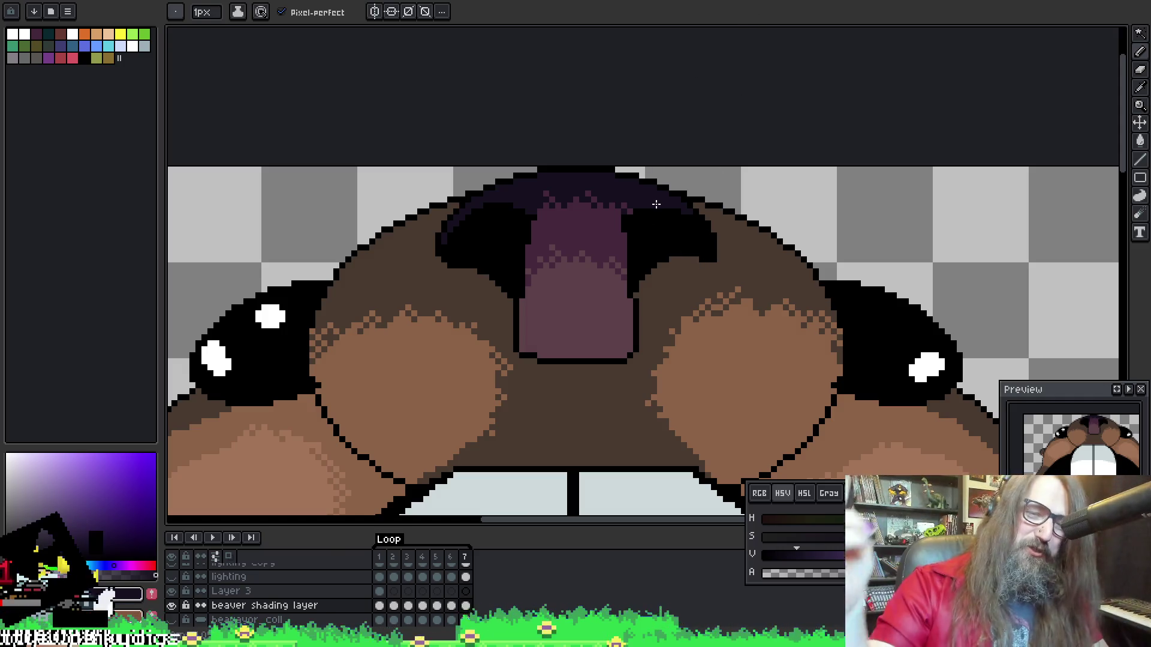
{"action": "left_click_drag", "start_coordinate": [676, 254], "coordinate": [662, 250]}
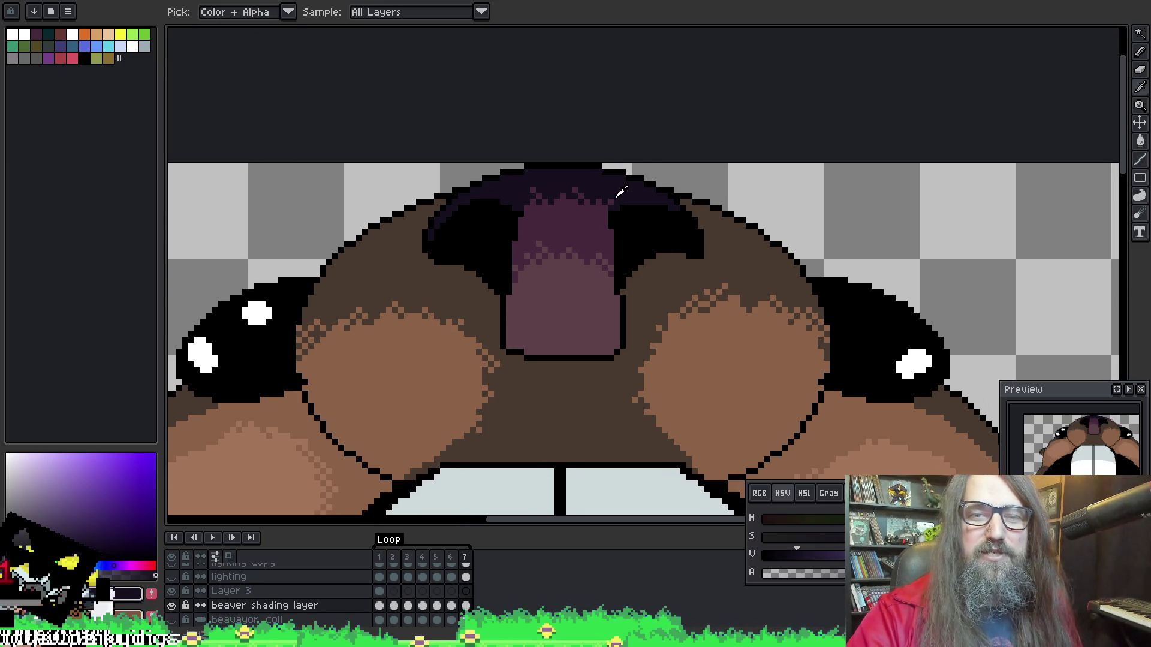
{"action": "left_click", "coordinate": [615, 194], "text": "alt"}
{"action": "key", "text": "Return"}
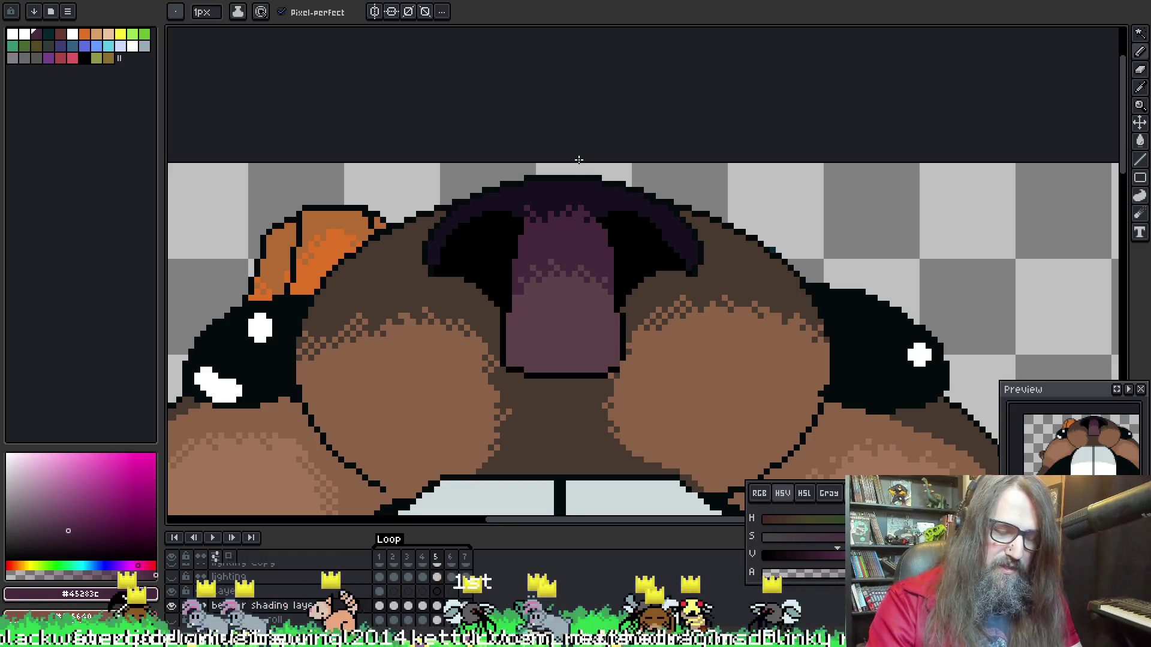
Scroll the view and step between frames to reach frame 7
{"action": "scroll", "coordinate": [574, 162], "scroll_direction": "right", "scroll_amount": 2}
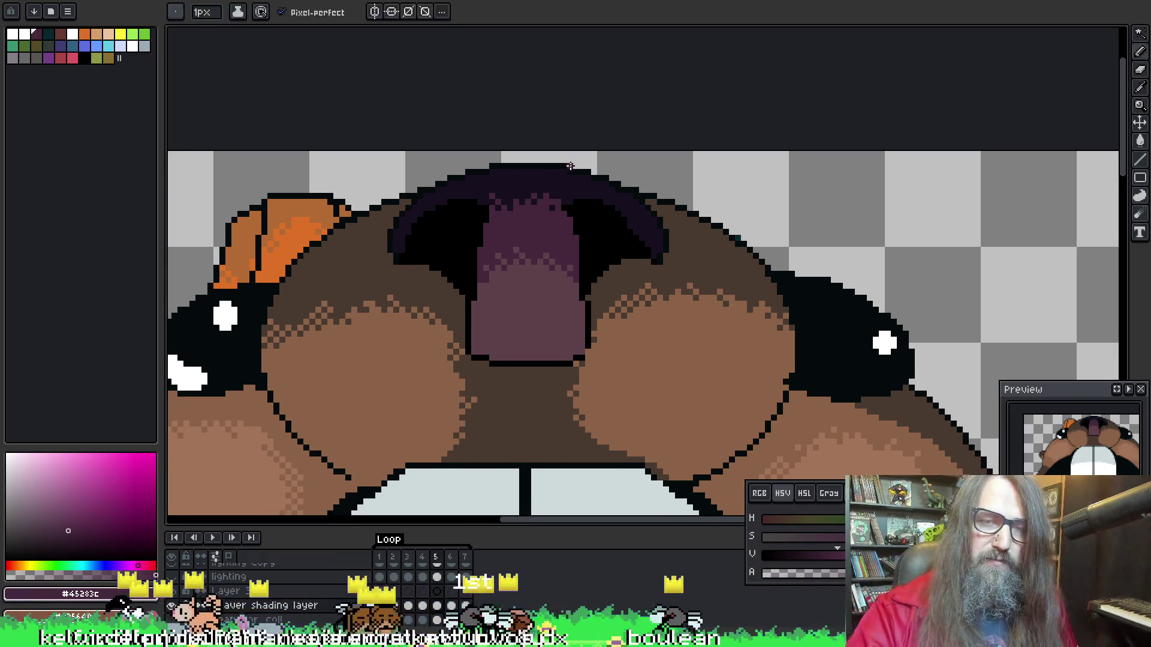
{"action": "scroll", "coordinate": [555, 196], "scroll_direction": "left", "scroll_amount": 2}
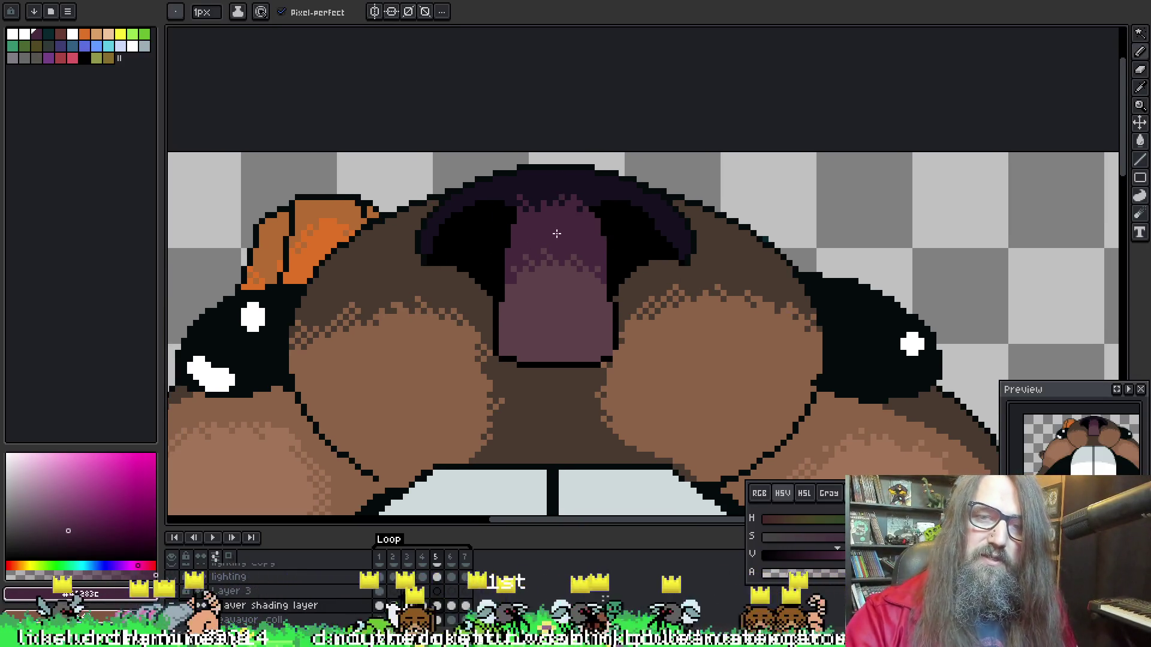
{"action": "scroll", "coordinate": [556, 234], "scroll_direction": "up", "scroll_amount": 3}
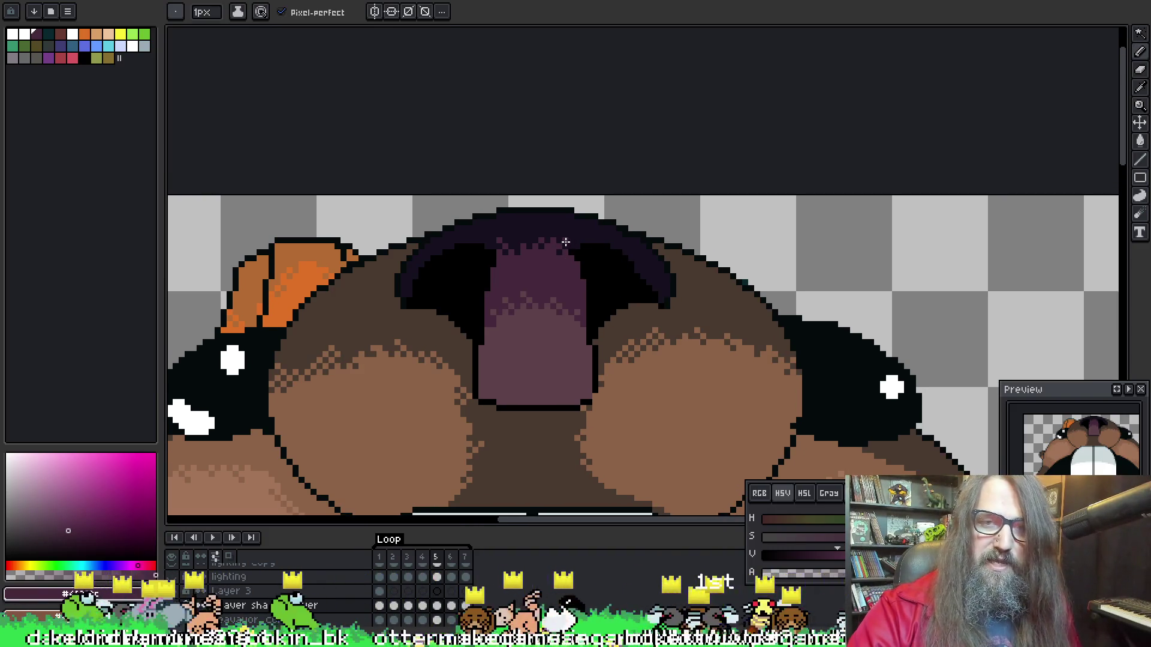
{"action": "key", "text": "ctrl+Left"}
{"action": "key", "text": "ctrl+Right"}
{"action": "key", "text": "ctrl+Right"}
{"action": "key", "text": "Left"}
{"action": "key", "text": "Right"}
{"action": "key", "text": "Right"}
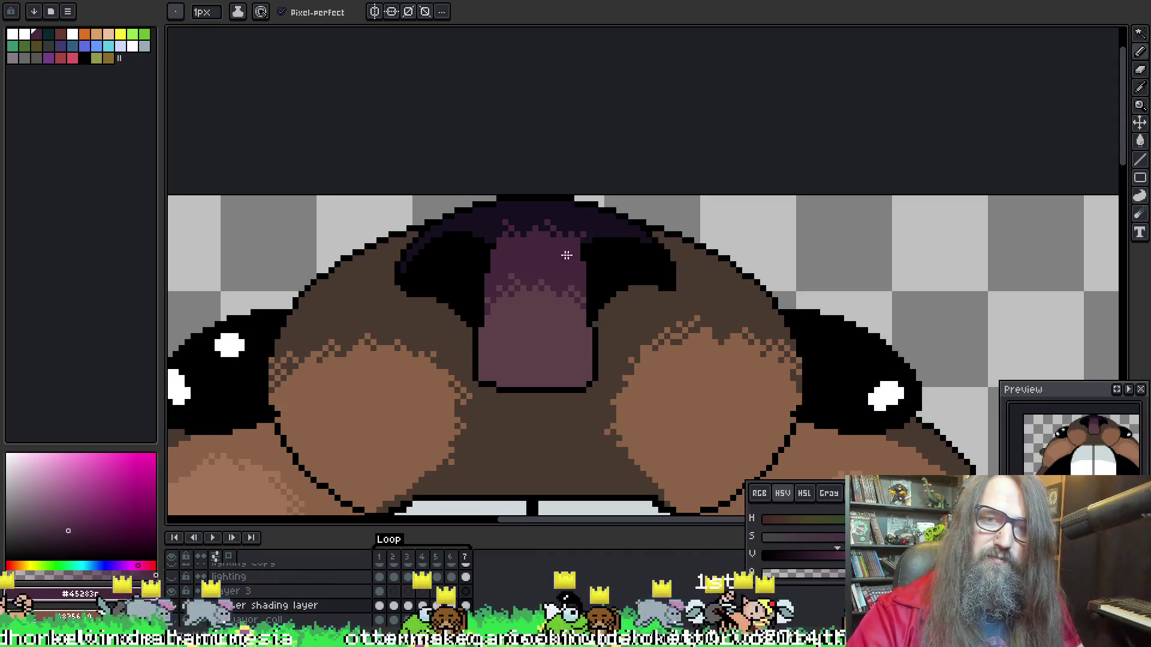
Sample #16111F and #45283c from the nose top while moving from frame 5 to frame 6
{"action": "left_click", "coordinate": [503, 220], "text": "alt"}
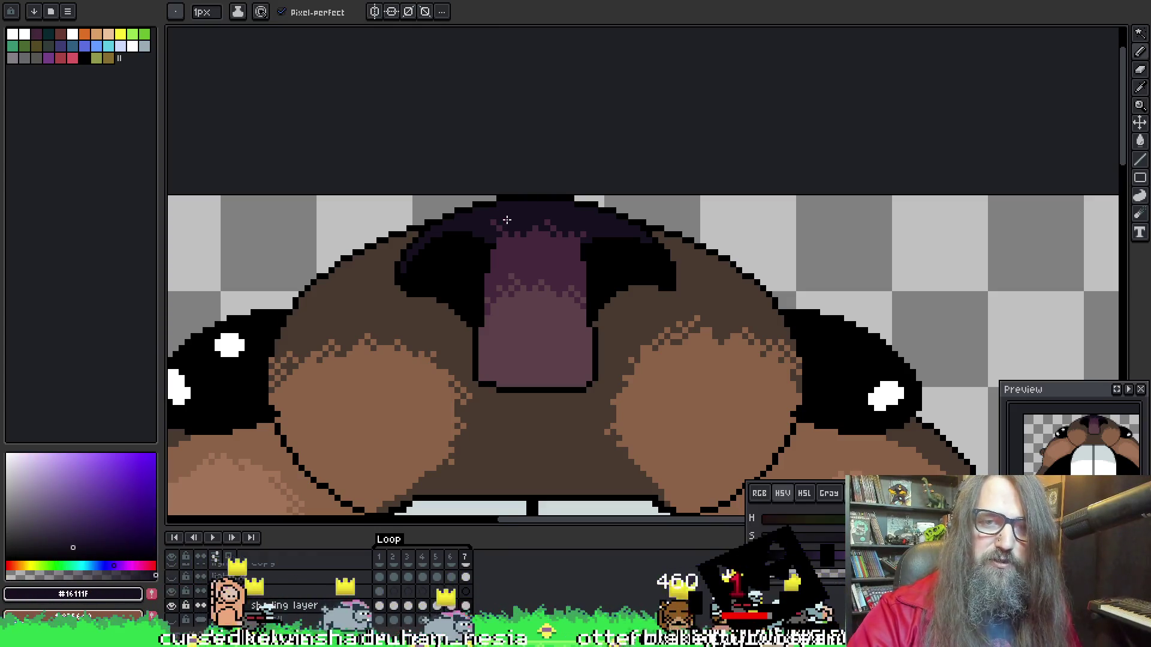
{"action": "left_click", "coordinate": [493, 221], "text": "alt"}
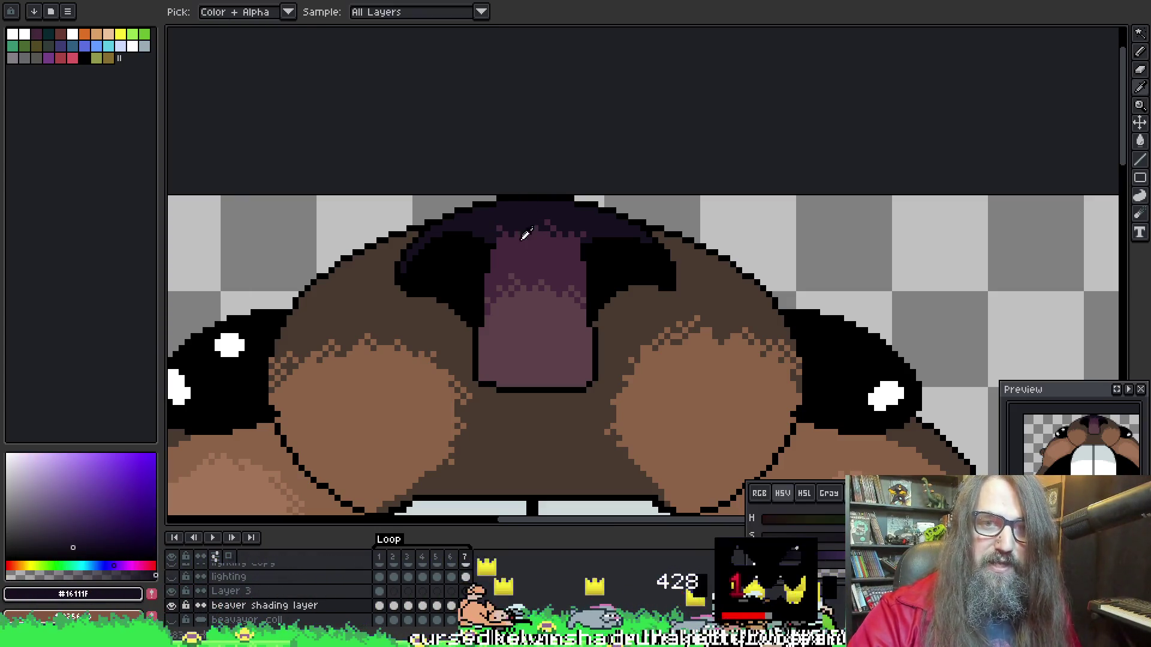
{"action": "left_click", "coordinate": [513, 227], "text": "alt"}
{"action": "key", "text": "Left"}
{"action": "key", "text": "Left"}
{"action": "key", "text": "Right"}
{"action": "key", "text": "Right"}
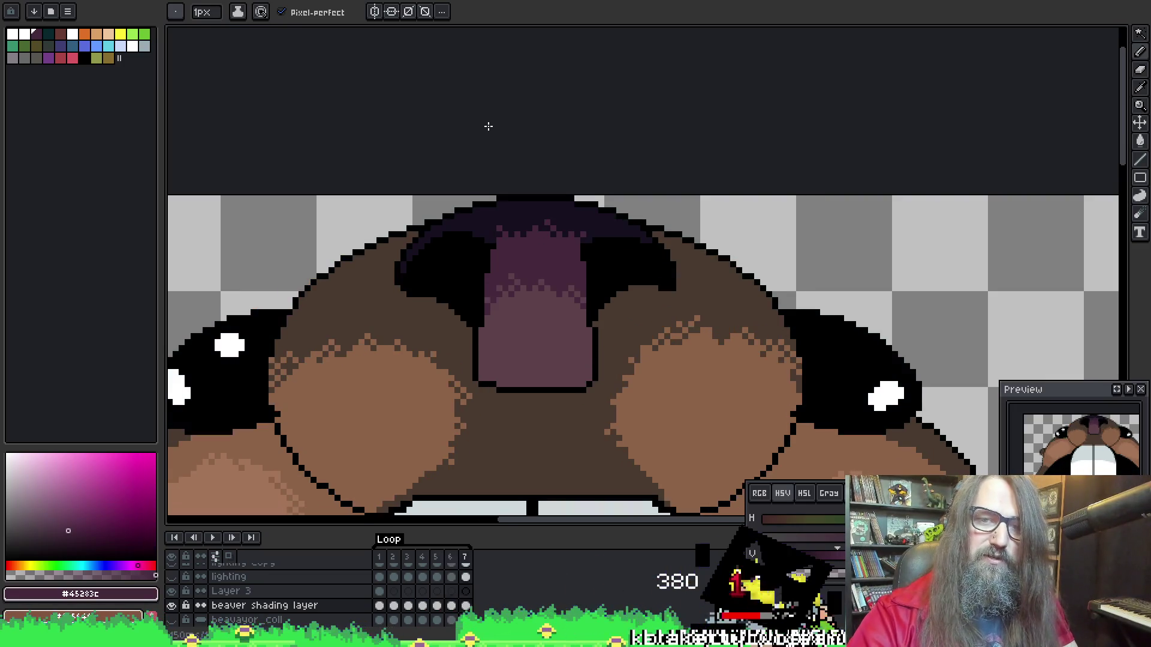
{"action": "key", "text": "Left"}
{"action": "key", "text": "Left"}
{"action": "key", "text": "Right"}
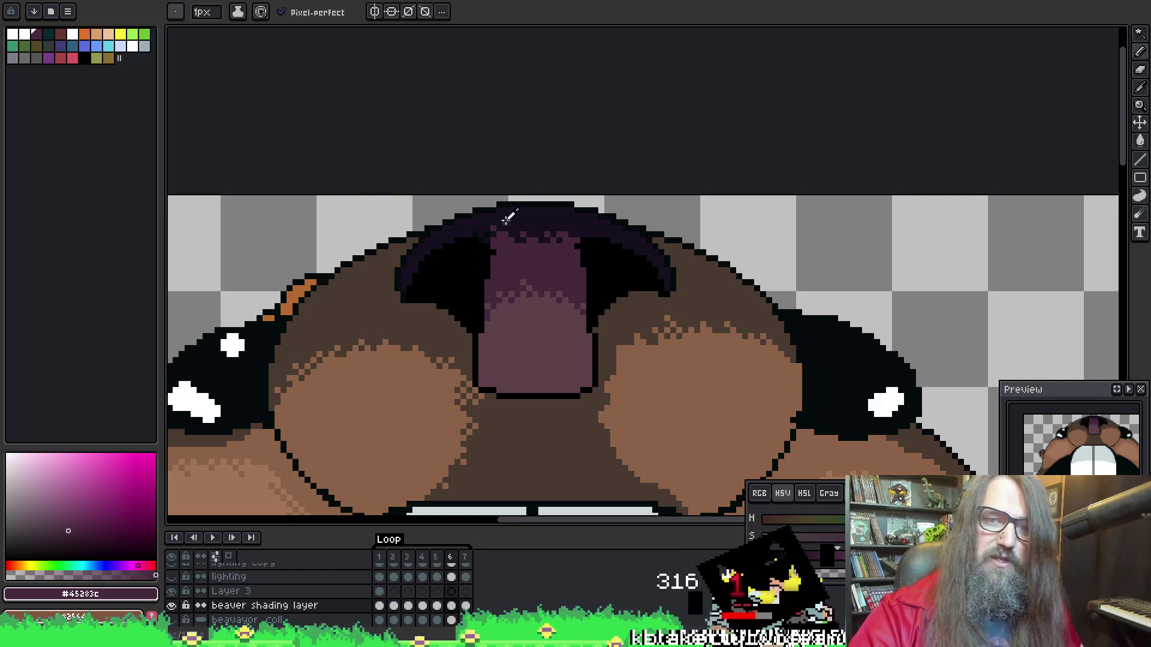
{"action": "left_click", "coordinate": [492, 228], "text": "alt"}
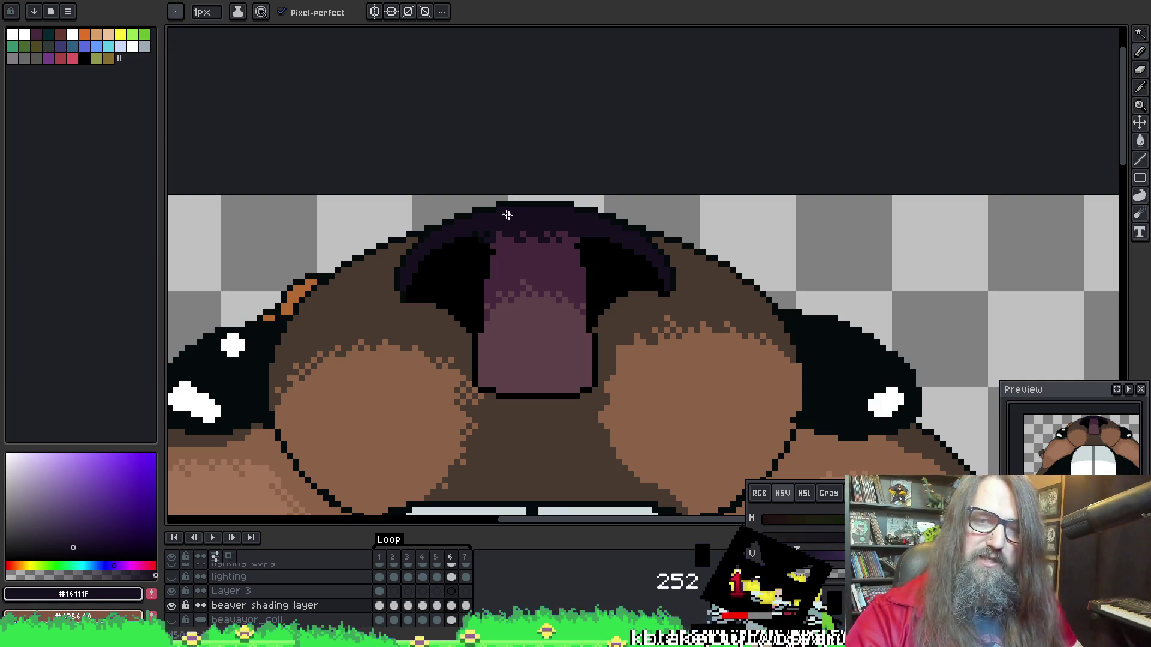
Compare the shading across frames, then reload #45283c for the pencil and centre the mouth
{"action": "key", "text": "Left"}
{"action": "key", "text": "Right"}
{"action": "key", "text": "Left"}
{"action": "key", "text": "Right"}
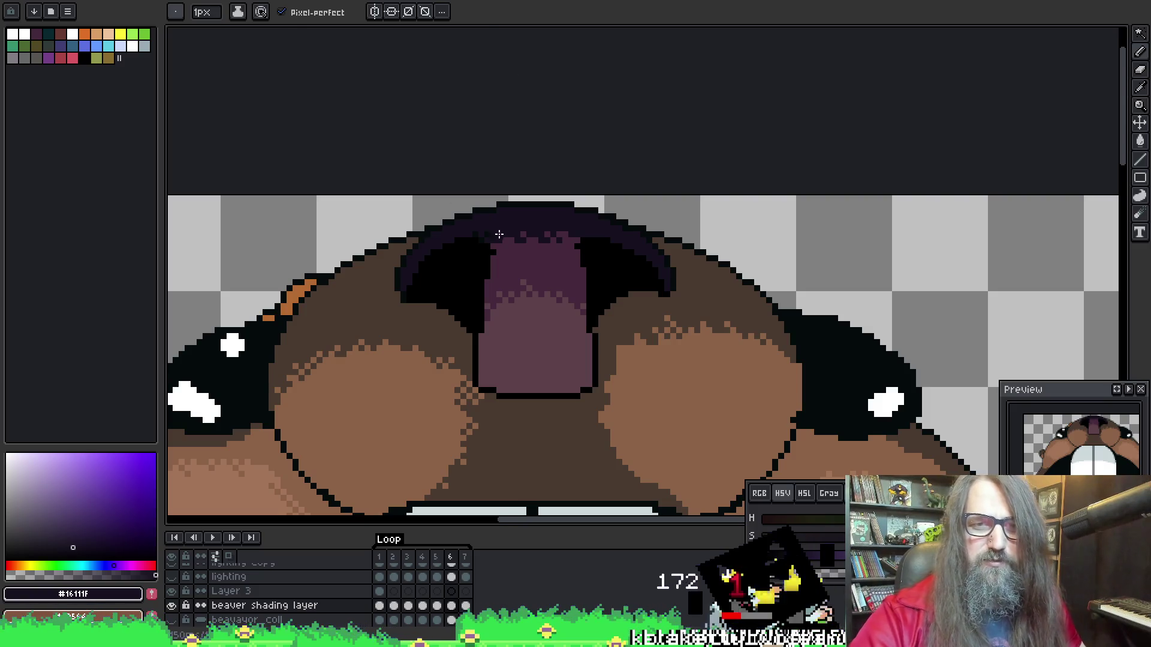
{"action": "left_click", "coordinate": [495, 231], "text": "alt"}
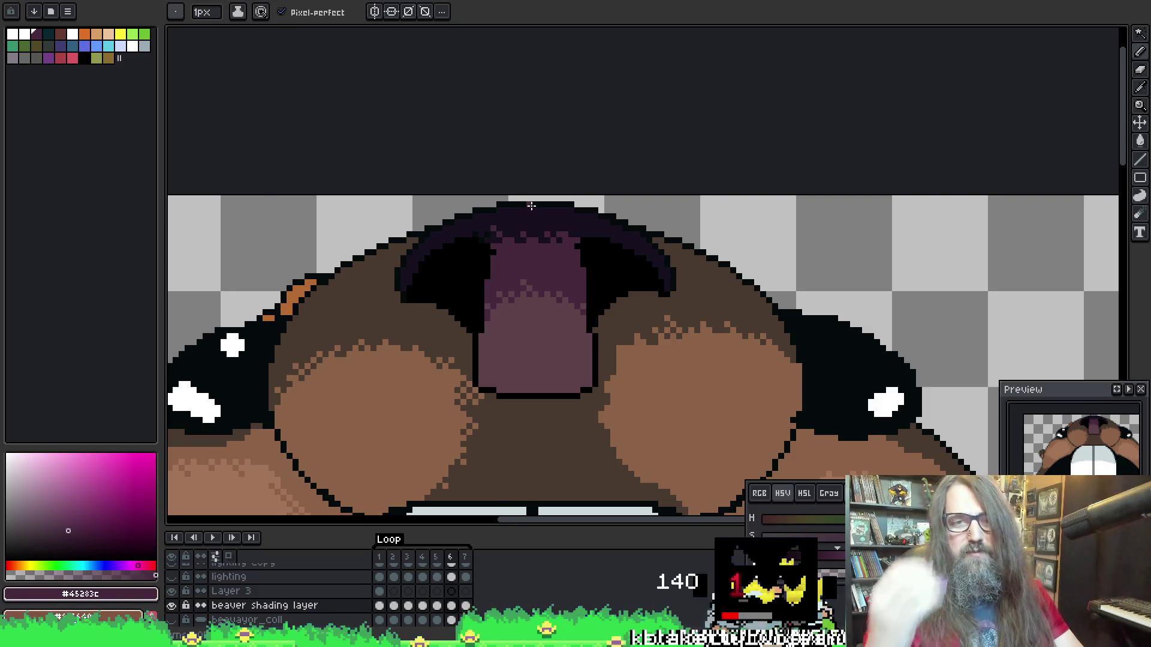
{"action": "key", "text": "v"}
{"action": "key", "text": "b"}
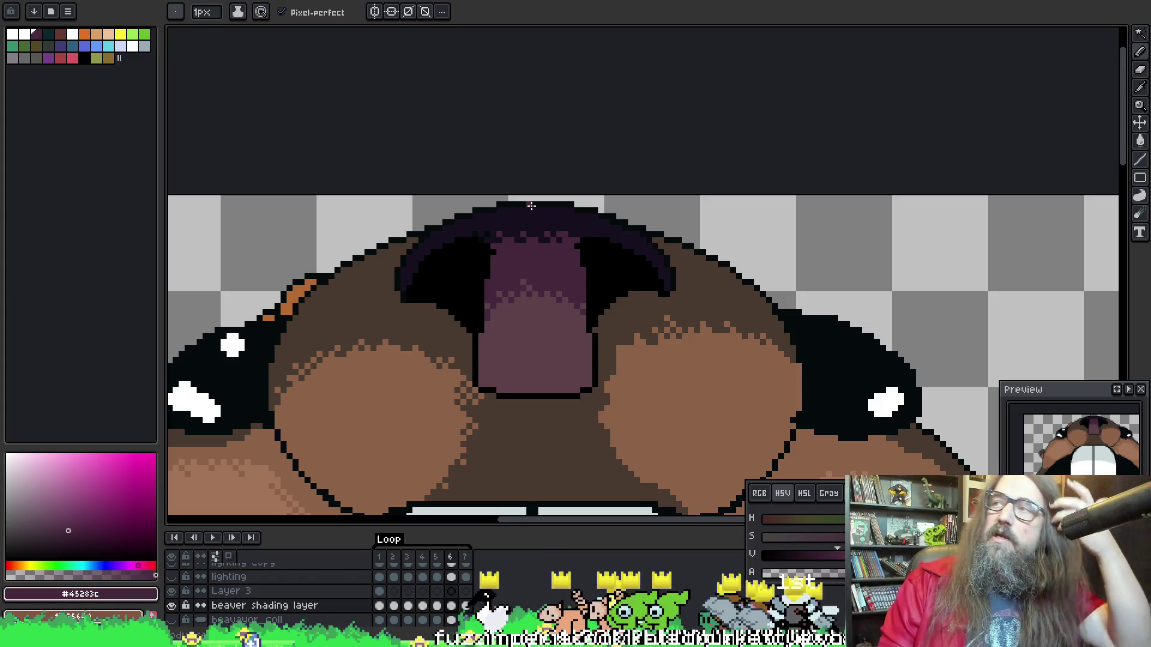
{"action": "mouse_move", "coordinate": [767, 289]}
{"action": "left_mouse_down"}
{"action": "mouse_move", "coordinate": [815, 249]}
{"action": "mouse_move", "coordinate": [751, 272]}
{"action": "left_mouse_up"}
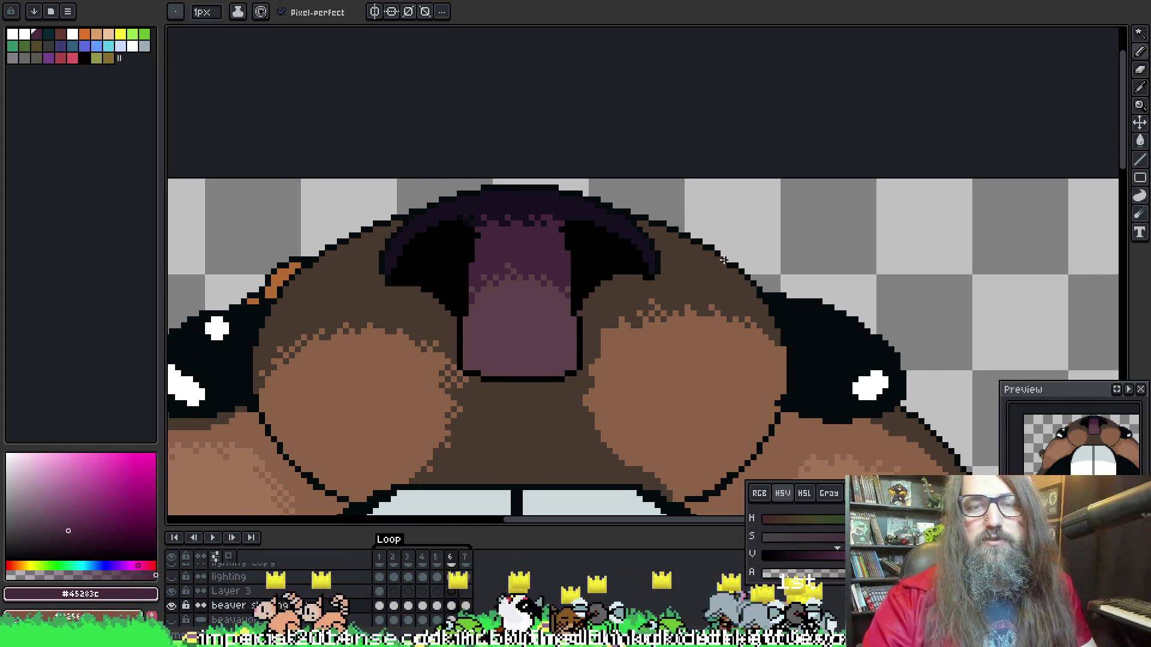
On frame 7, sample near-black #16111F and add two dither pixels along the nose top
{"action": "scroll", "coordinate": [531, 265], "scroll_direction": "up", "scroll_amount": 2}
{"action": "key", "text": "alt"}
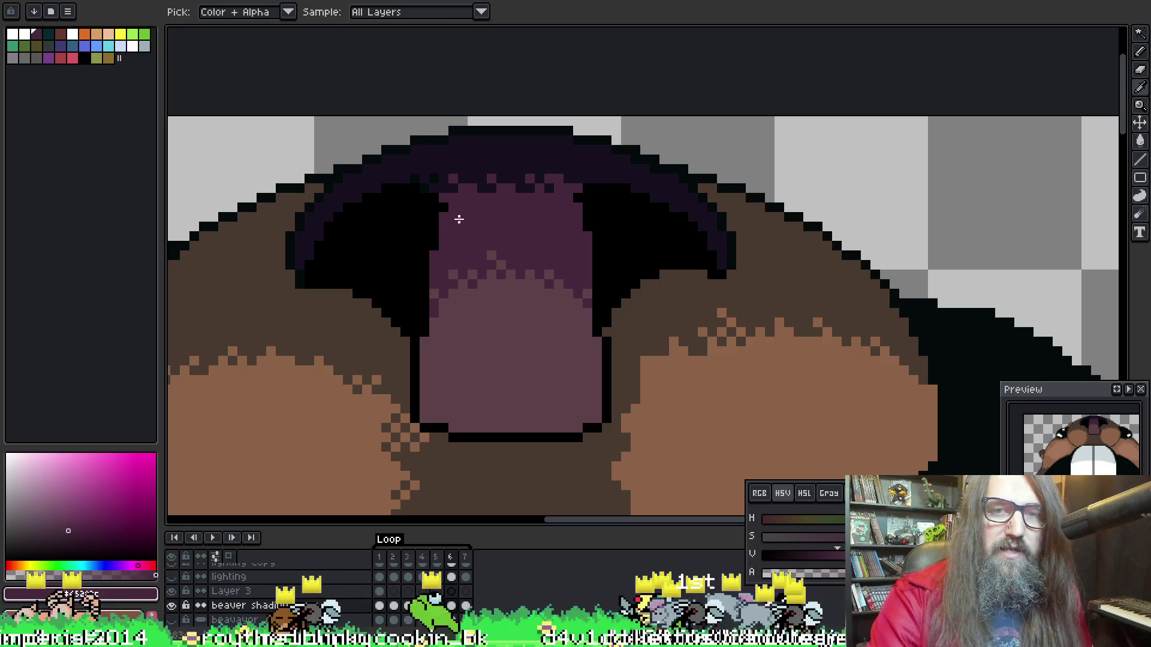
{"action": "left_click", "coordinate": [462, 219], "text": "alt"}
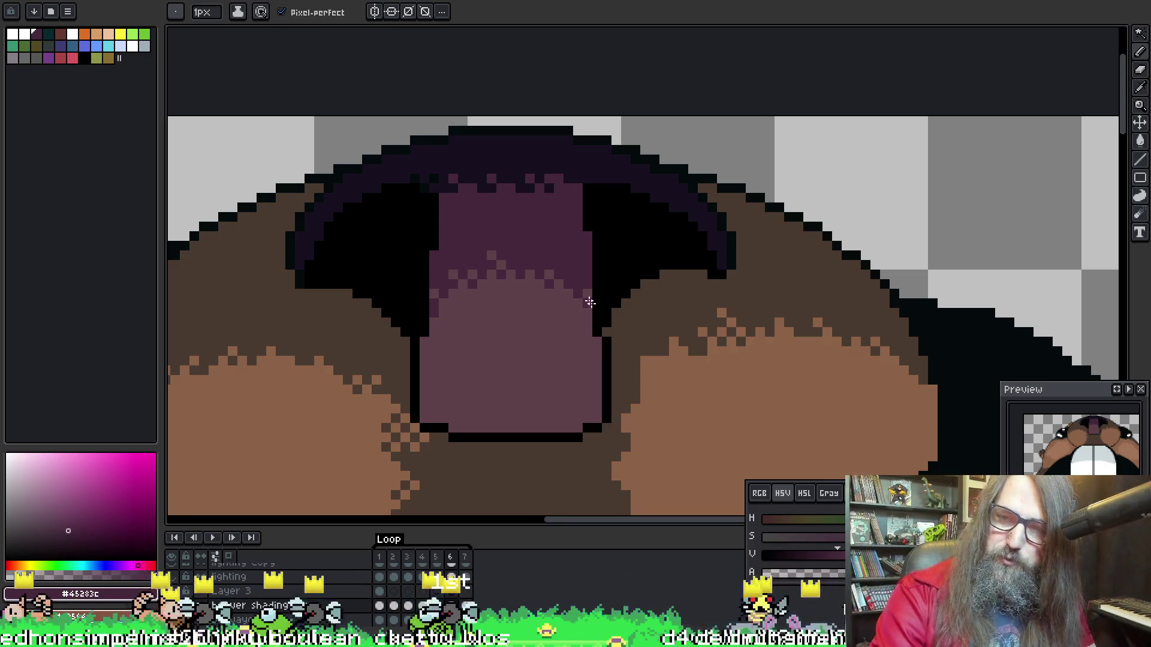
{"action": "key", "text": "Right"}
{"action": "scroll", "coordinate": [476, 207], "scroll_direction": "up", "scroll_amount": 2}
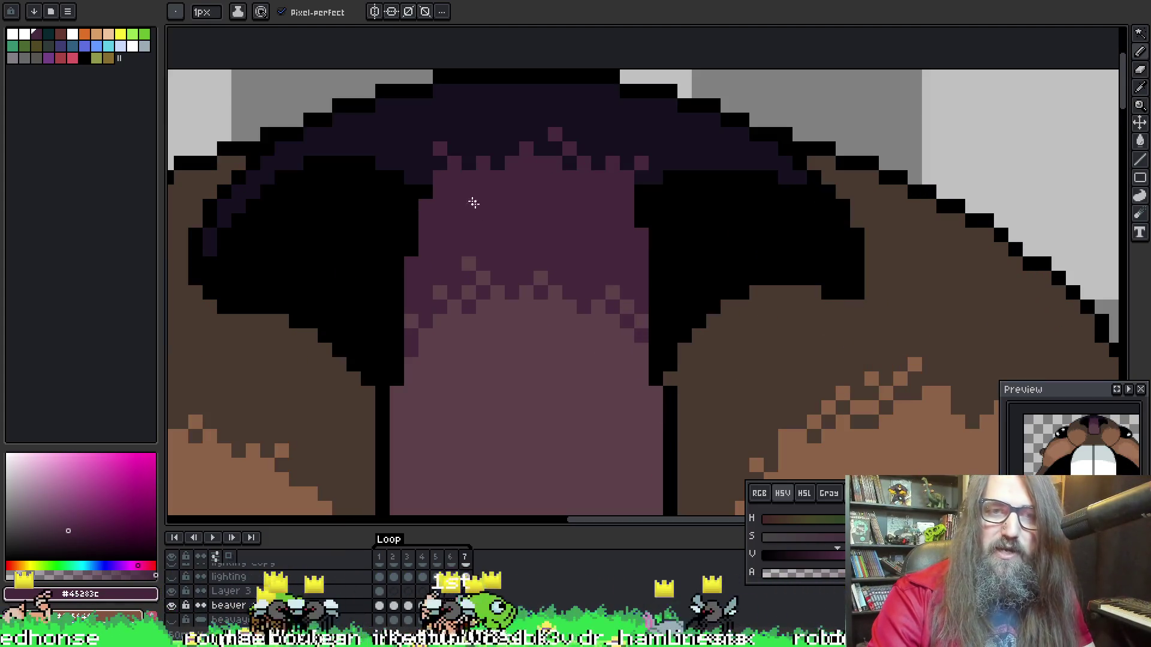
{"action": "scroll", "coordinate": [475, 165], "scroll_direction": "up", "scroll_amount": 2}
{"action": "key", "text": "i"}
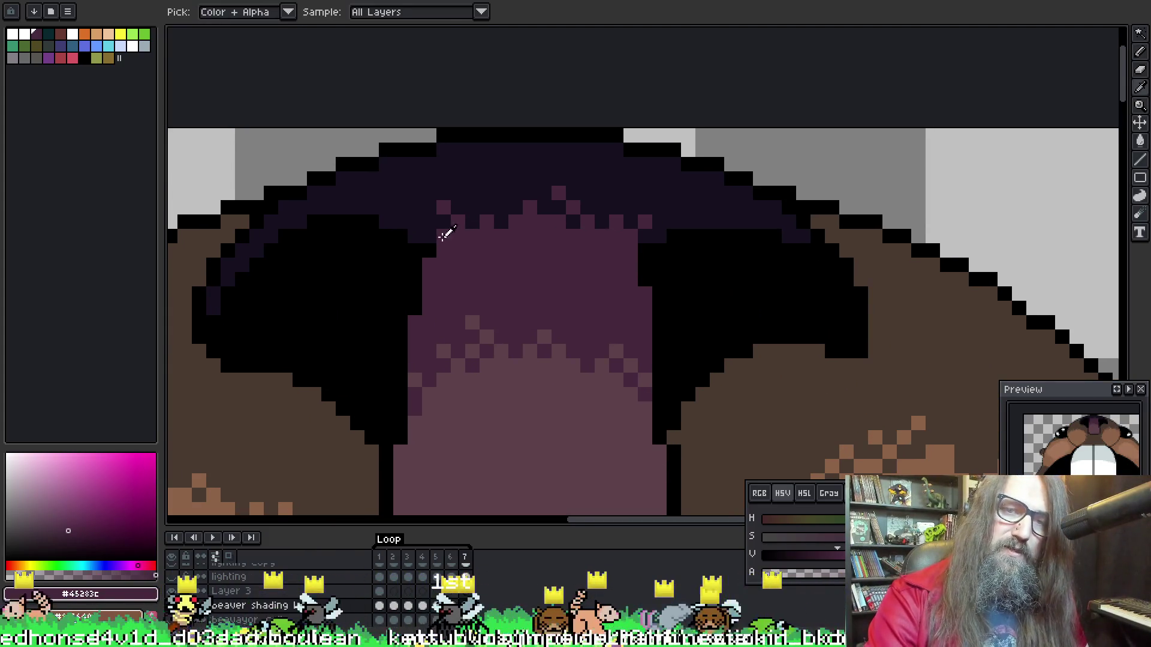
{"action": "left_click", "coordinate": [427, 222]}
{"action": "left_click", "coordinate": [648, 214], "text": "alt"}
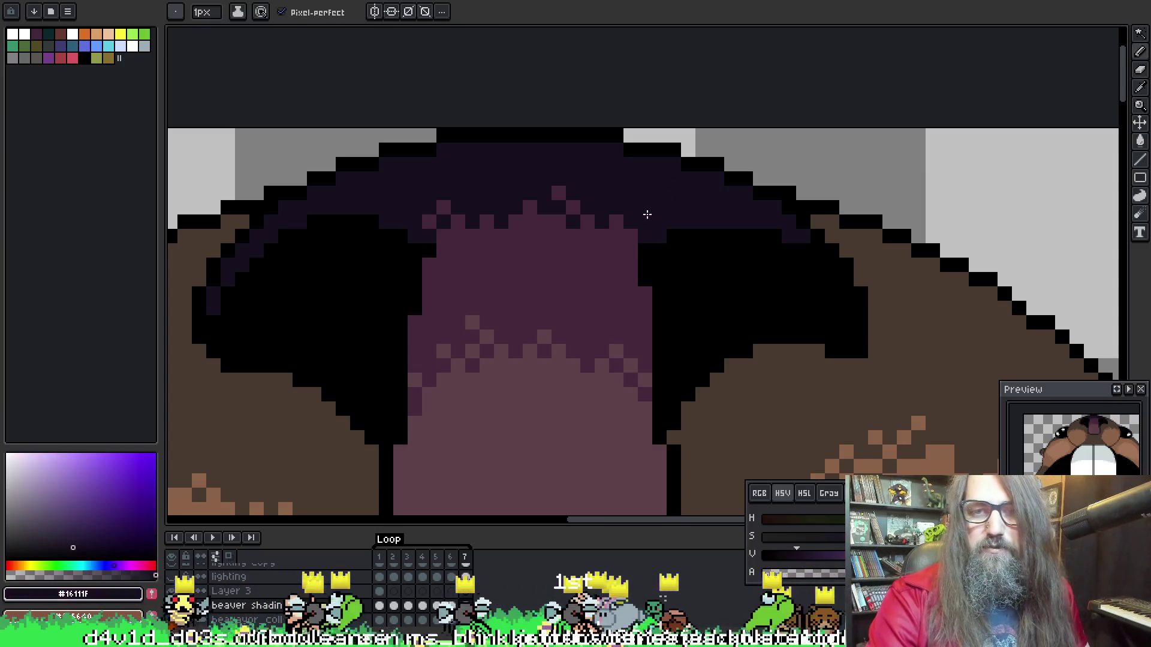
{"action": "left_click", "coordinate": [645, 222]}
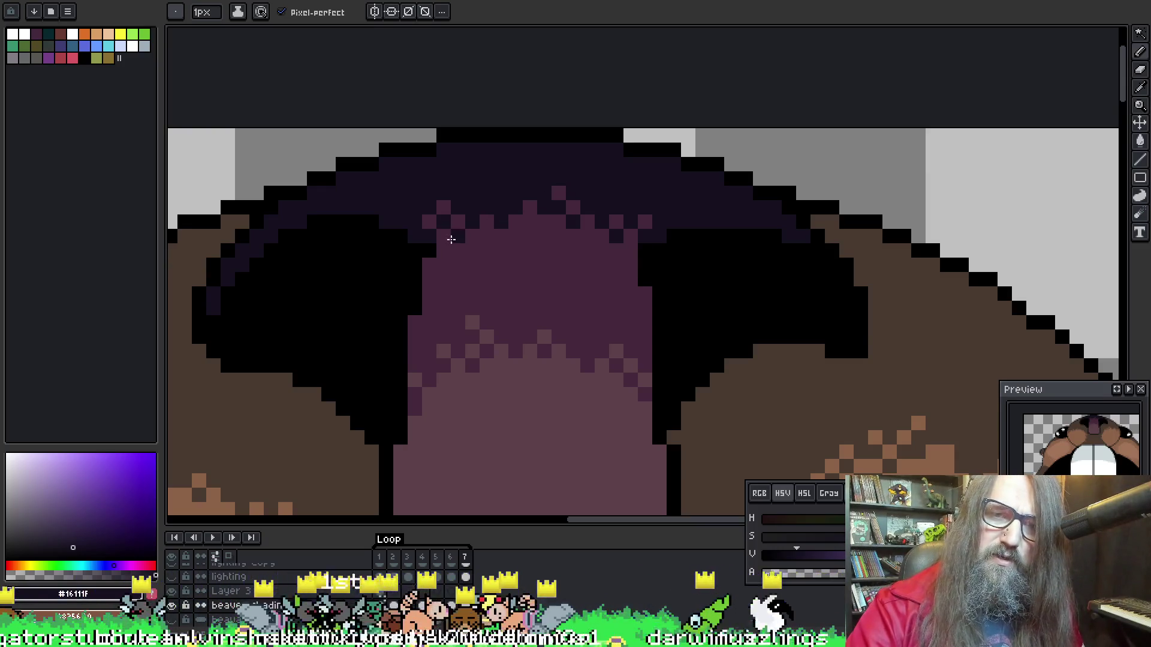
Zoom back out to the full face and start playing the beaver animation
{"action": "left_click_drag", "start_coordinate": [524, 213], "coordinate": [525, 219]}
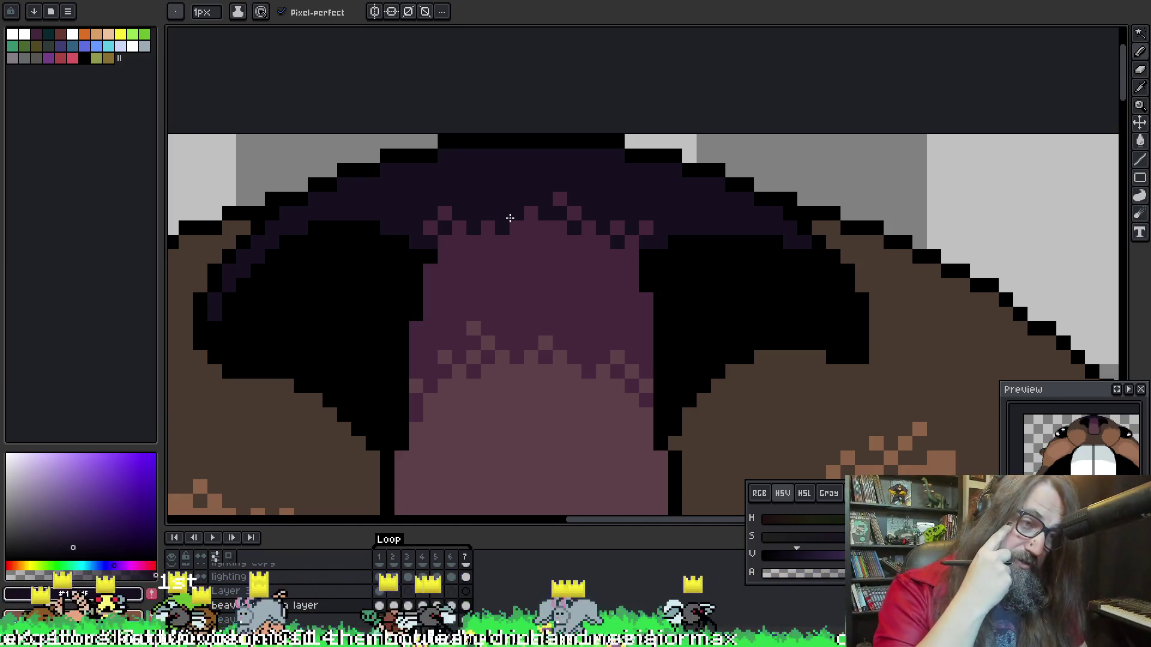
{"action": "scroll", "coordinate": [527, 250], "scroll_direction": "down", "scroll_amount": 1}
{"action": "scroll", "coordinate": [539, 276], "scroll_direction": "down", "scroll_amount": 1}
{"action": "key", "text": "Return"}
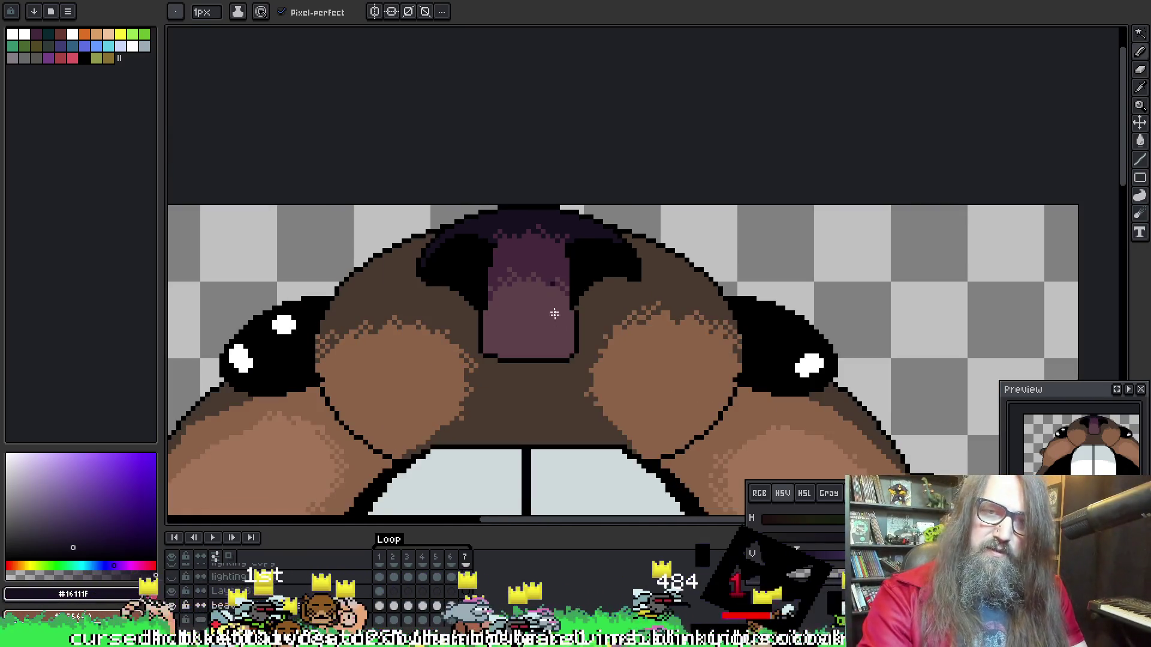
Stop playback, bring the mouth back into view, and sample the #45283c mouth shade
{"action": "scroll", "coordinate": [578, 395], "scroll_direction": "down", "scroll_amount": 4}
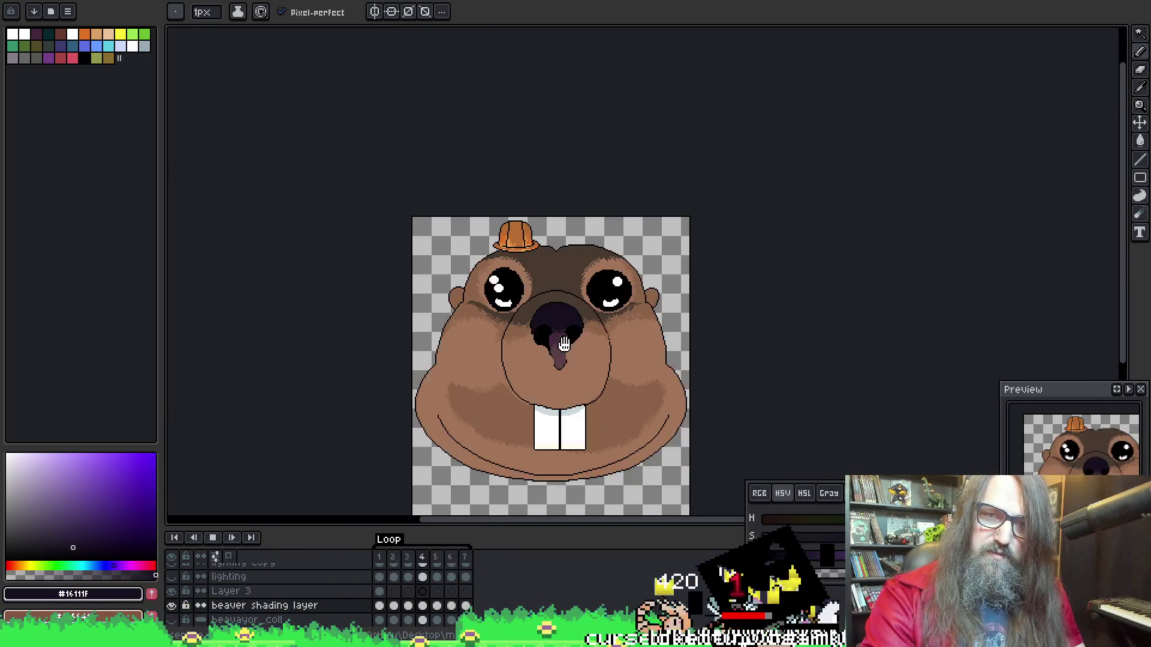
{"action": "scroll", "coordinate": [563, 342], "scroll_direction": "up", "scroll_amount": 5}
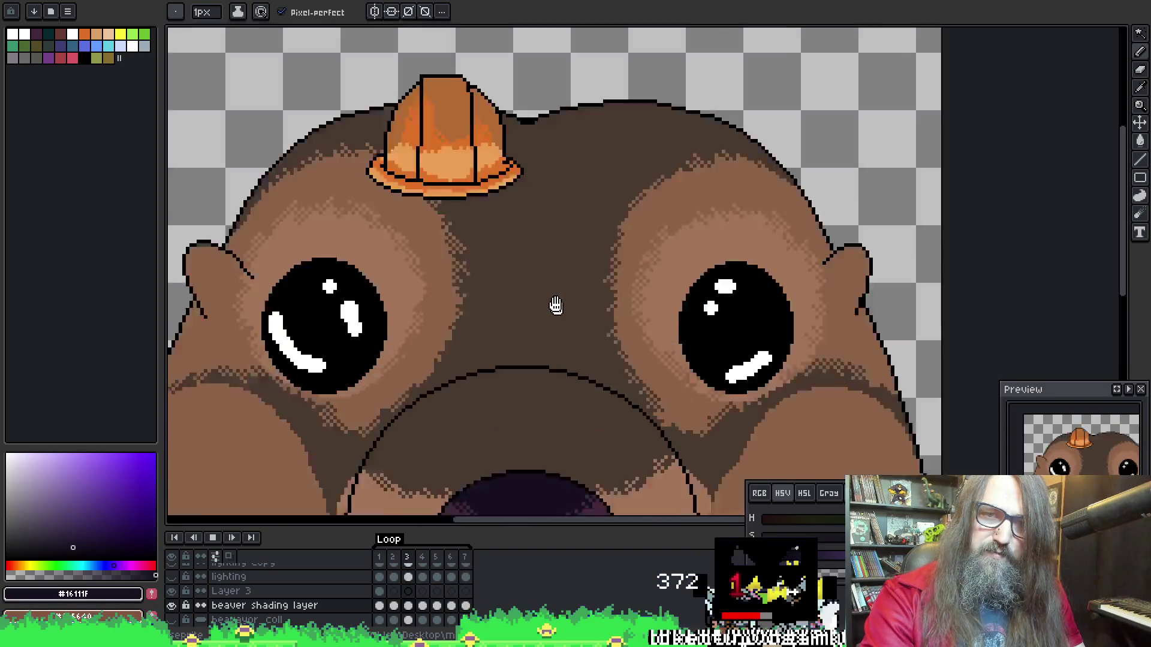
{"action": "key", "text": "Return"}
{"action": "key", "text": "Return"}
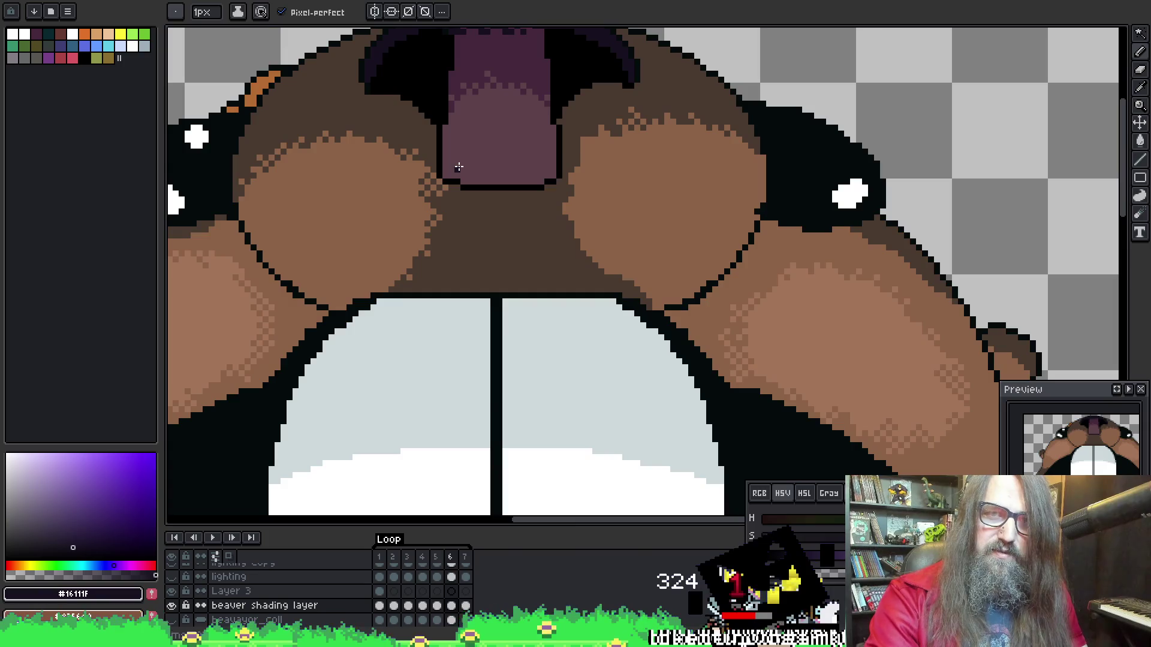
{"action": "left_click_drag", "start_coordinate": [459, 167], "coordinate": [447, 388]}
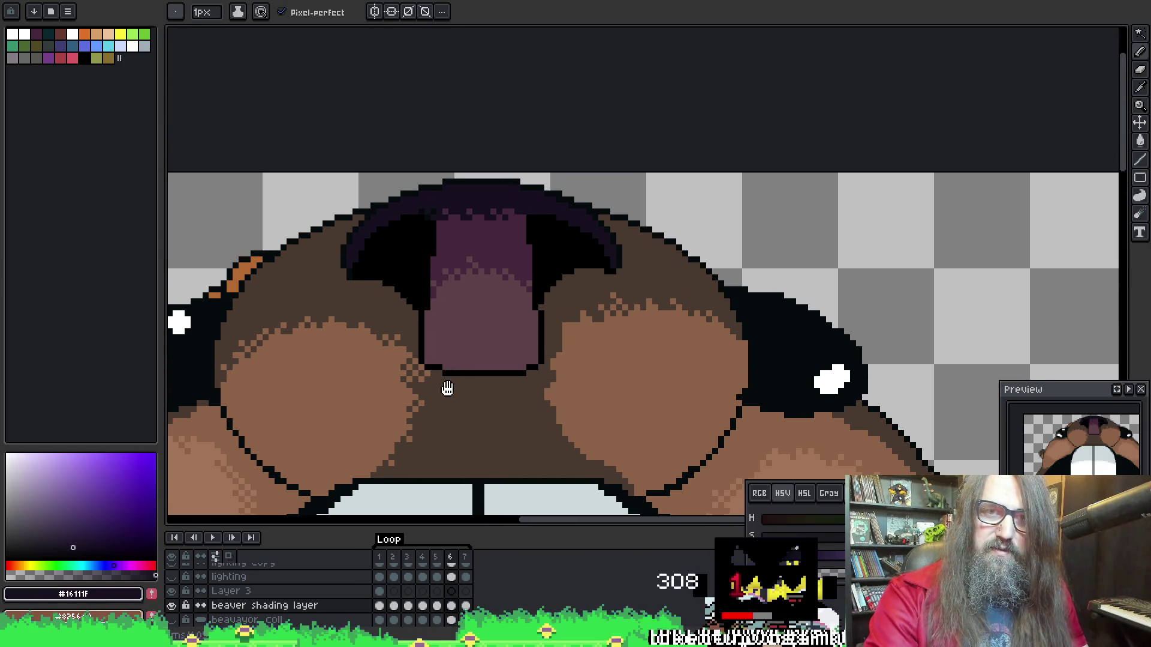
{"action": "scroll", "coordinate": [457, 198], "scroll_direction": "up", "scroll_amount": 1}
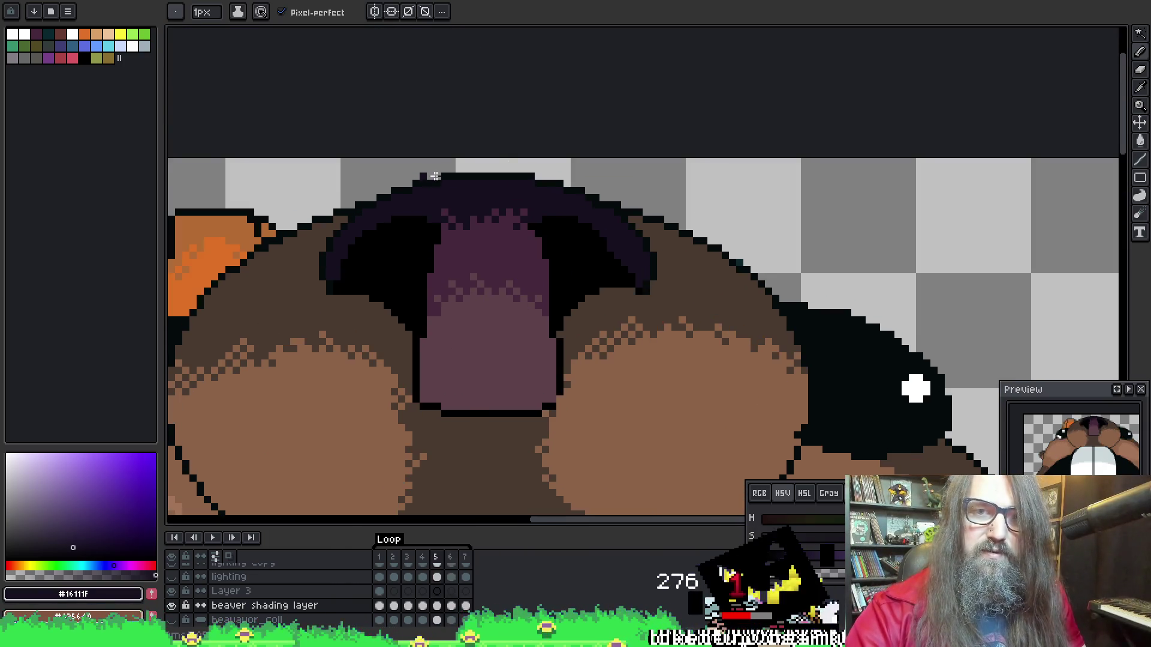
{"action": "left_click", "coordinate": [444, 200], "text": "alt"}
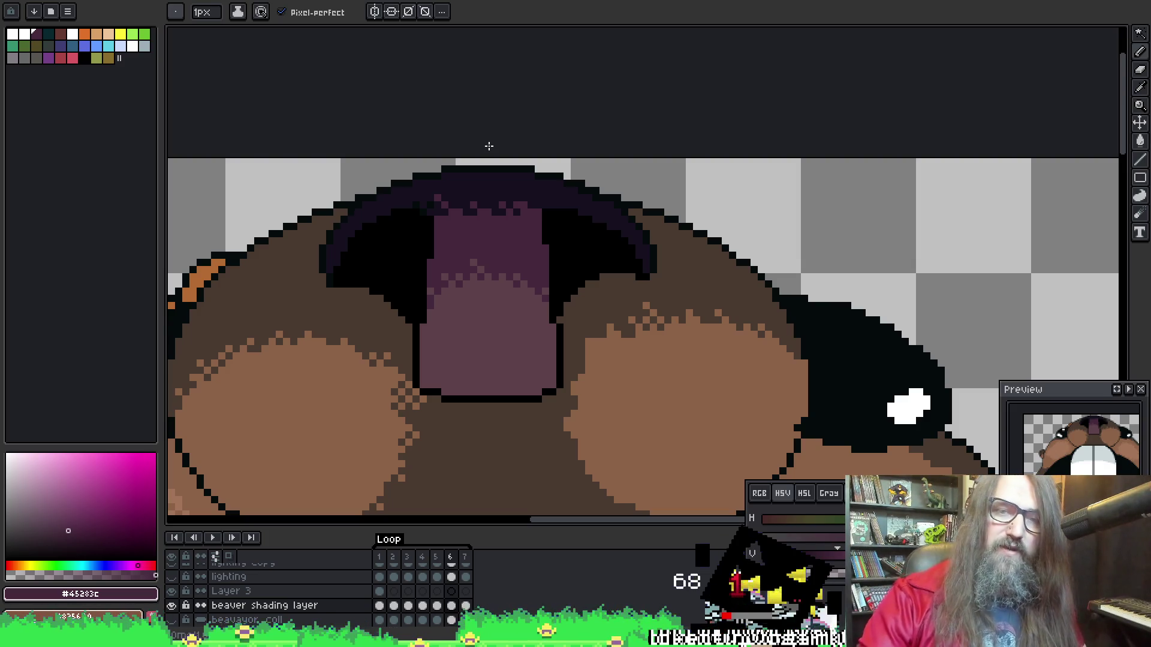
Flip between frames 5 and 6 to compare the shading, ending on frame 6
{"action": "key", "text": "comma"}
{"action": "key", "text": "period"}
{"action": "key", "text": "comma"}
{"action": "key", "text": "period"}
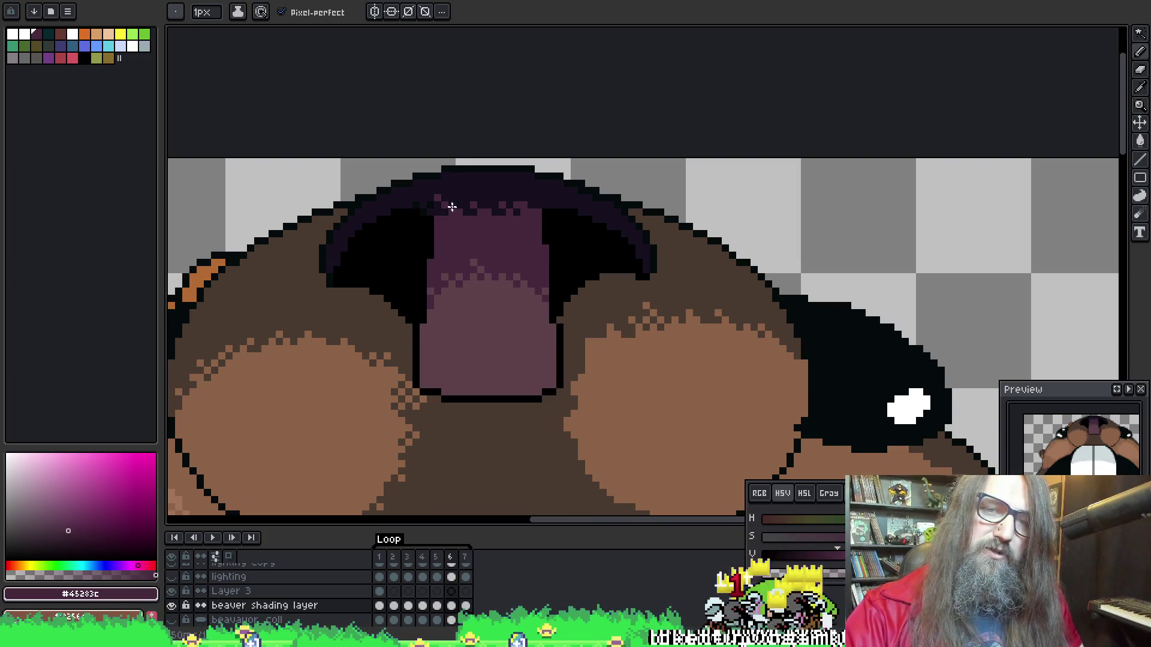
{"action": "key", "text": "comma"}
{"action": "key", "text": "period"}
{"action": "key", "text": "comma"}
{"action": "key", "text": "period"}
{"action": "key", "text": "comma"}
{"action": "key", "text": "period"}
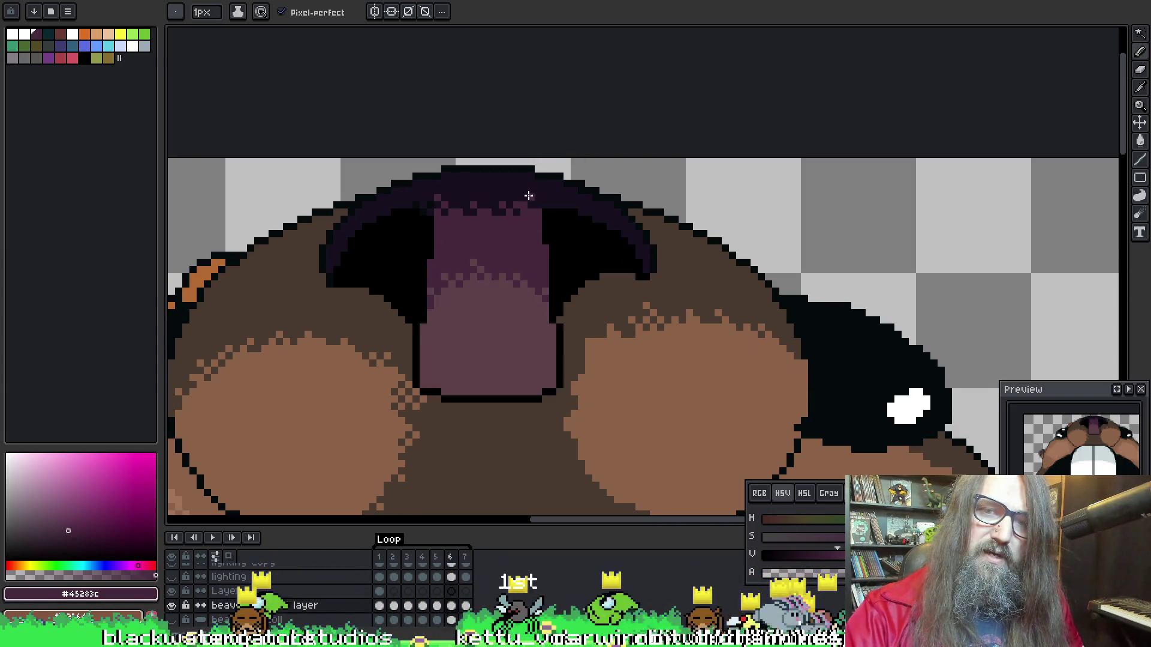
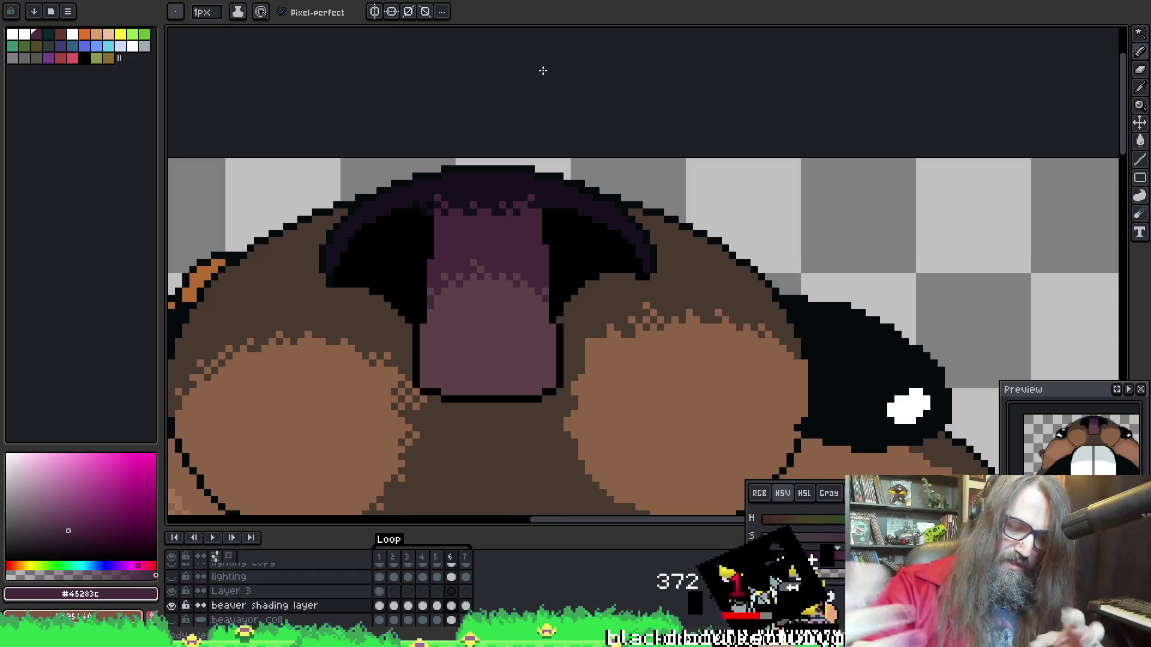
Compare neighbouring frames and sample the dark #16111F from the beaver's mouth
{"action": "key", "text": "i"}
{"action": "scroll", "coordinate": [542, 72], "scroll_direction": "right", "scroll_amount": 1}
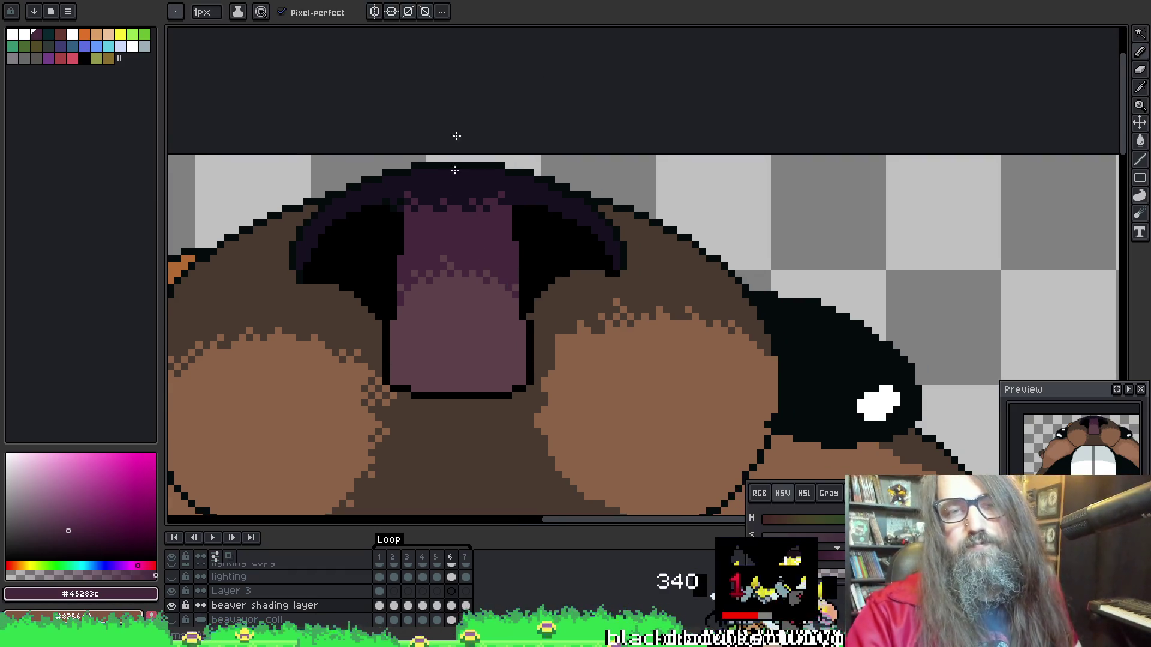
{"action": "key", "text": "b"}
{"action": "key", "text": "comma"}
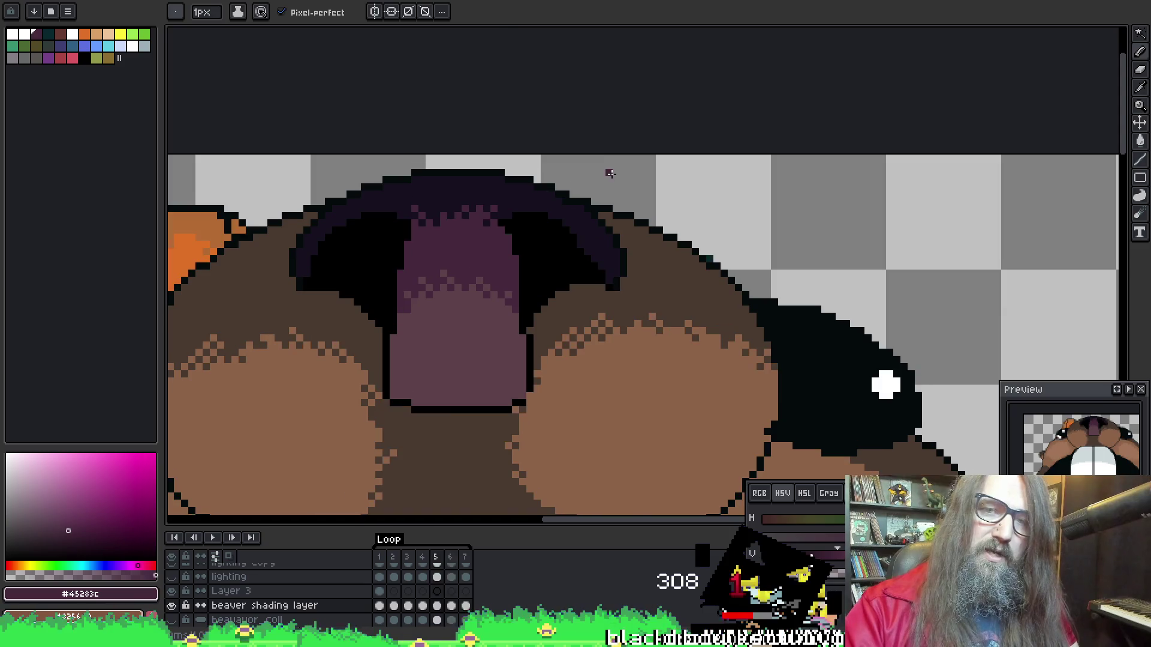
{"action": "key", "text": "comma"}
{"action": "key", "text": "period"}
{"action": "key", "text": "comma"}
{"action": "key", "text": "period"}
{"action": "key", "text": "period"}
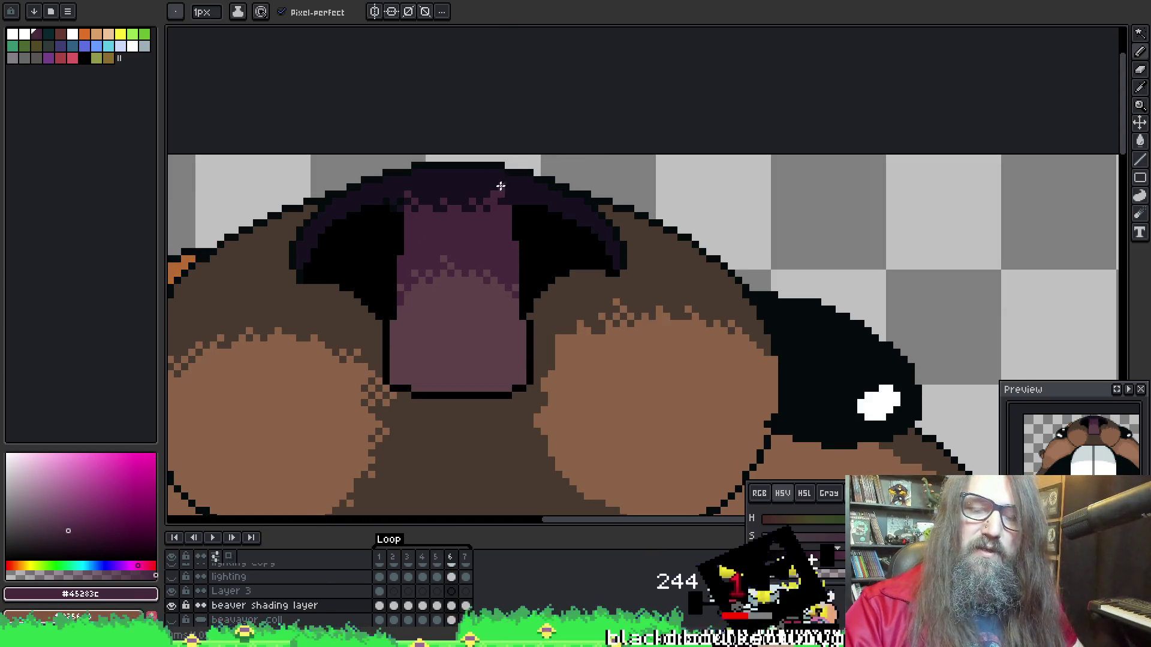
{"action": "left_click", "coordinate": [500, 186], "text": "alt"}
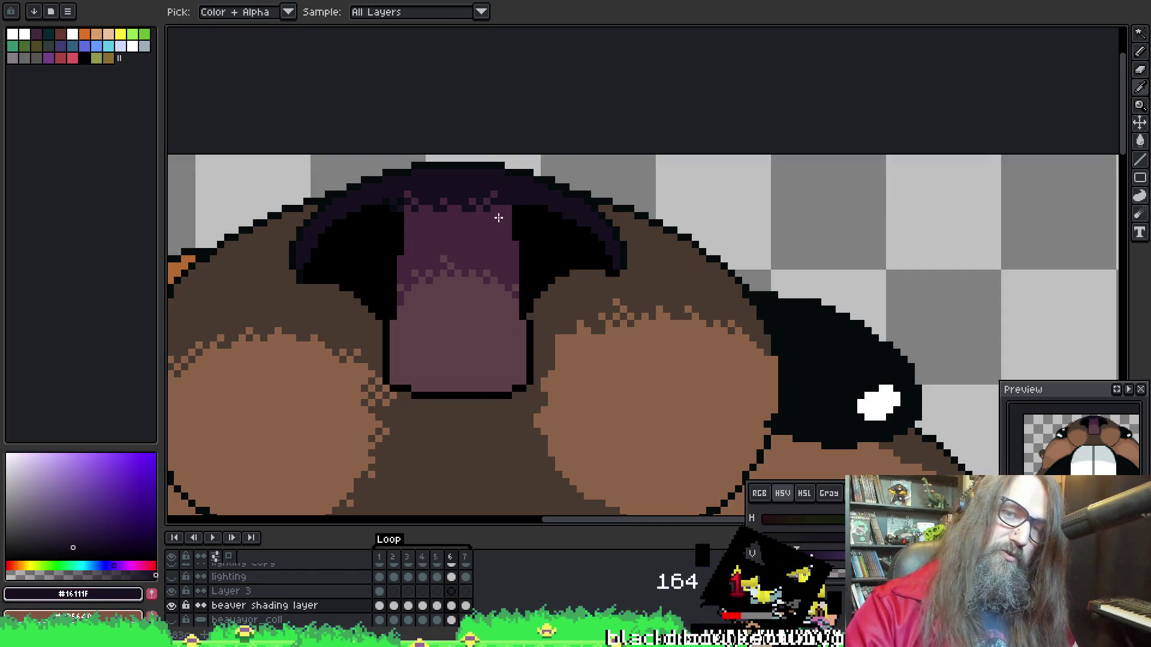
Recheck frames 5 and 6, then sample black from the mouth outline
{"action": "key", "text": "comma"}
{"action": "key", "text": "period"}
{"action": "key", "text": "comma"}
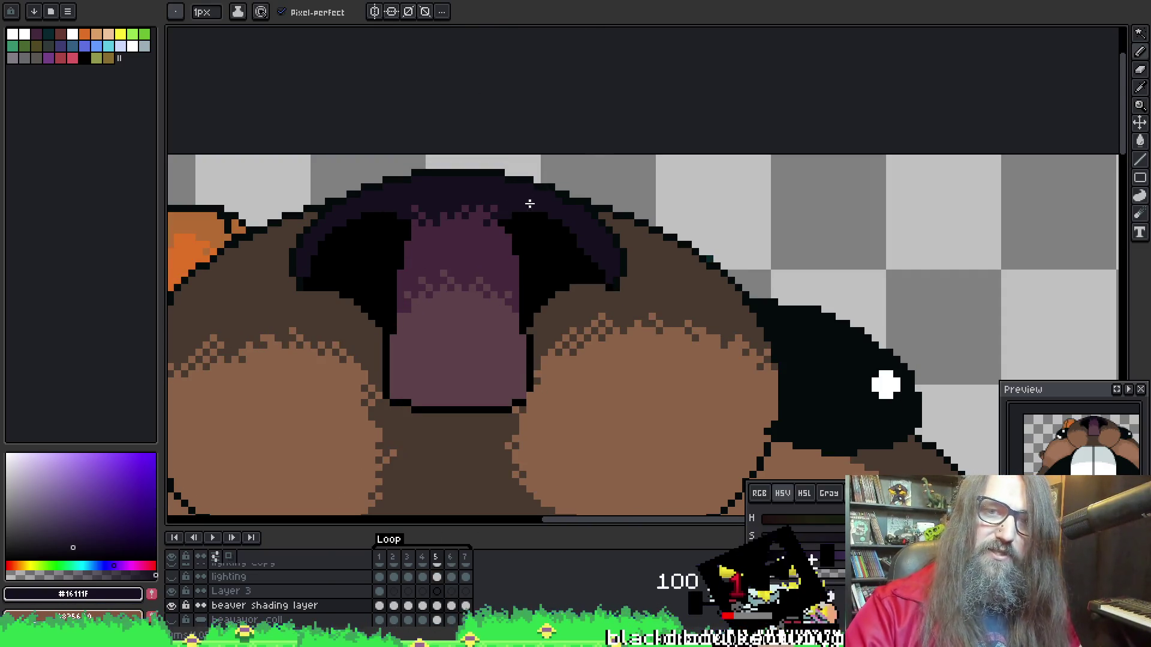
{"action": "key", "text": "period"}
{"action": "key", "text": "comma"}
{"action": "key", "text": "period"}
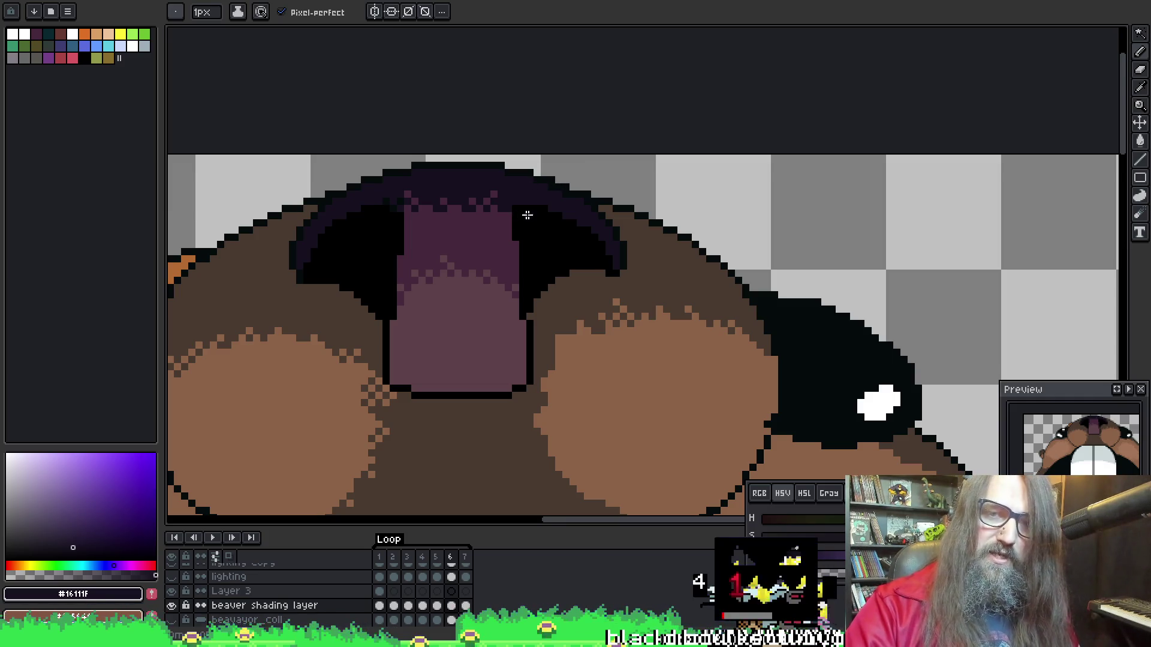
{"action": "left_click", "coordinate": [521, 210], "text": "alt"}
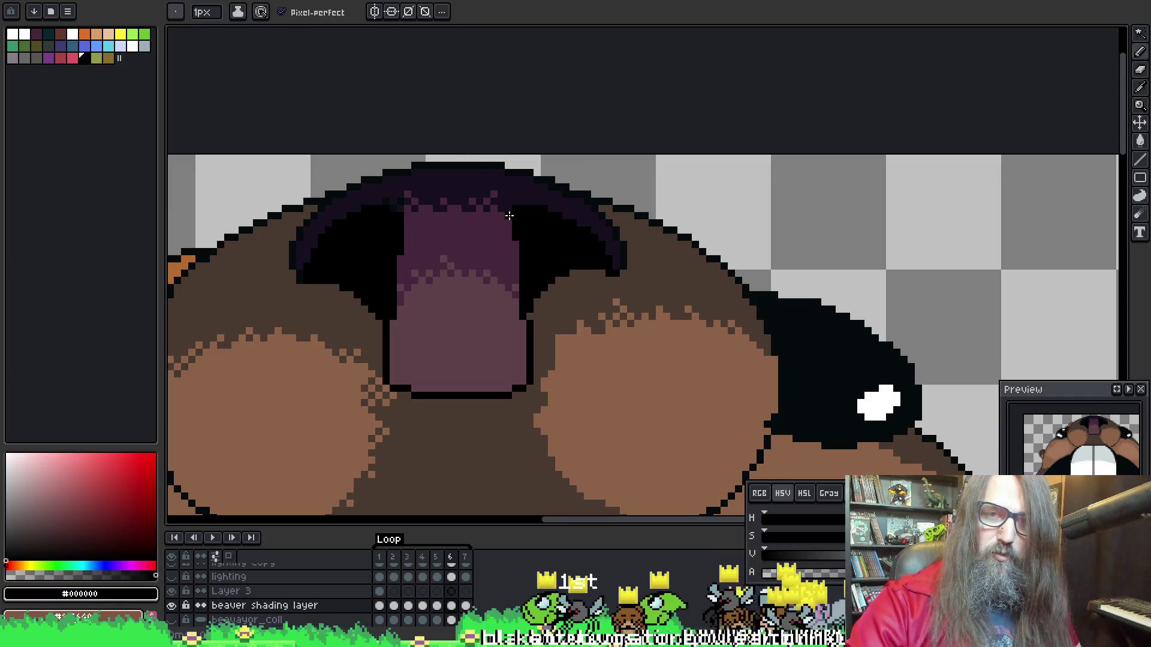
Compare frames 5 and 6 again and sample the dark purple #45283c from the teeth
{"action": "right_click", "coordinate": [560, 235]}
{"action": "key", "text": "Escape"}
{"action": "key", "text": "comma"}
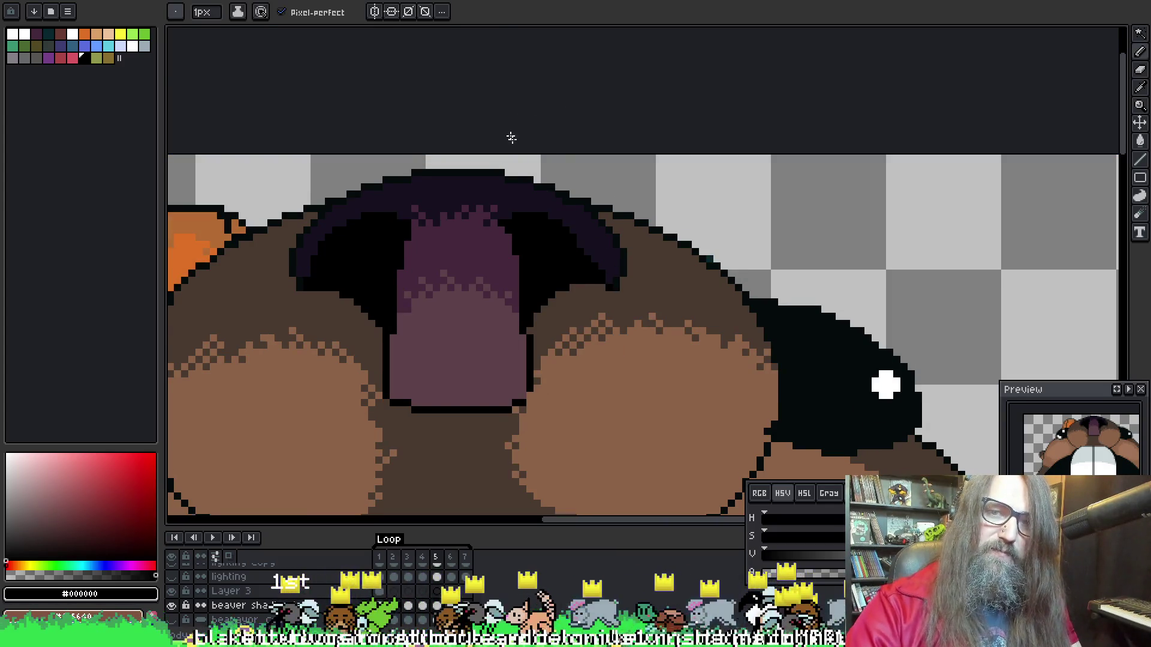
{"action": "key", "text": "period"}
{"action": "key", "text": "comma"}
{"action": "key", "text": "period"}
{"action": "key", "text": "comma"}
{"action": "key", "text": "period"}
{"action": "key", "text": "comma"}
{"action": "key", "text": "period"}
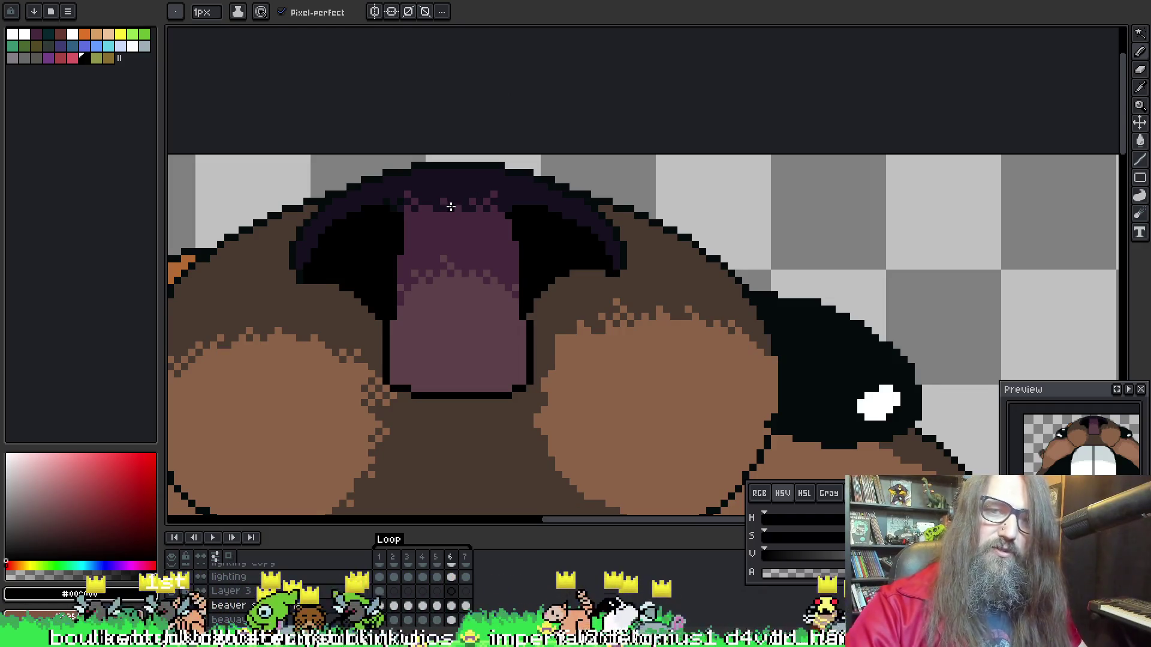
{"action": "left_click", "coordinate": [450, 206], "text": "alt"}
Play back the animation to review the teeth, then compare frames 5 and 6
{"action": "key", "text": "comma"}
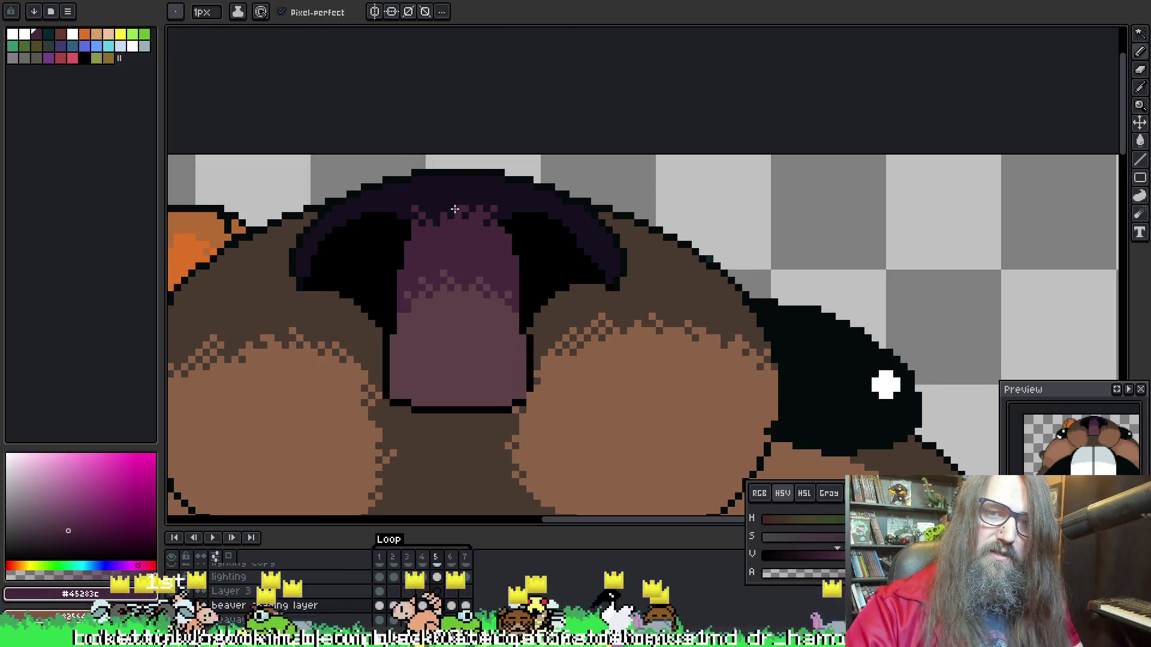
{"action": "key", "text": "period"}
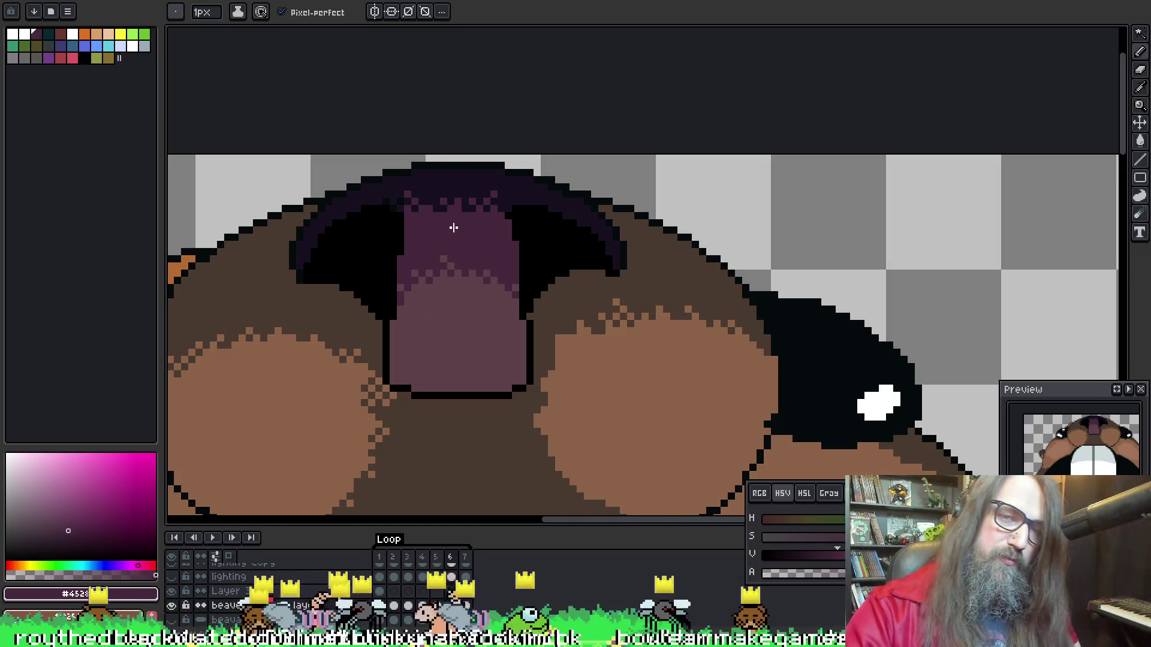
{"action": "key", "text": "Return"}
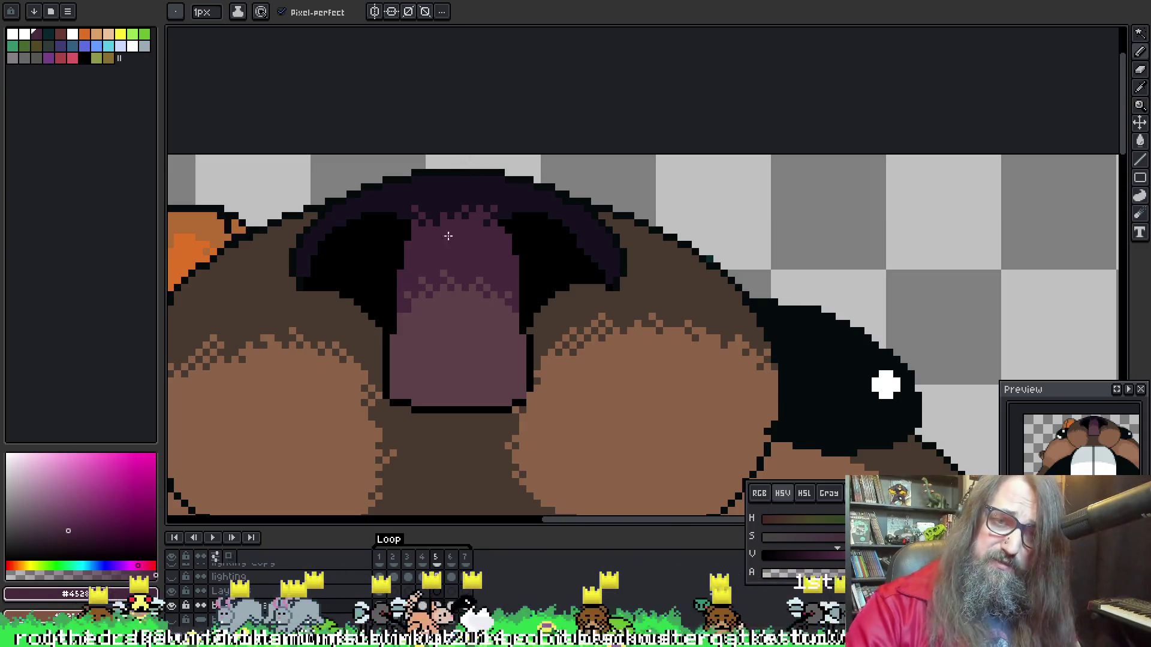
{"action": "key", "text": "Right"}
{"action": "key", "text": "Left"}
{"action": "key", "text": "Right"}
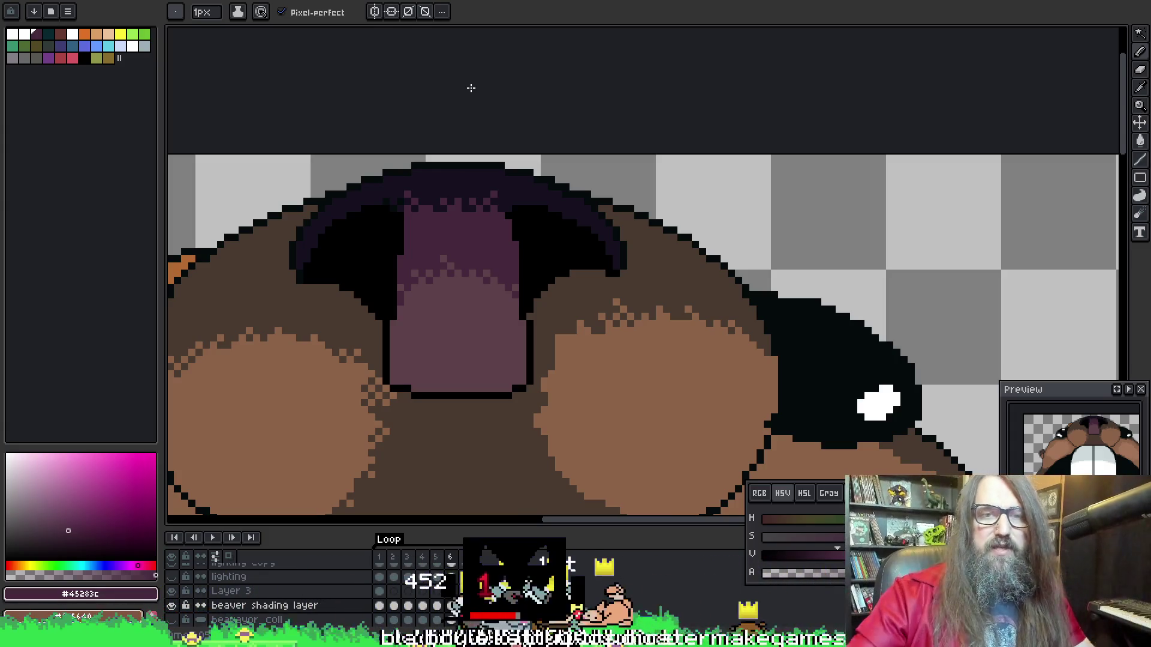
Settle on frame 5, resample #16111F and #45283c, and recentre the mouth in view
{"action": "key", "text": "Right"}
{"action": "key", "text": "Right"}
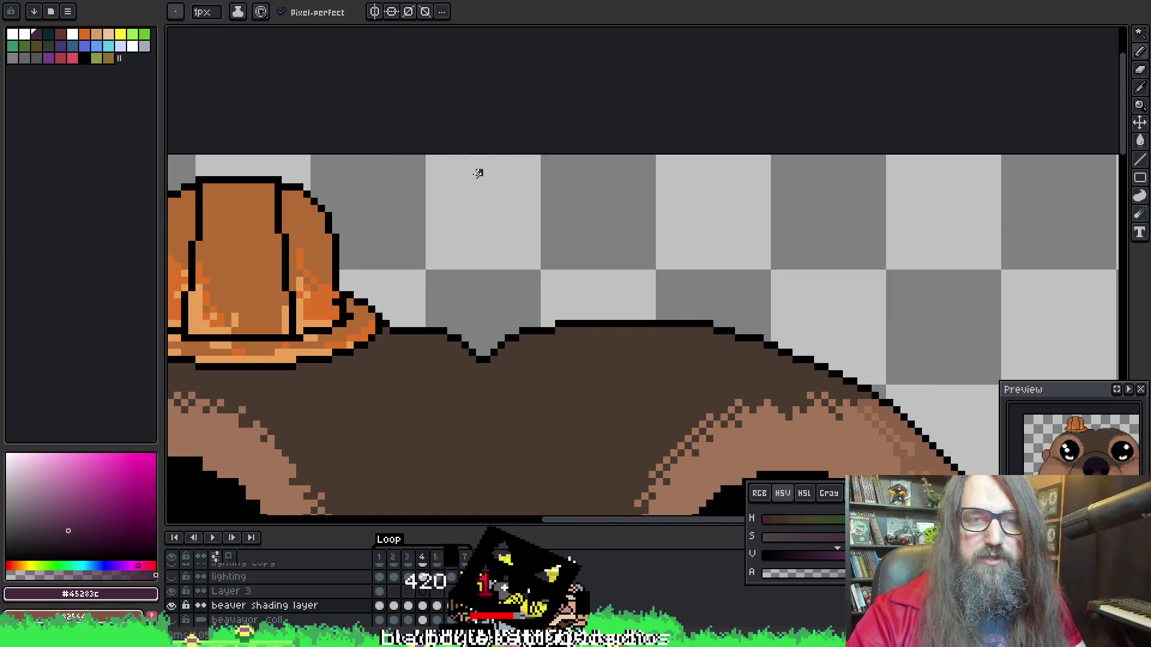
{"action": "key", "text": "Left"}
{"action": "key", "text": "Left"}
{"action": "key", "text": "Right"}
{"action": "key", "text": "Left"}
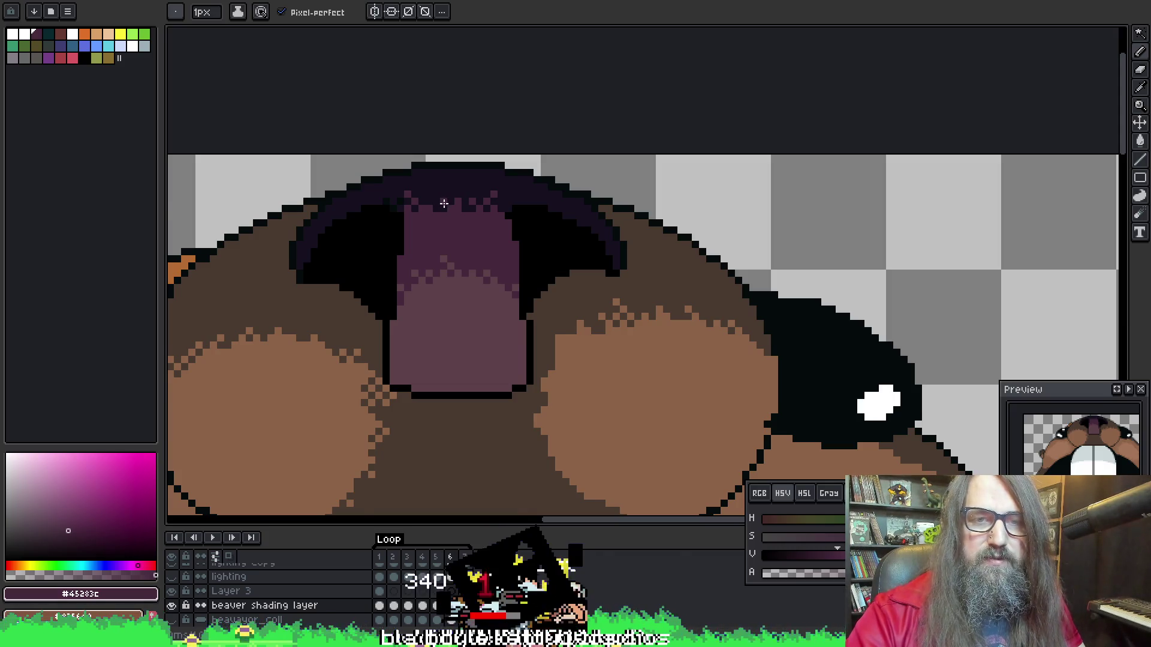
{"action": "key", "text": "Left"}
{"action": "key", "text": "Right"}
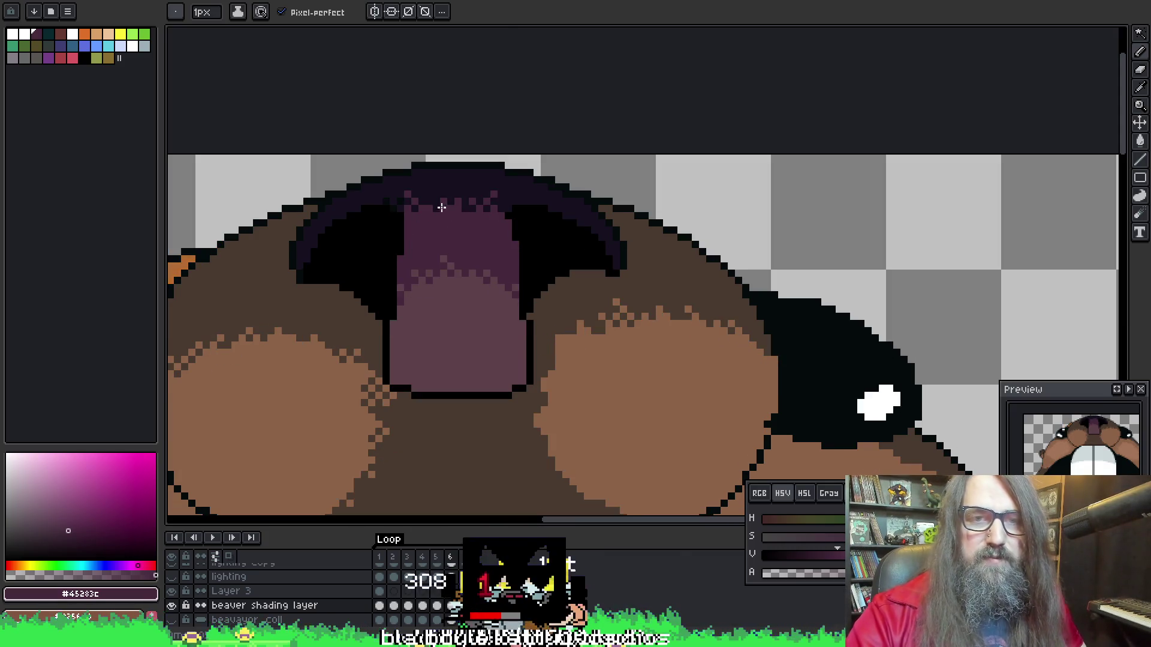
{"action": "key", "text": "Left"}
{"action": "left_click", "coordinate": [442, 206], "text": "alt"}
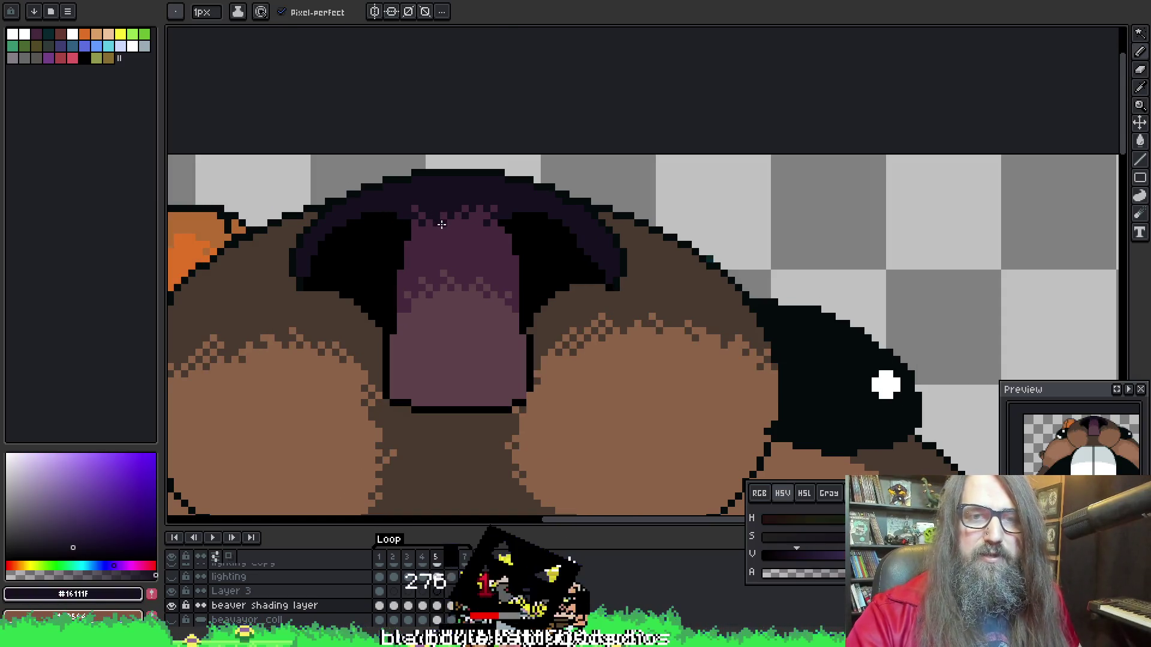
{"action": "left_click", "coordinate": [460, 214], "text": "alt"}
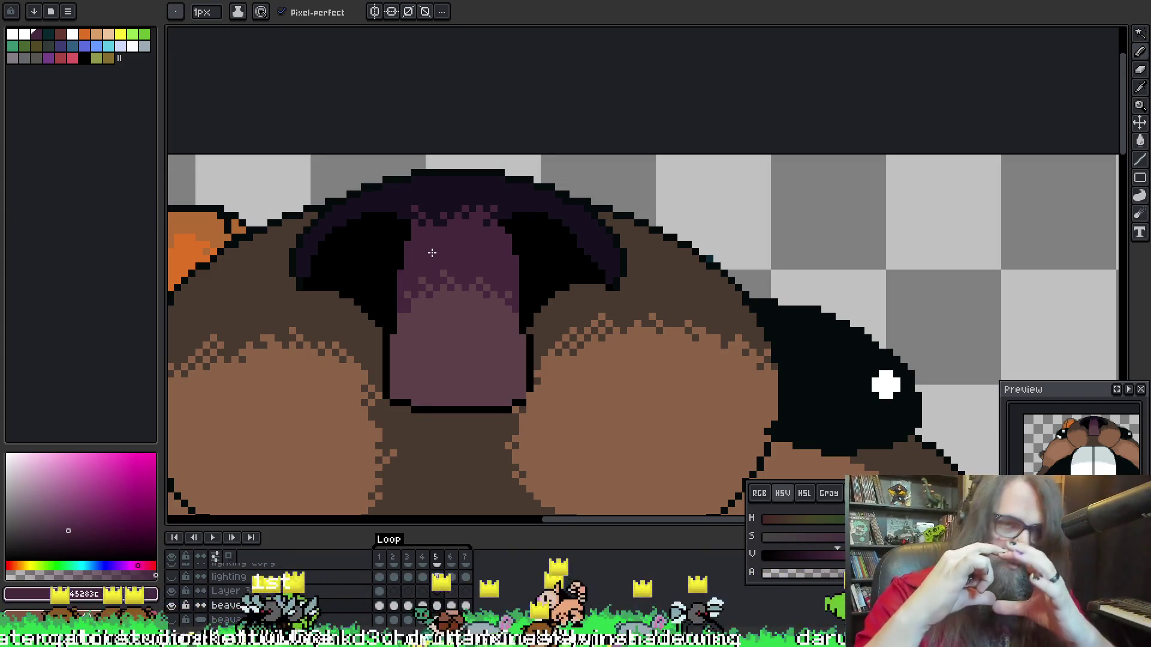
{"action": "left_click_drag", "start_coordinate": [791, 240], "coordinate": [810, 266]}
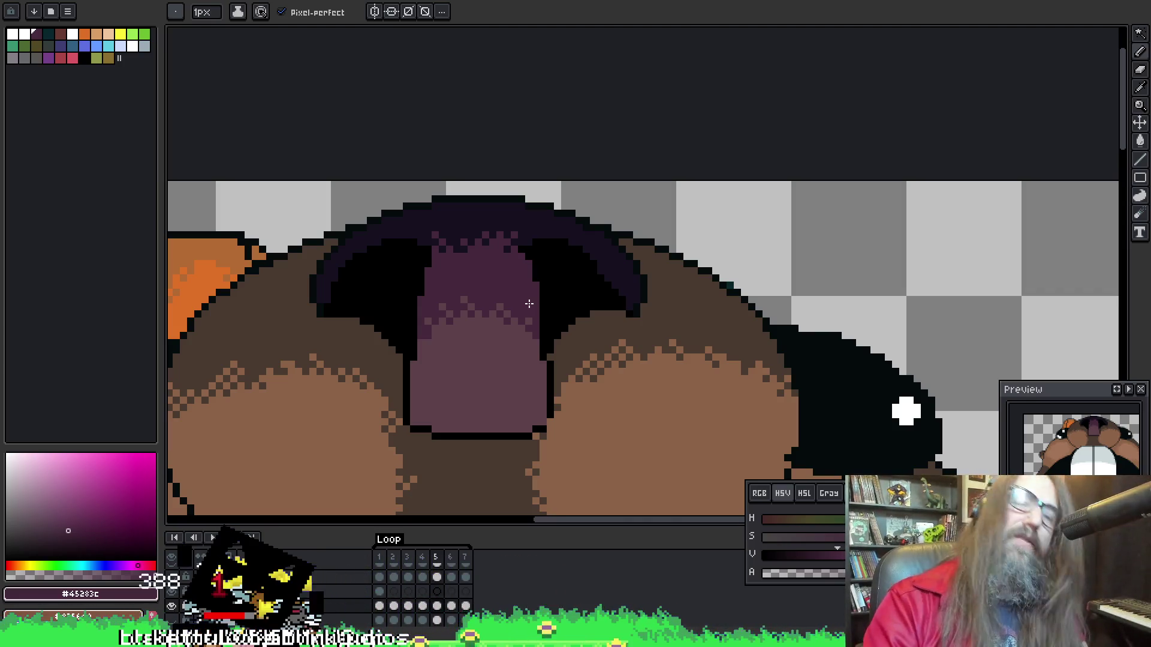
Pan the canvas to recentre the buck teeth and return to the pencil
{"action": "key", "text": "Left"}
{"action": "key", "text": "Right"}
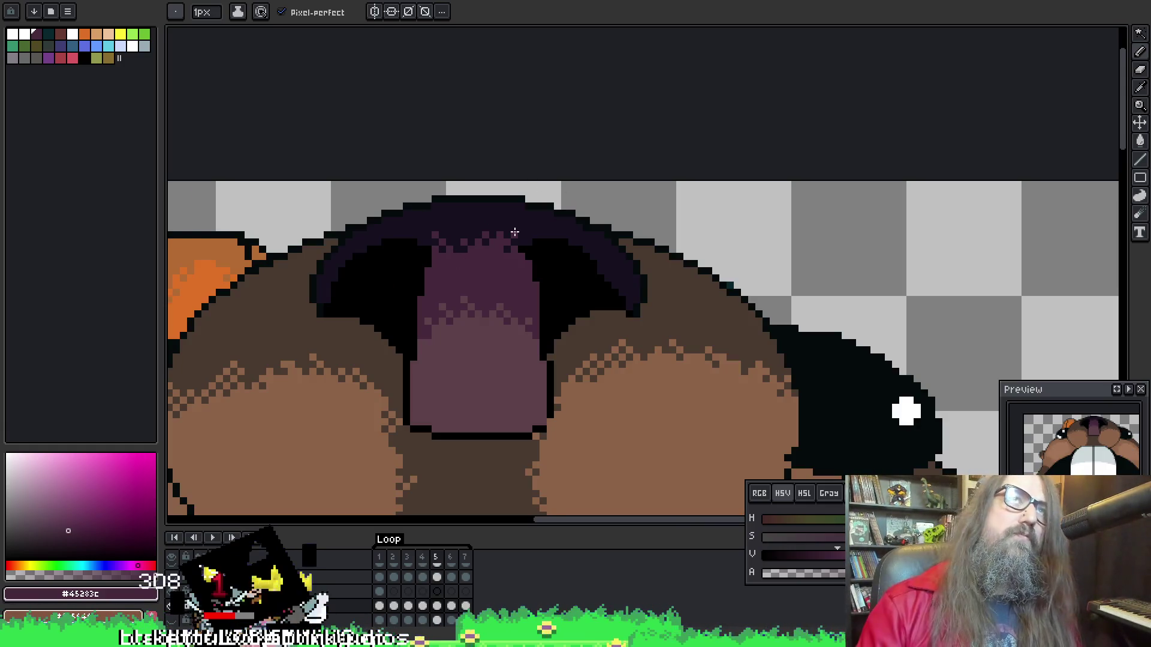
{"action": "key", "text": "h"}
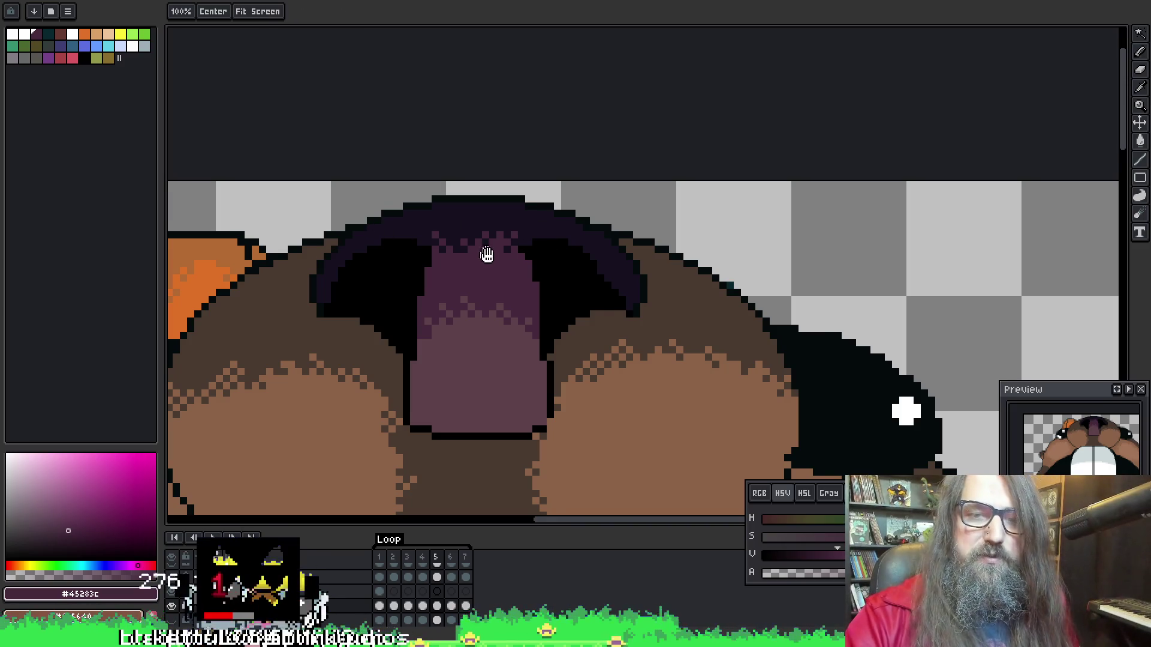
{"action": "left_click_drag", "start_coordinate": [486, 253], "coordinate": [471, 265]}
{"action": "key", "text": "b"}
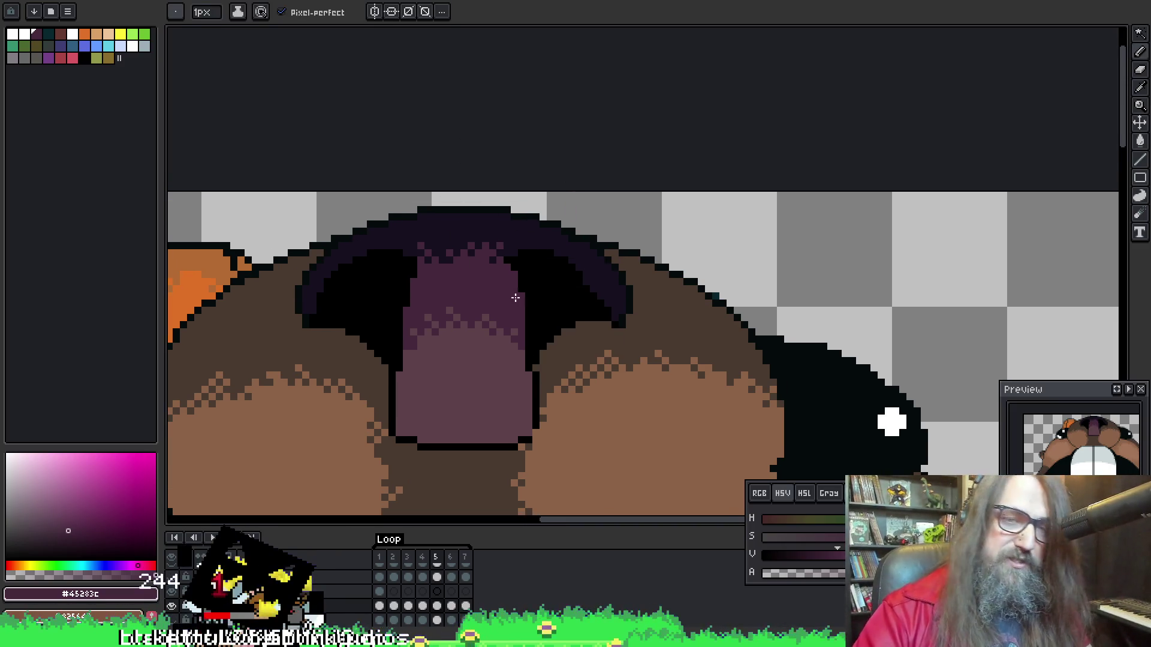
Sample black from the mouth outline on frame 5 and move on to frame 6
{"action": "key", "text": "Left"}
{"action": "key", "text": "Right"}
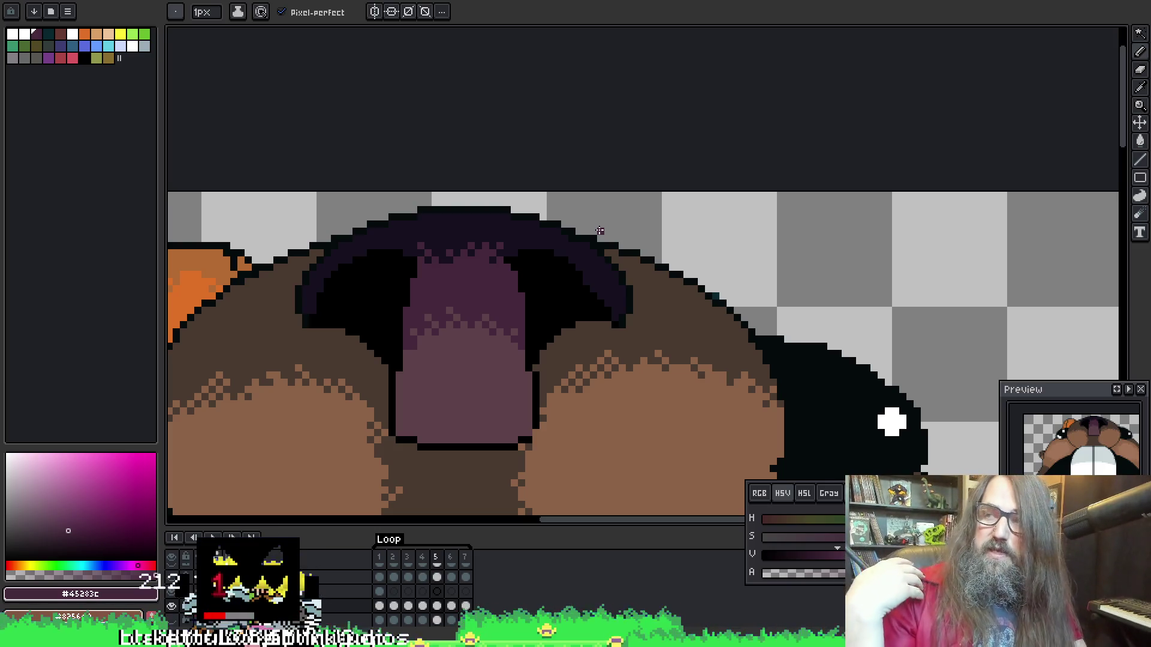
{"action": "key", "text": "Right"}
{"action": "key", "text": "Left"}
{"action": "key", "text": "Right"}
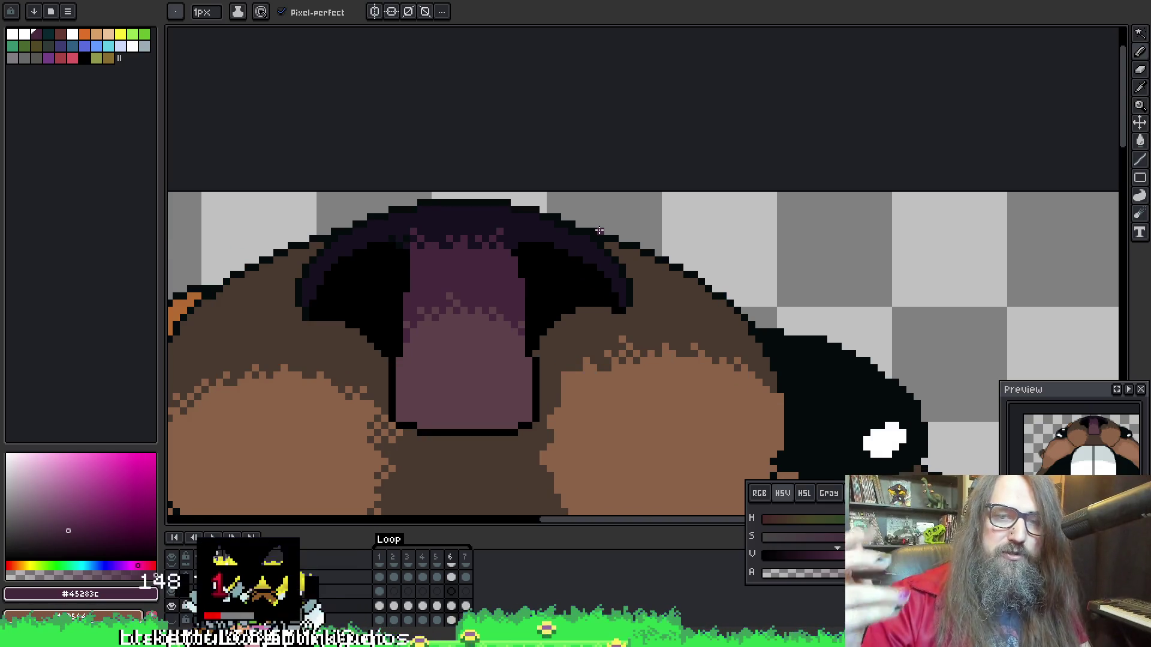
{"action": "key", "text": "Left"}
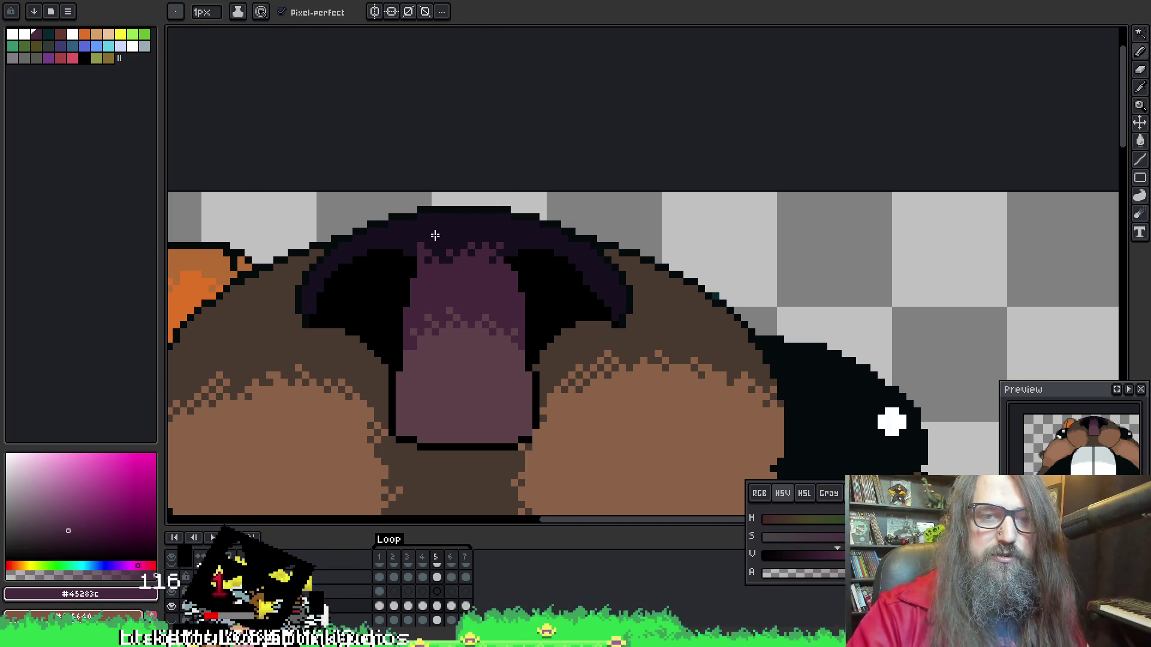
{"action": "left_click", "coordinate": [411, 258], "text": "alt"}
{"action": "key", "text": "Right"}
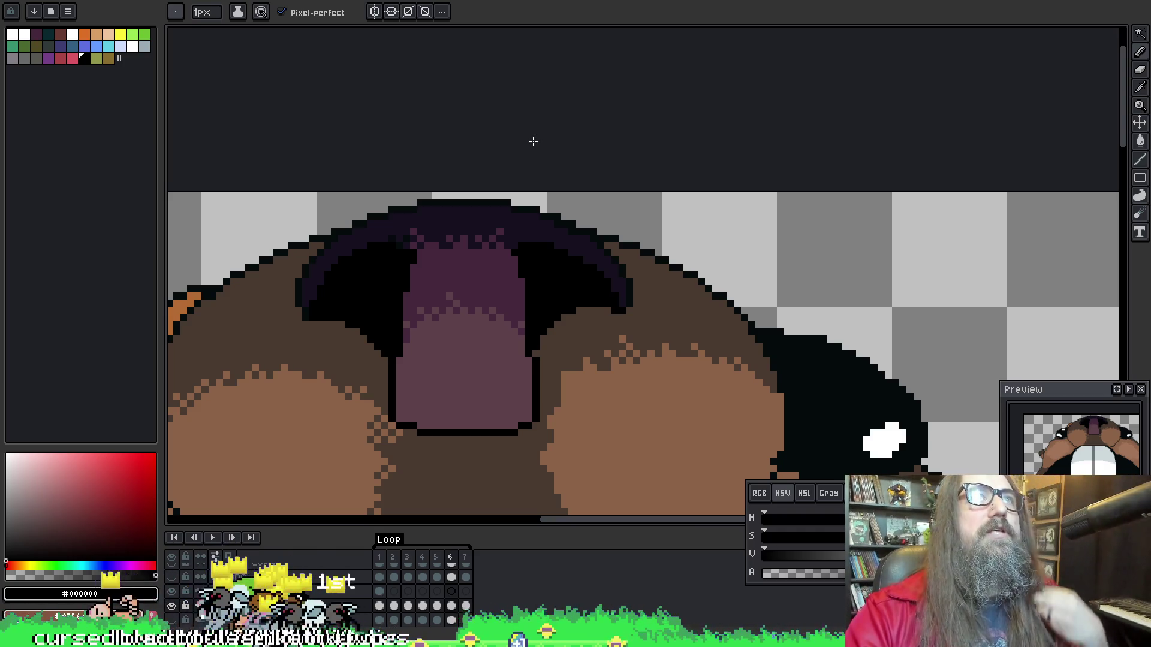
Show more of the mouth on frame 7, sample #45283c, and play the animation
{"action": "left_click_drag", "start_coordinate": [570, 250], "coordinate": [605, 264]}
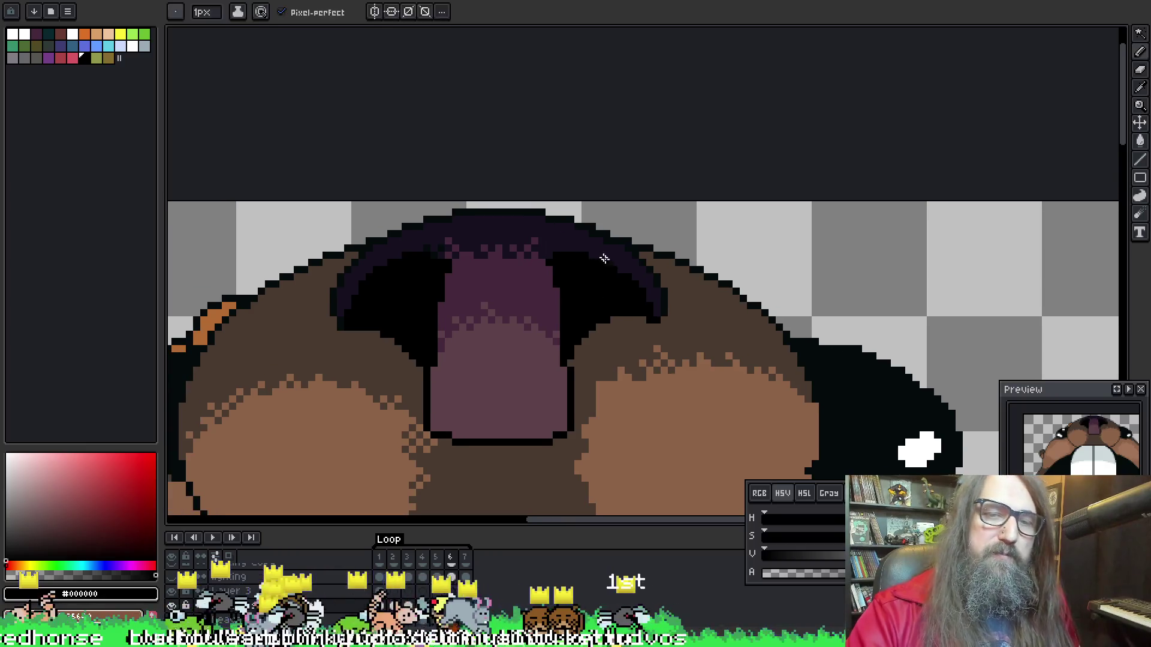
{"action": "key", "text": "period"}
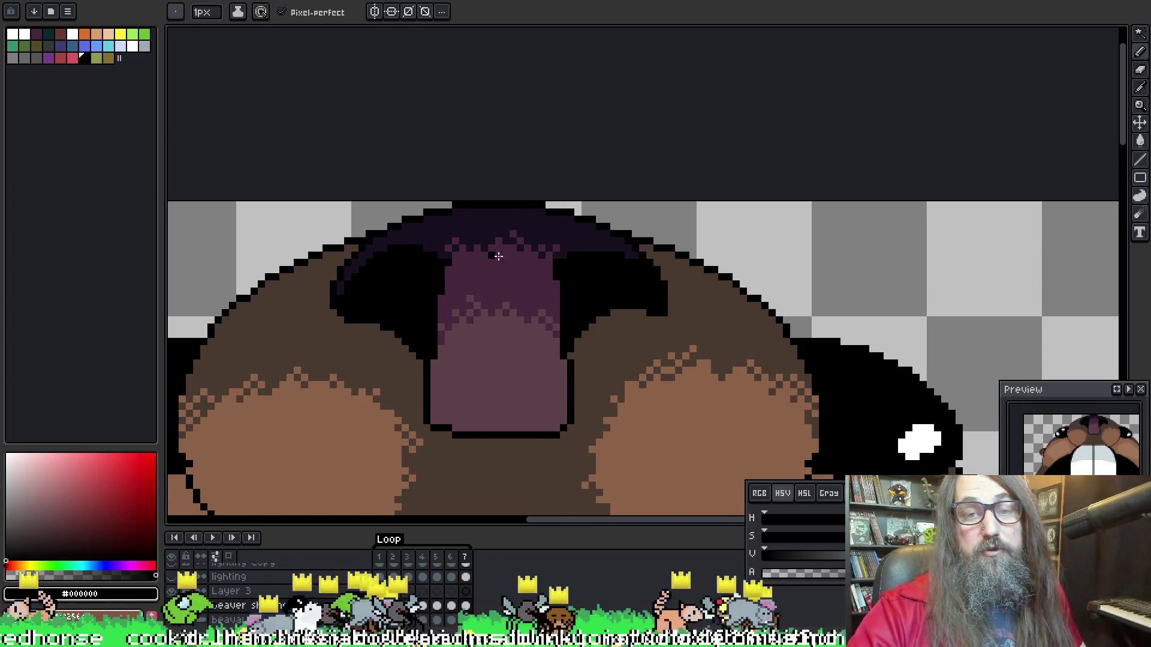
{"action": "left_click", "coordinate": [488, 239], "text": "alt"}
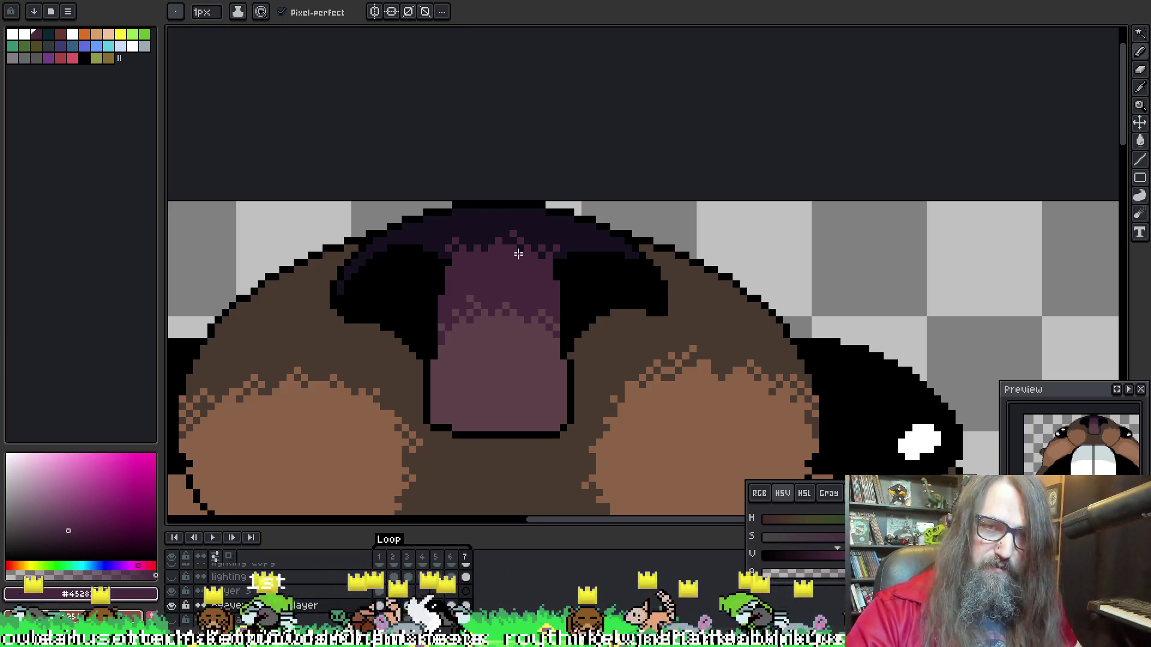
{"action": "key", "text": "Return"}
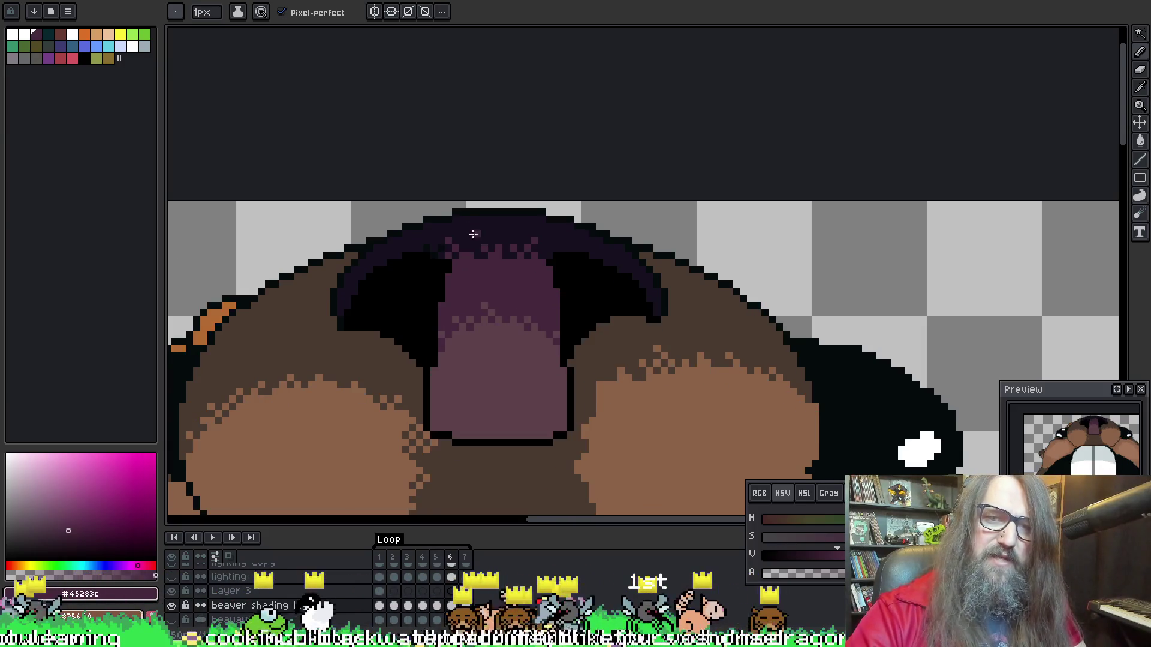
Dither the nose top, alternating between the dark purple lip and dark outline colours
{"action": "key", "text": "i"}
{"action": "left_click", "coordinate": [448, 251]}
{"action": "key", "text": "b"}
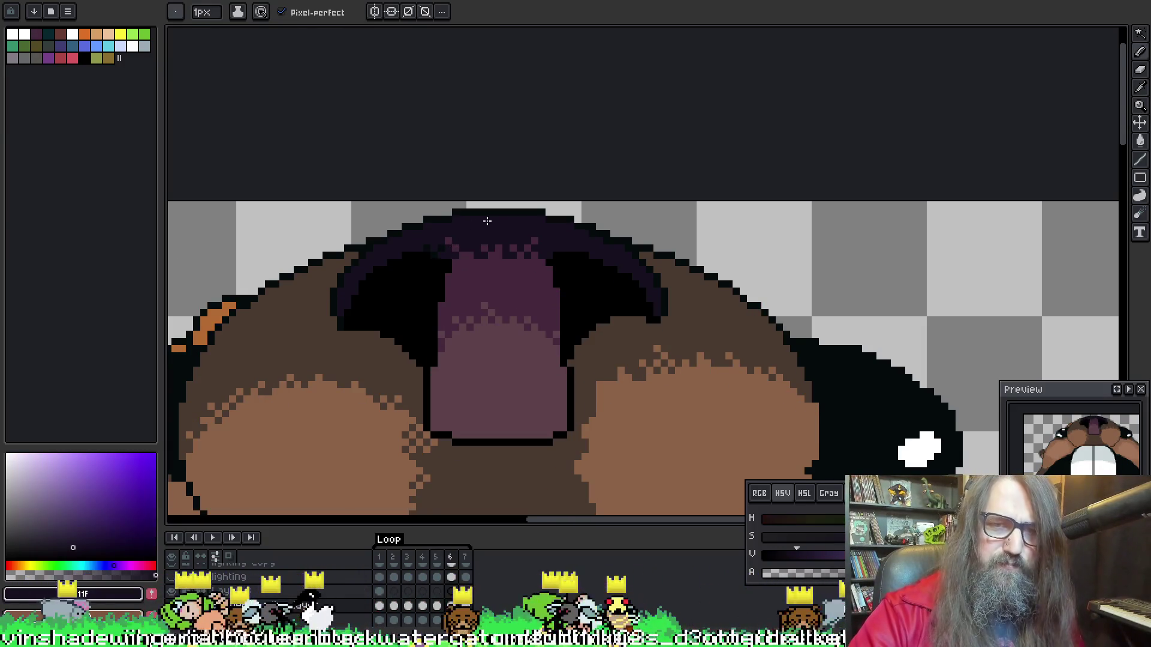
{"action": "left_click", "coordinate": [458, 257], "text": "alt"}
{"action": "left_click", "coordinate": [473, 234], "text": "alt"}
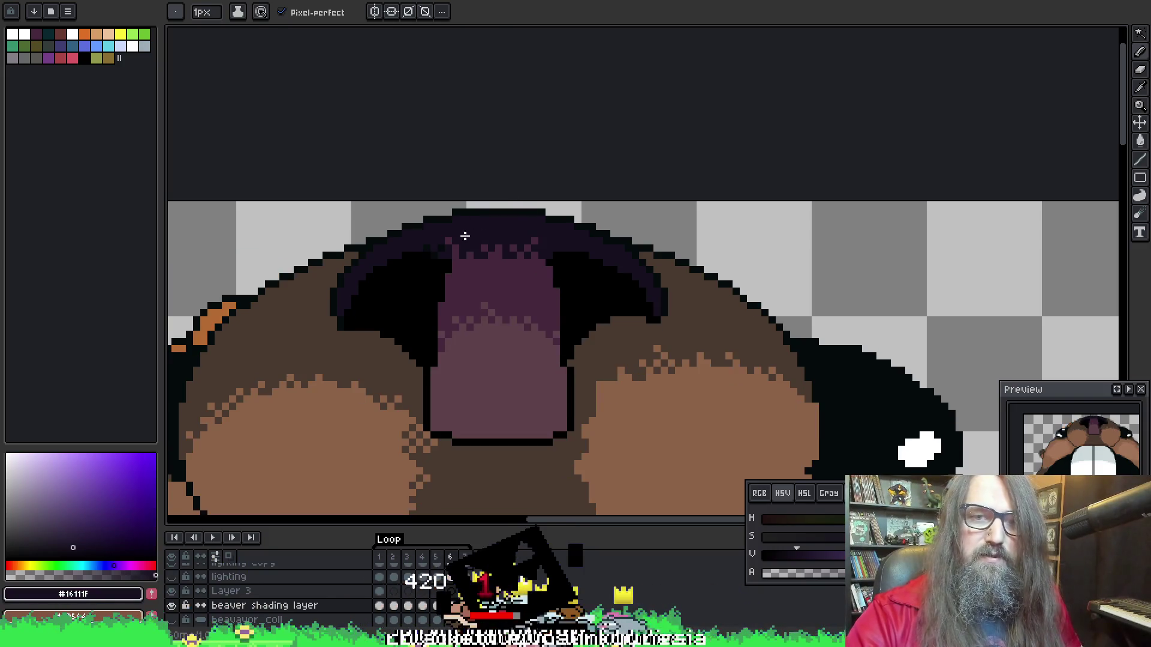
{"action": "left_click", "coordinate": [460, 243], "text": "alt"}
{"action": "left_click", "coordinate": [453, 243], "text": "alt"}
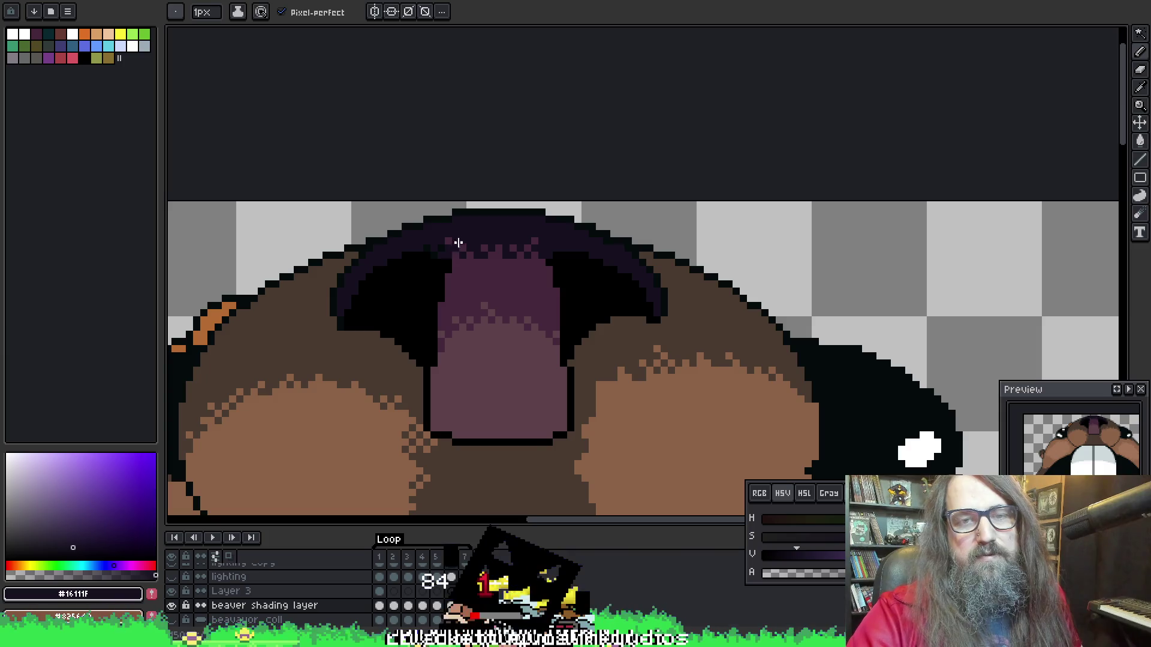
On another frame, sample the purple highlight and dark outline, then play to review
{"action": "key", "text": "Right"}
{"action": "key", "text": "Right"}
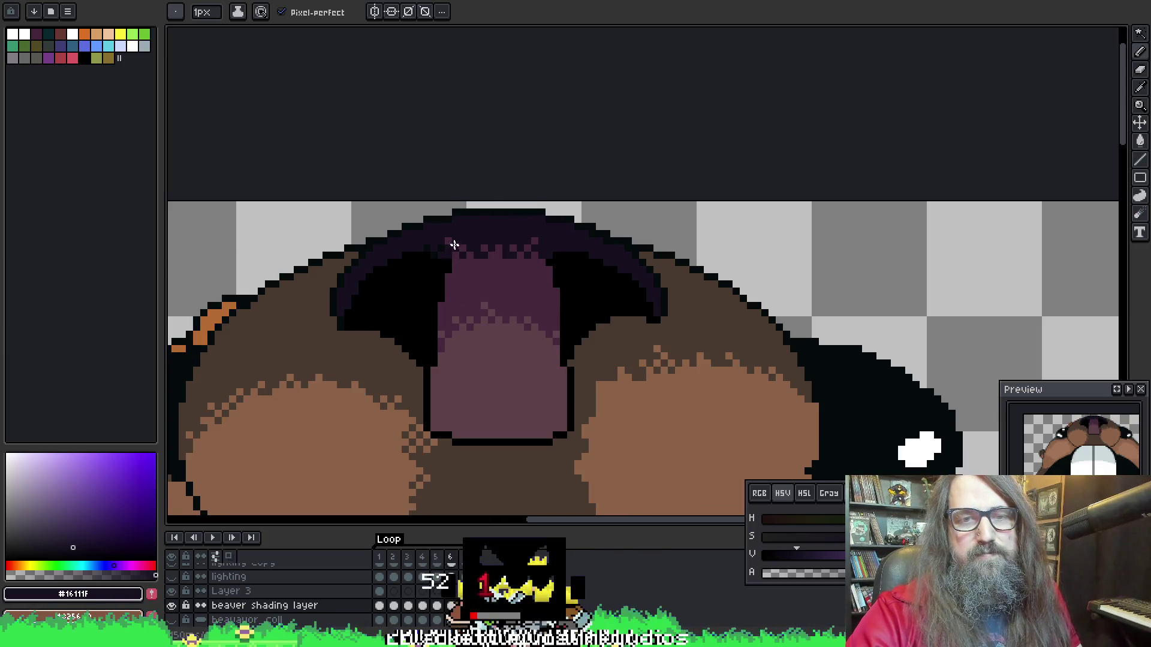
{"action": "left_click", "coordinate": [451, 240], "text": "alt"}
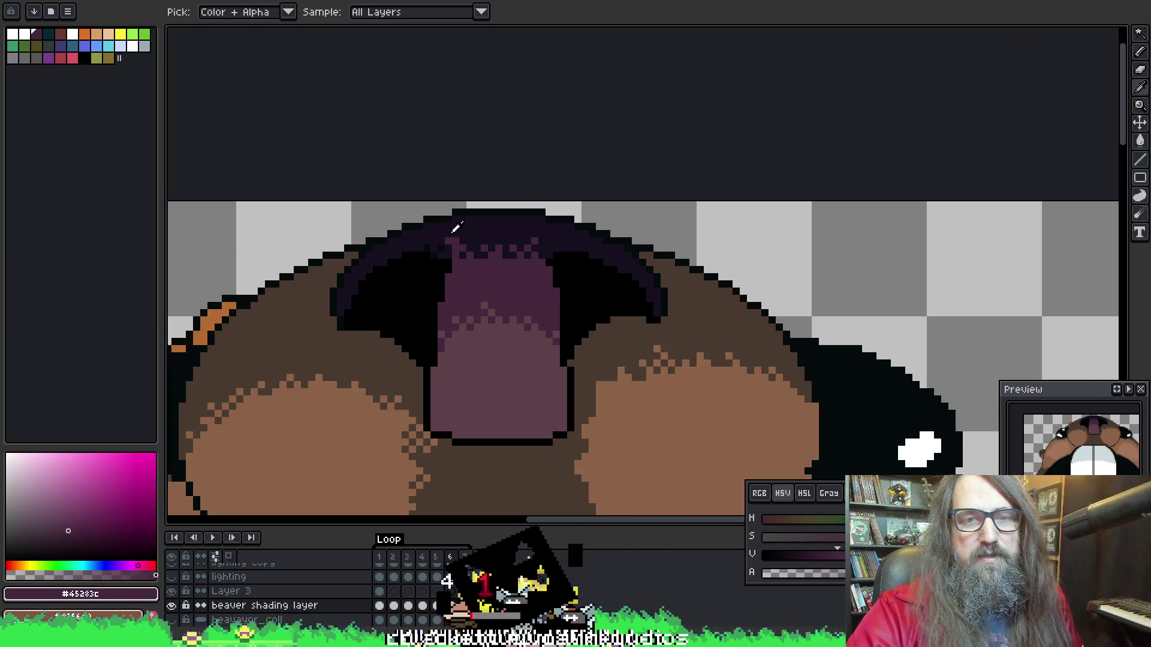
{"action": "left_click", "coordinate": [454, 227], "text": "alt"}
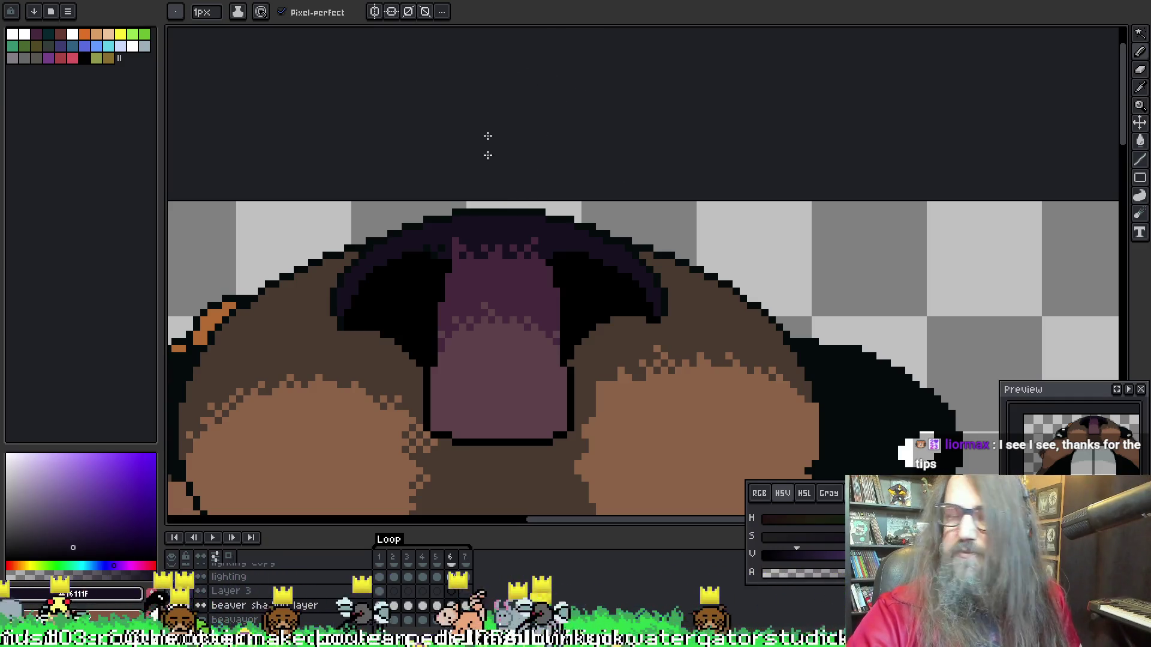
{"action": "key", "text": "alt"}
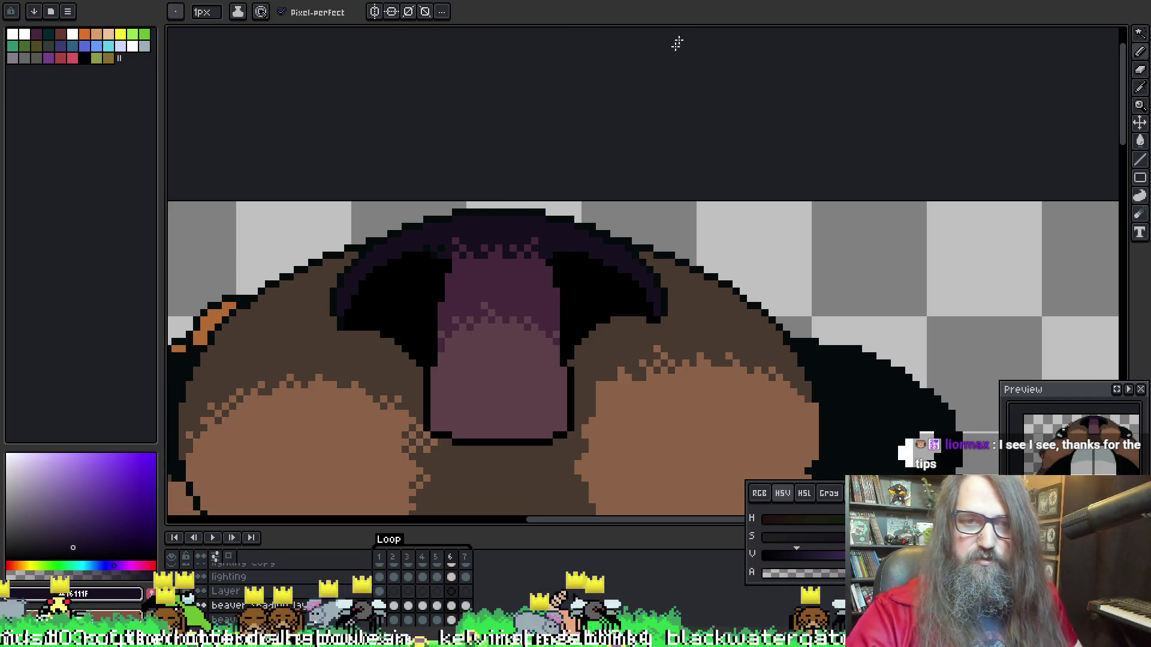
{"action": "key", "text": "Return"}
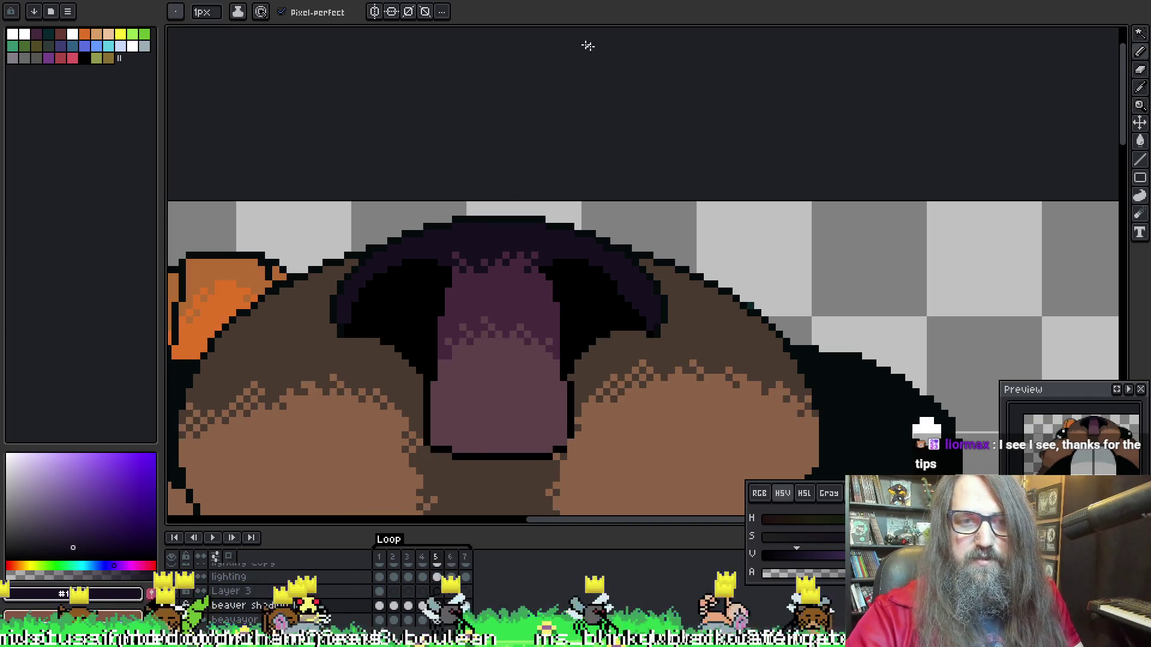
Sample the purple tooth-edge colour and return to the pencil
{"action": "key", "text": "alt"}
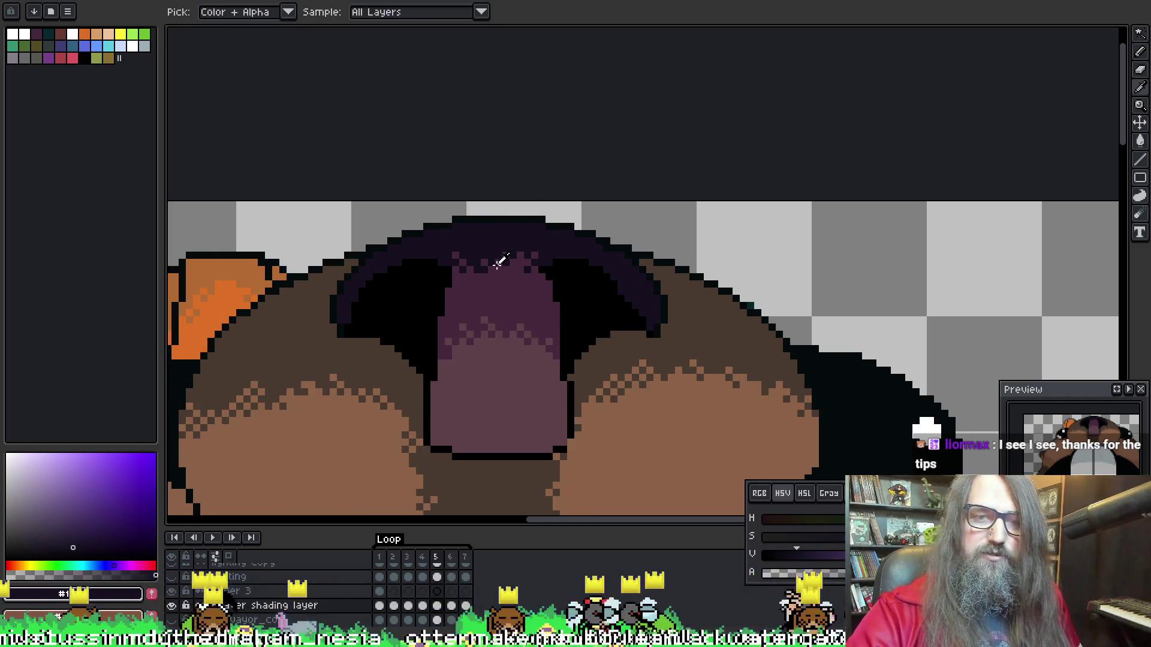
{"action": "left_click", "coordinate": [502, 259], "text": "alt"}
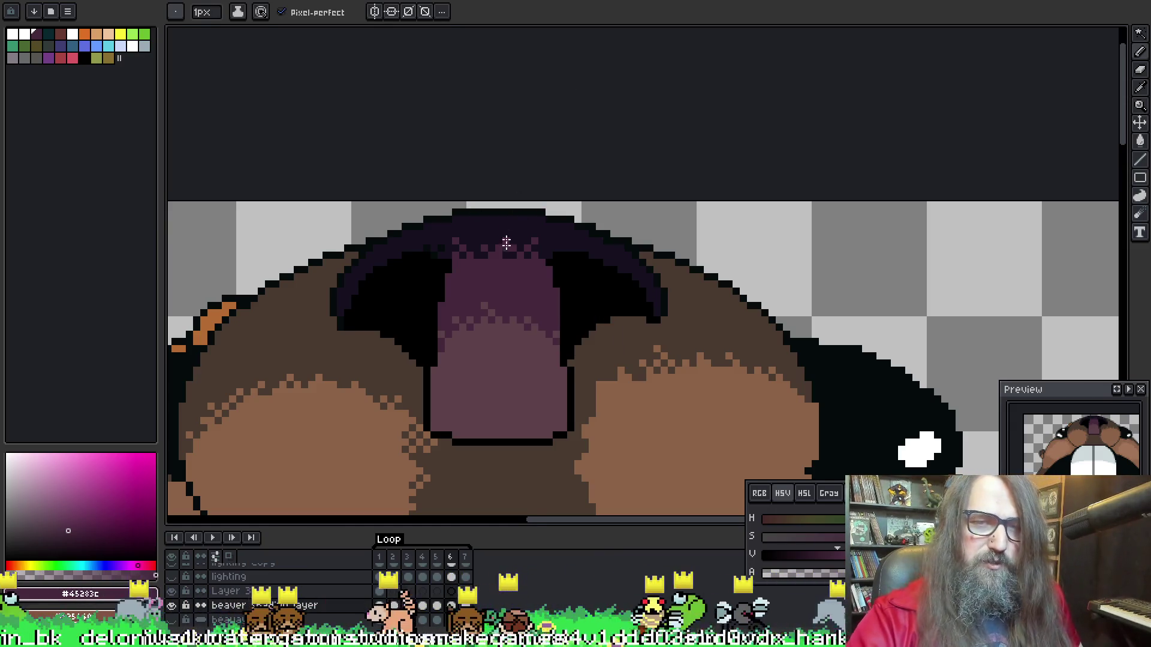
{"action": "key", "text": "i"}
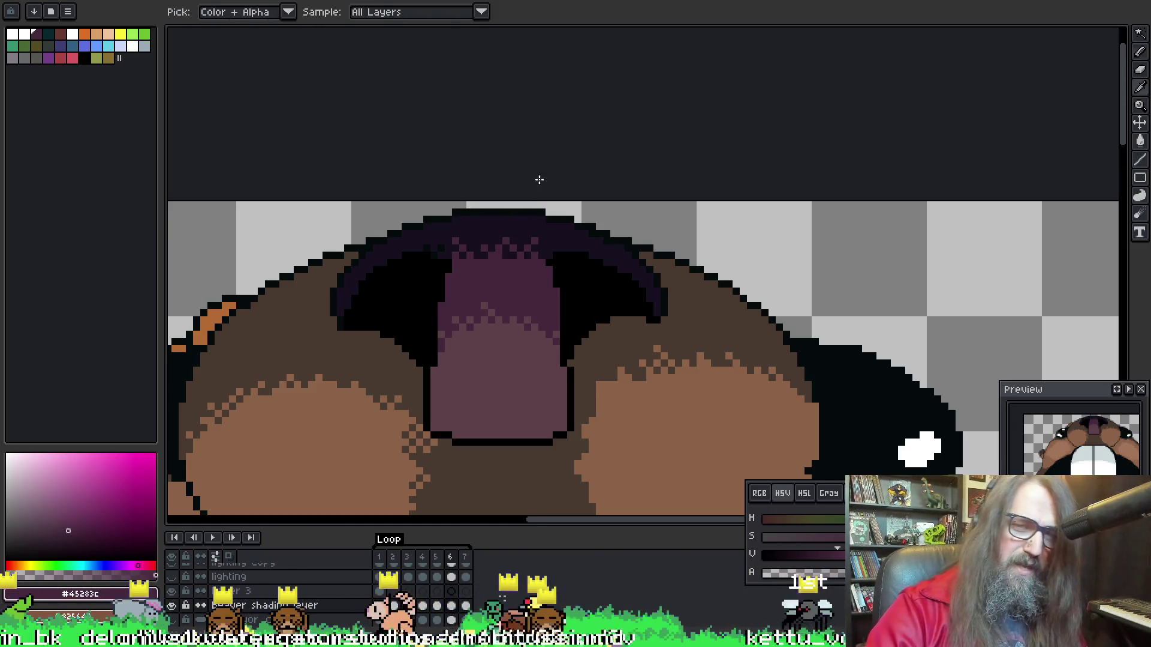
{"action": "key", "text": "b"}
Compare the tooth shading across frames 5–7, then take the dark outline and purple highlight on frame 7
{"action": "key", "text": "Left"}
{"action": "key", "text": "Right"}
{"action": "key", "text": "Left"}
{"action": "key", "text": "Right"}
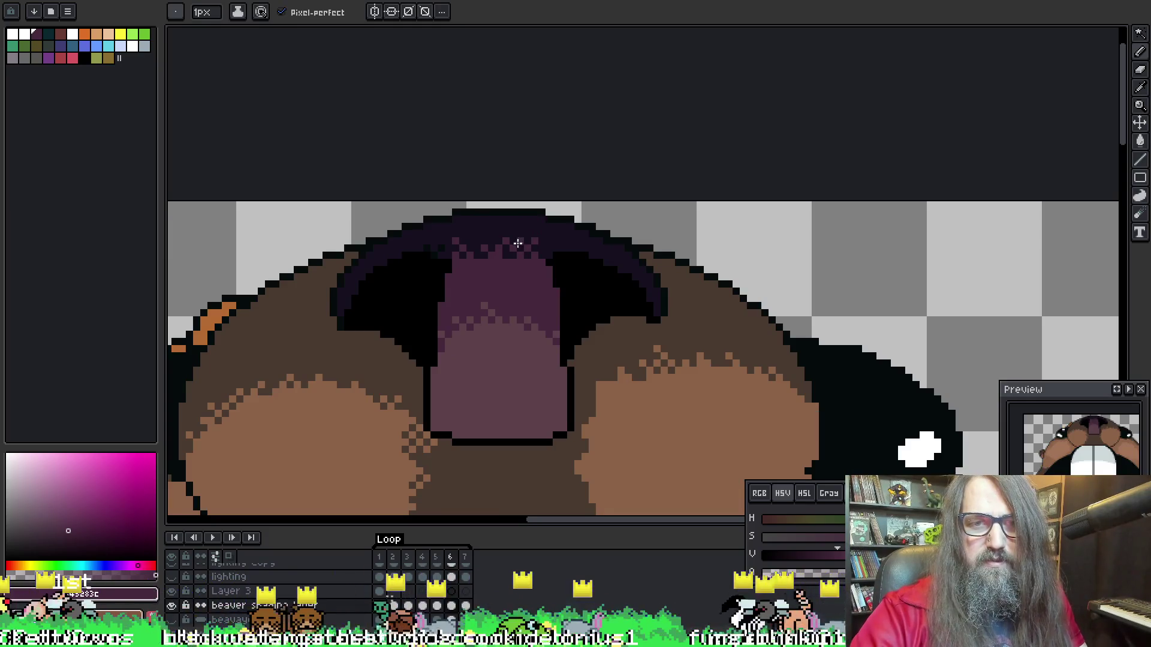
{"action": "key", "text": "Left"}
{"action": "key", "text": "Right"}
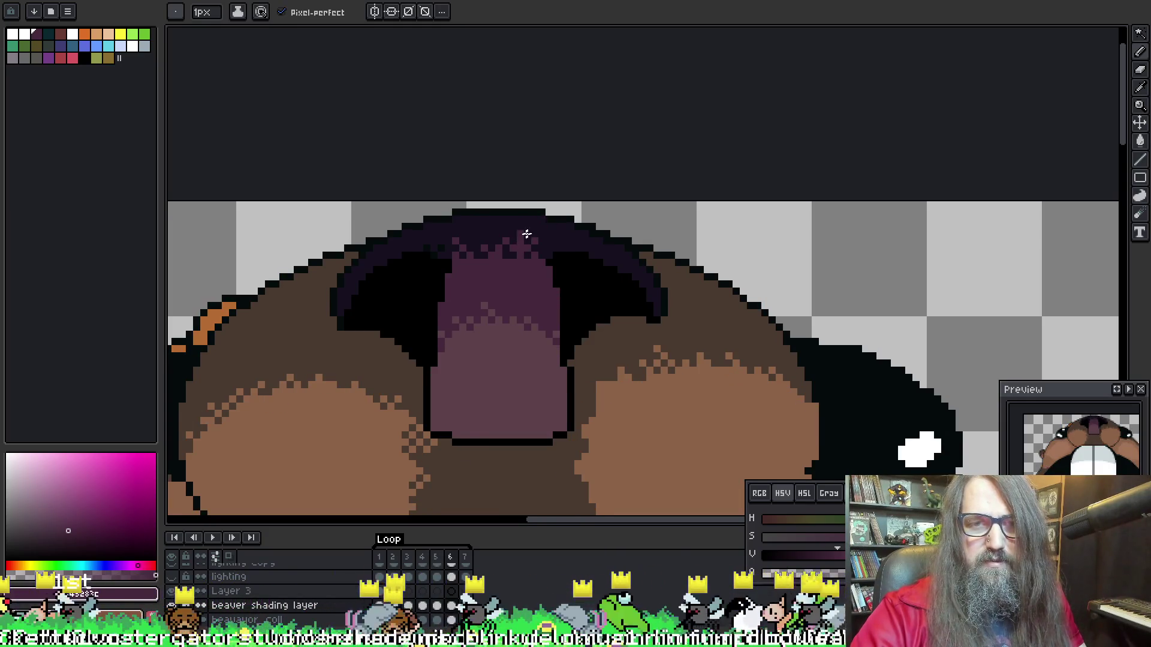
{"action": "key", "text": "Left"}
{"action": "key", "text": "Right"}
{"action": "key", "text": "Right"}
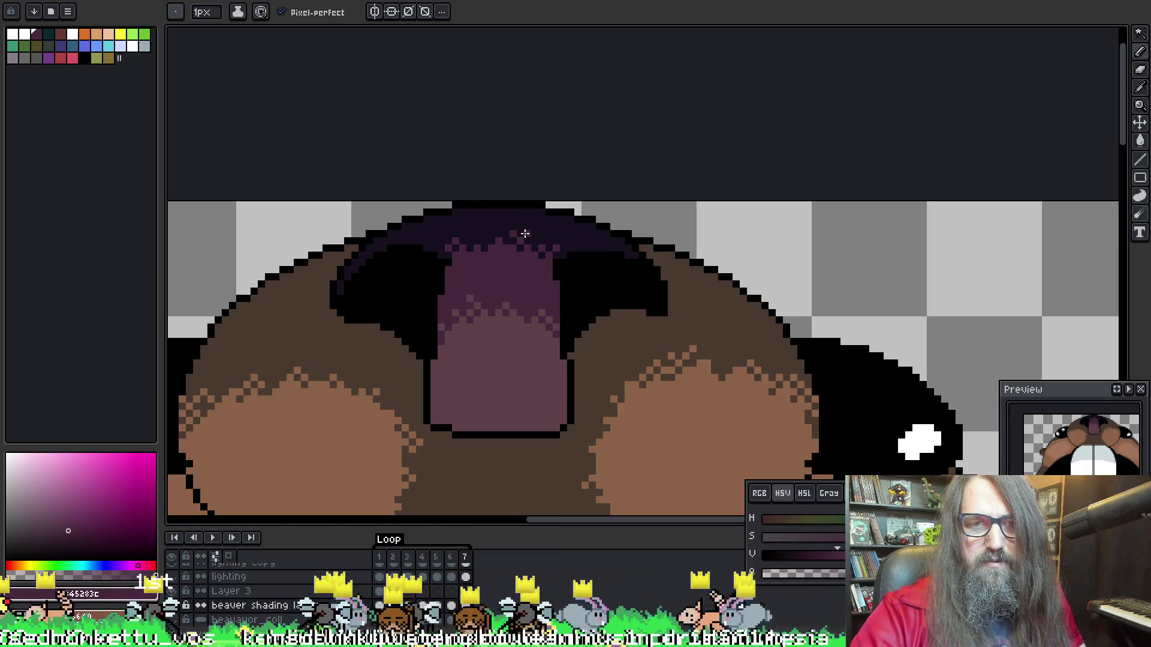
{"action": "left_click", "coordinate": [518, 233], "text": "alt"}
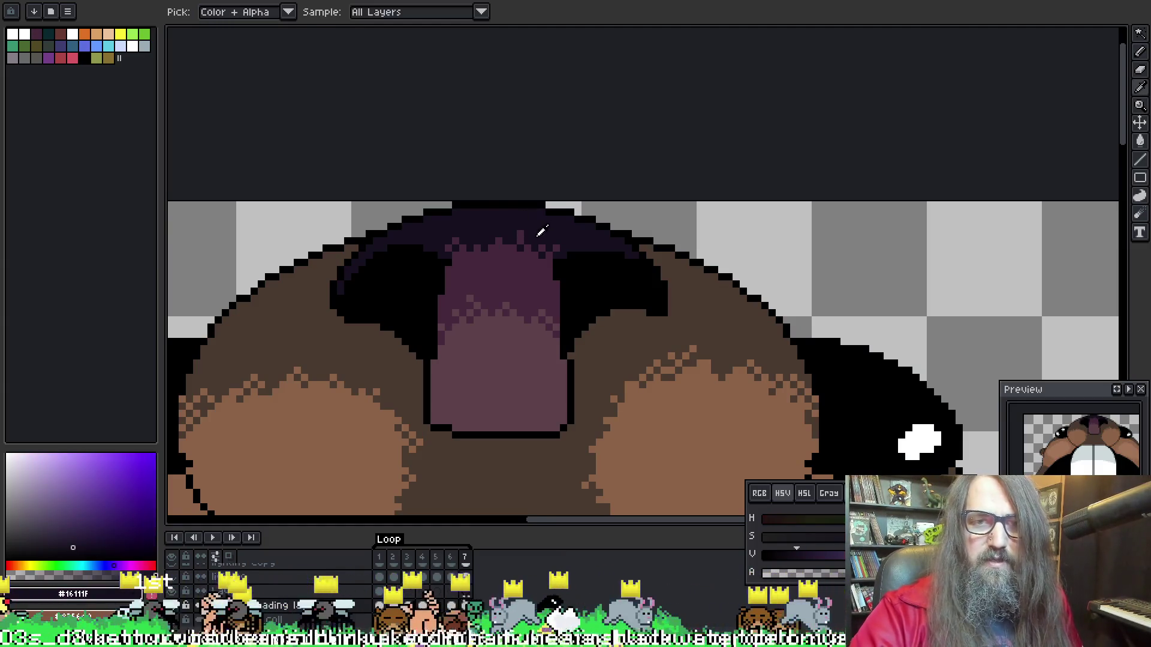
{"action": "left_click", "coordinate": [526, 239], "text": "alt"}
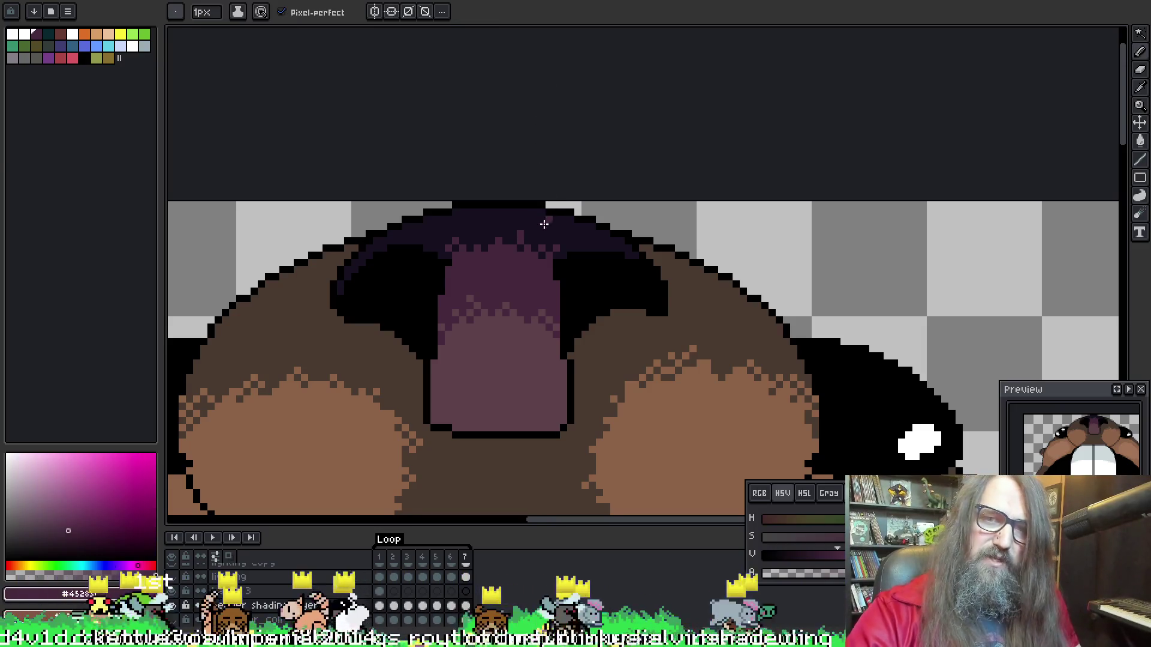
Extend the frame 7 dithering with the outline and highlight colours, then play to review
{"action": "key", "text": "Left"}
{"action": "key", "text": "Right"}
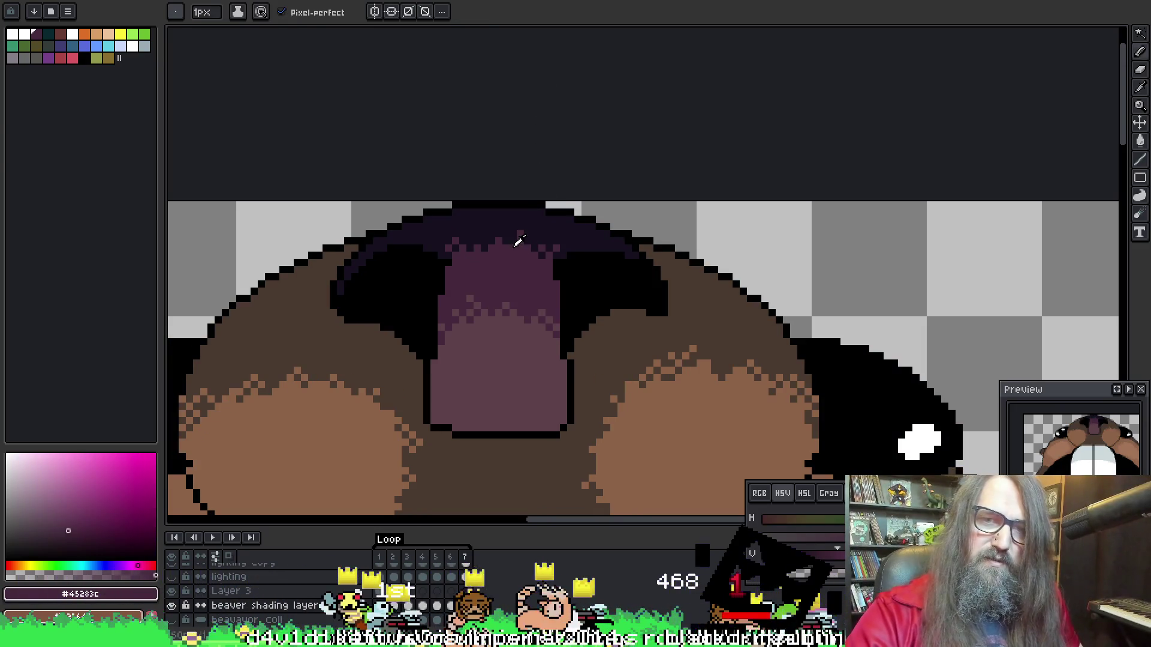
{"action": "left_click", "coordinate": [511, 247], "text": "alt"}
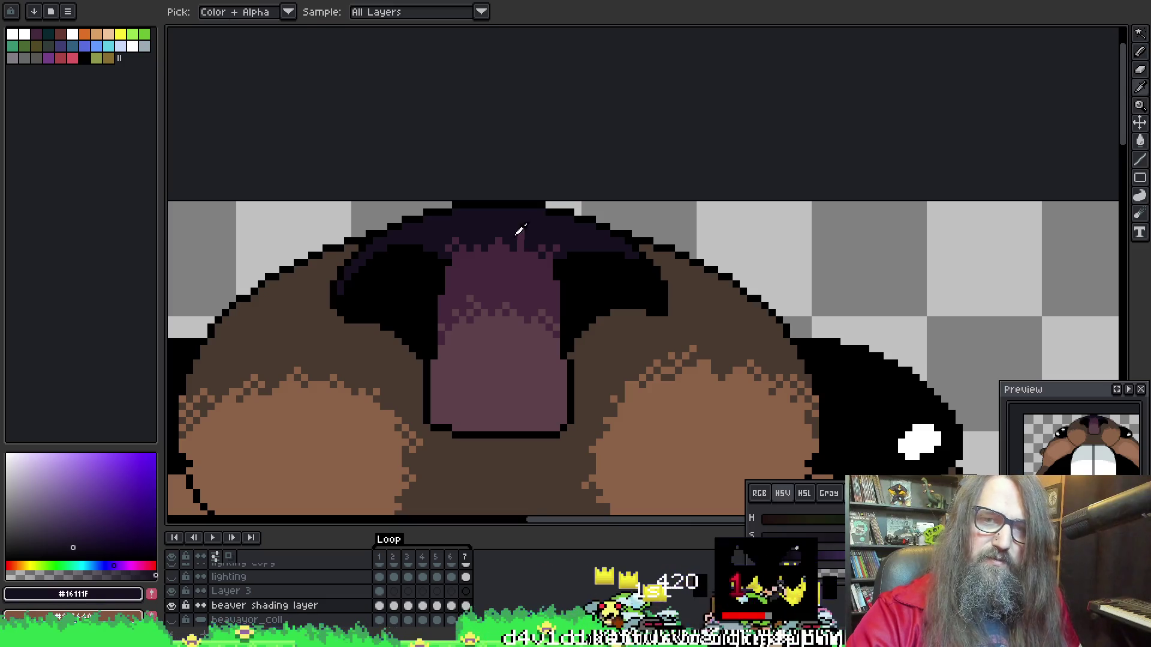
{"action": "key", "text": "Left"}
{"action": "key", "text": "Right"}
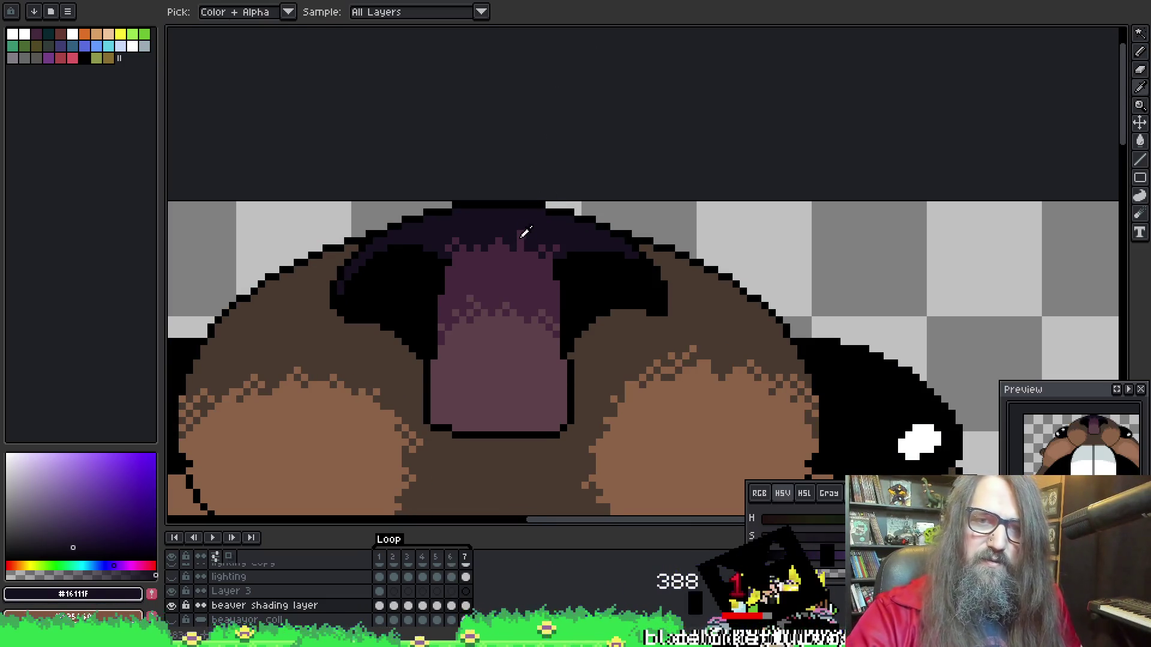
{"action": "left_click", "coordinate": [513, 240], "text": "alt"}
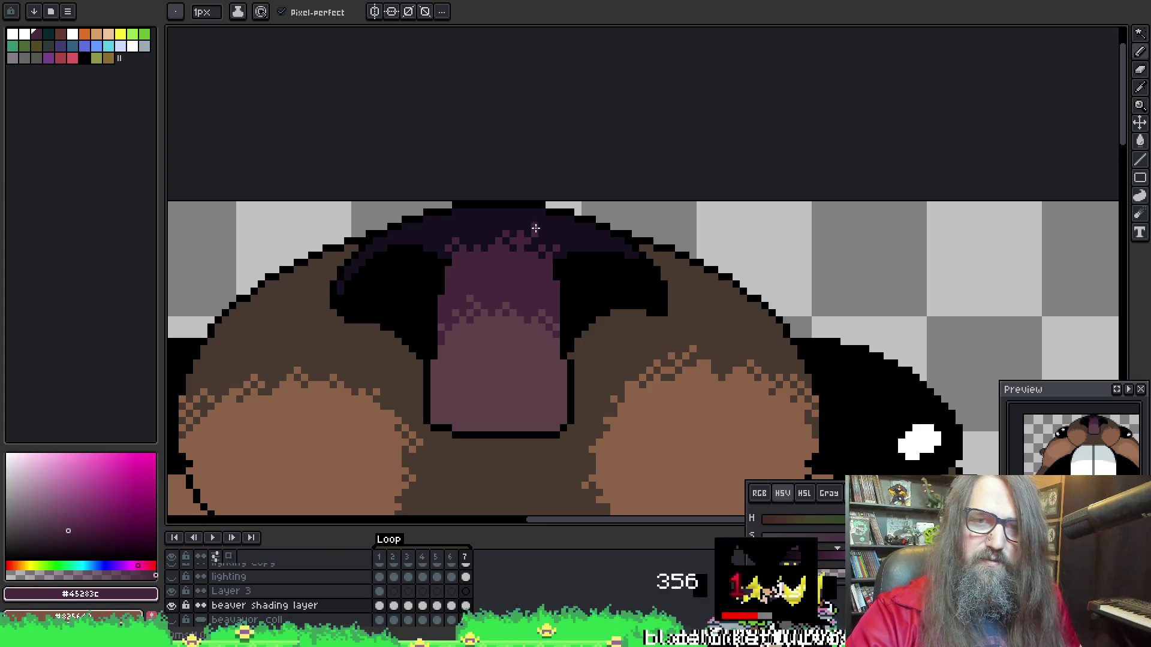
{"action": "key", "text": "Return"}
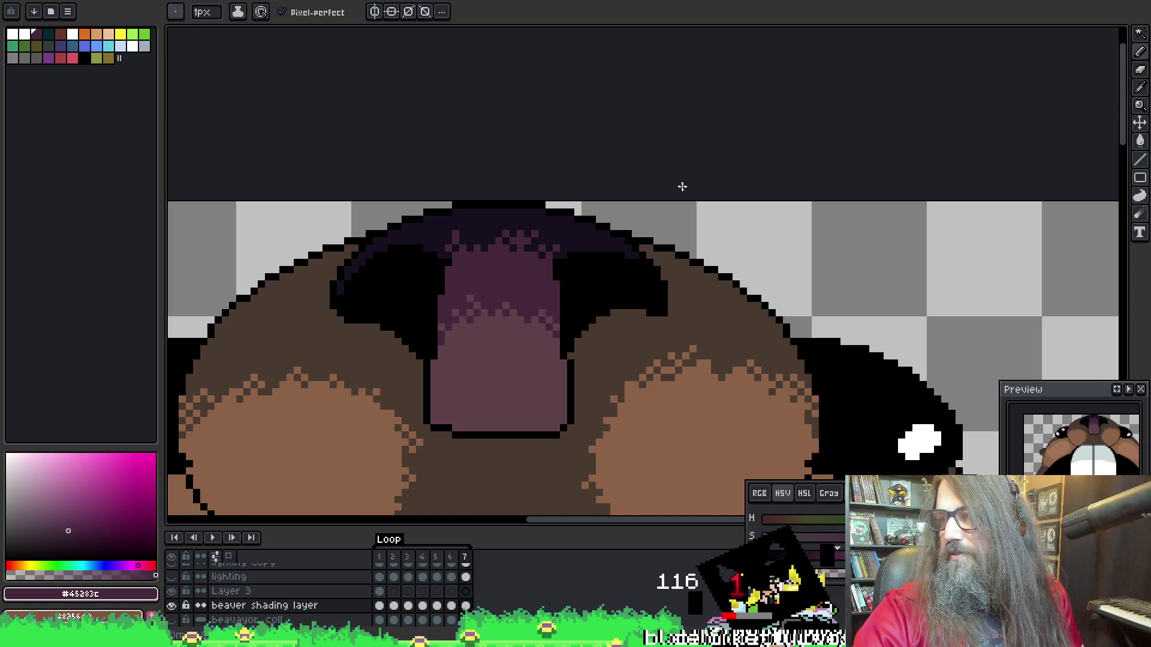
Sample the dark outline, then work the tooth-edge, highlight and outline colours on frame 7
{"action": "key", "text": "alt"}
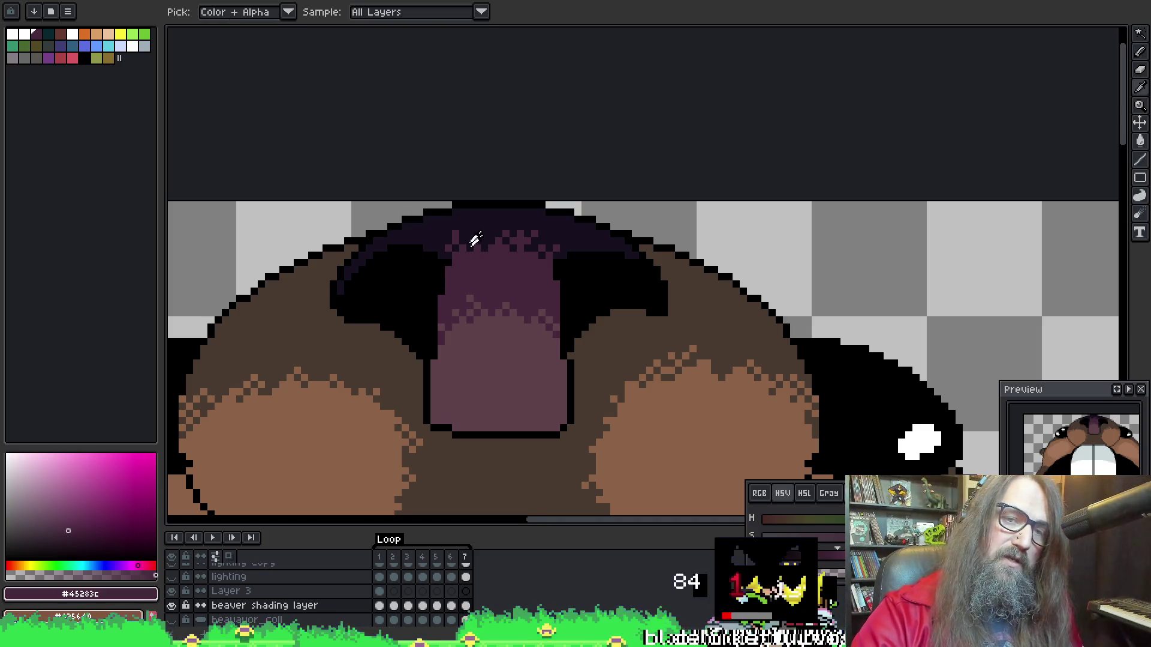
{"action": "left_click", "coordinate": [476, 244], "text": "alt"}
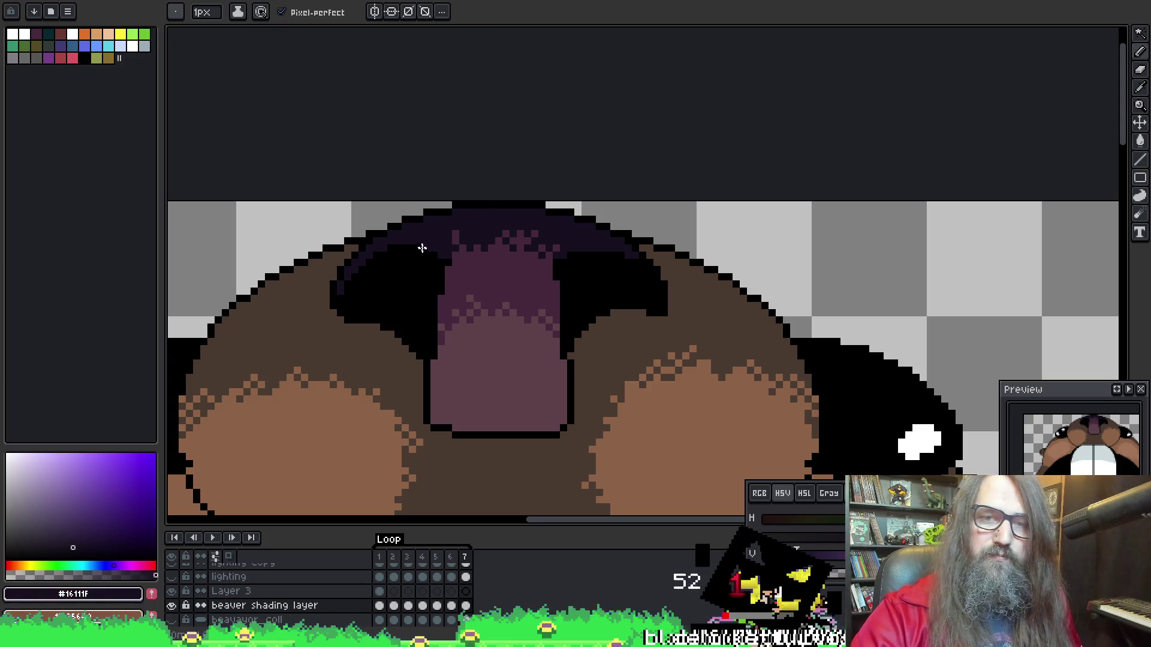
{"action": "key", "text": "Left"}
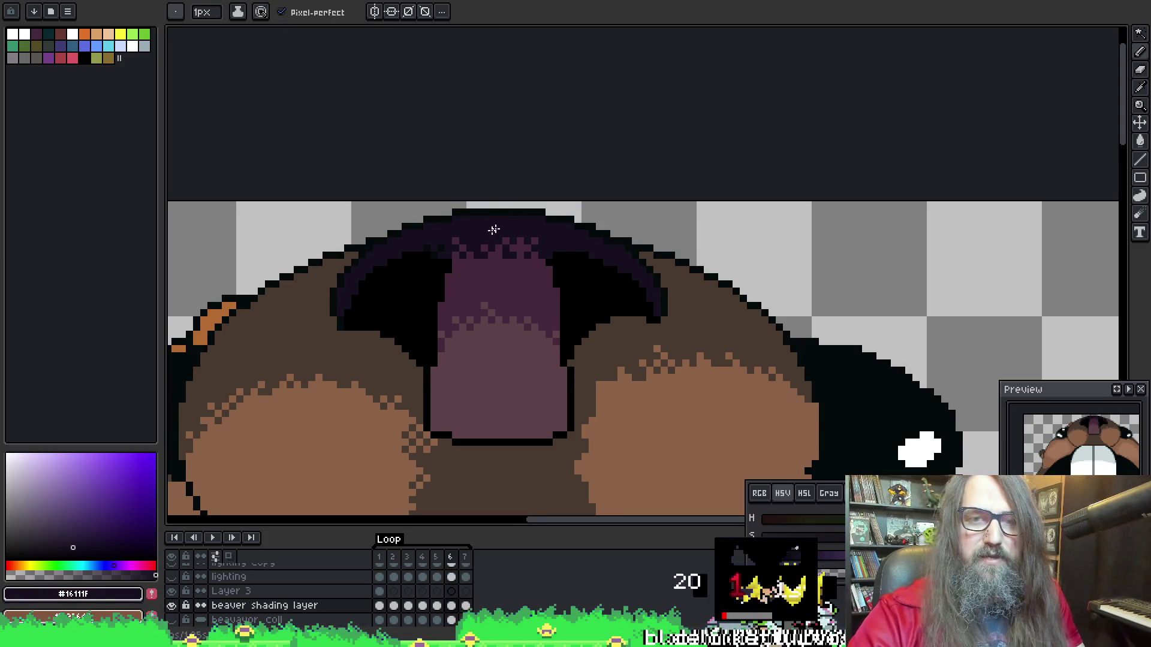
{"action": "key", "text": "Left"}
{"action": "key", "text": "Right"}
{"action": "key", "text": "Right"}
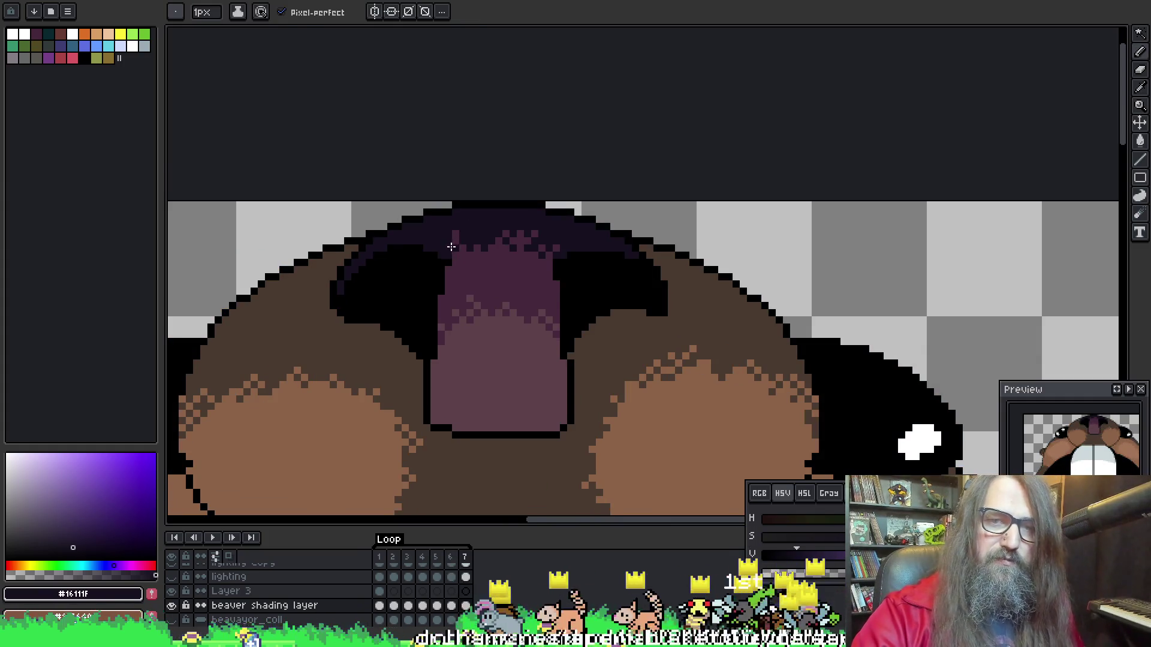
{"action": "key", "text": "Left"}
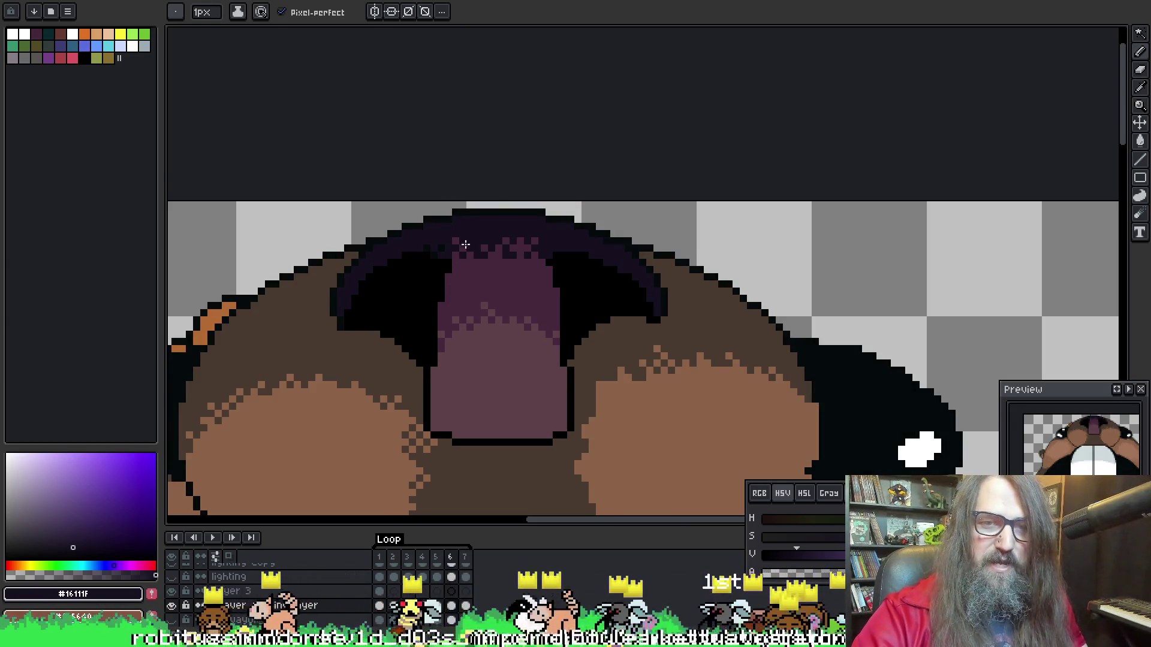
{"action": "key", "text": "Right"}
{"action": "left_click", "coordinate": [464, 239], "text": "alt"}
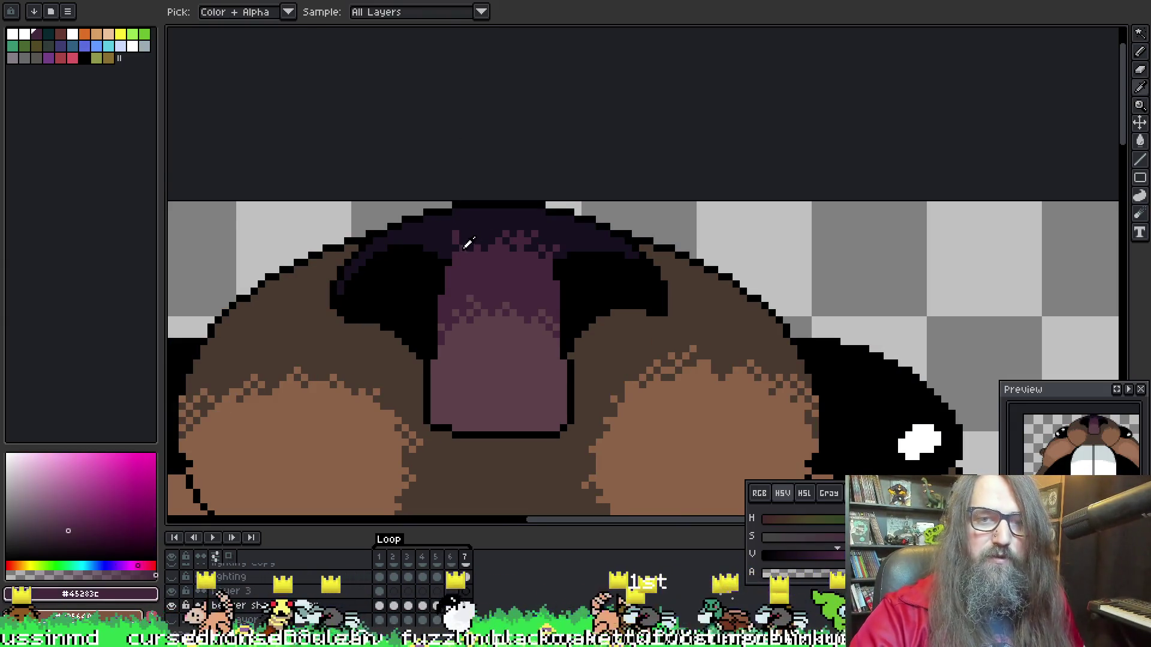
{"action": "left_click", "coordinate": [465, 239], "text": "alt"}
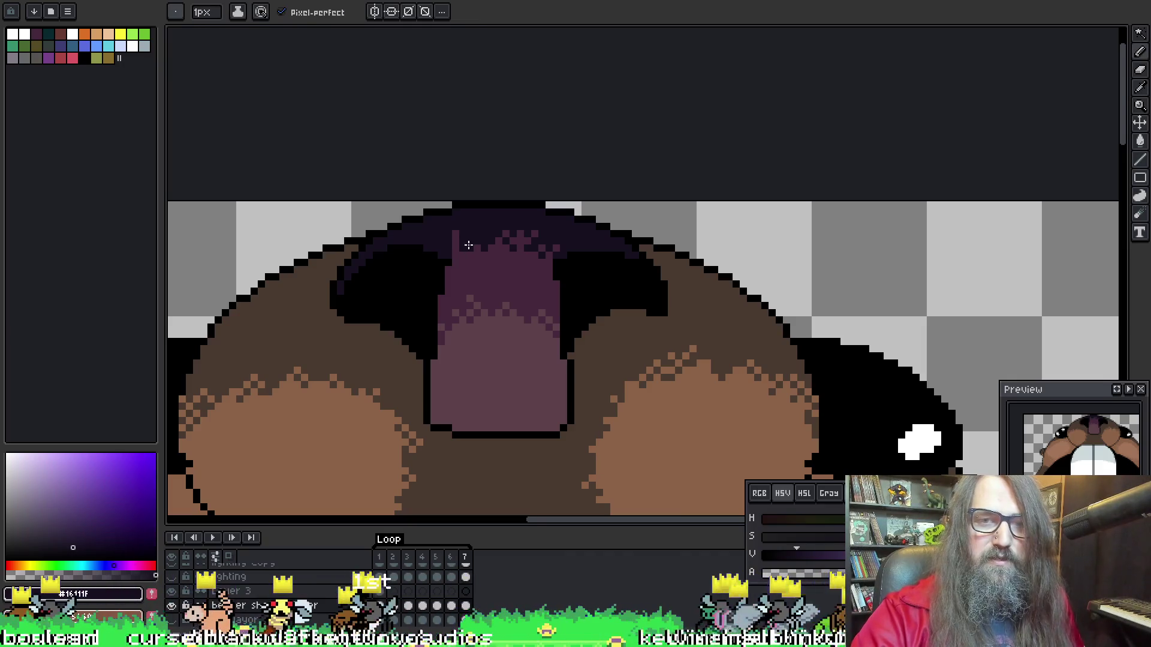
{"action": "left_click", "coordinate": [468, 241], "text": "alt"}
{"action": "left_click", "coordinate": [487, 231], "text": "alt"}
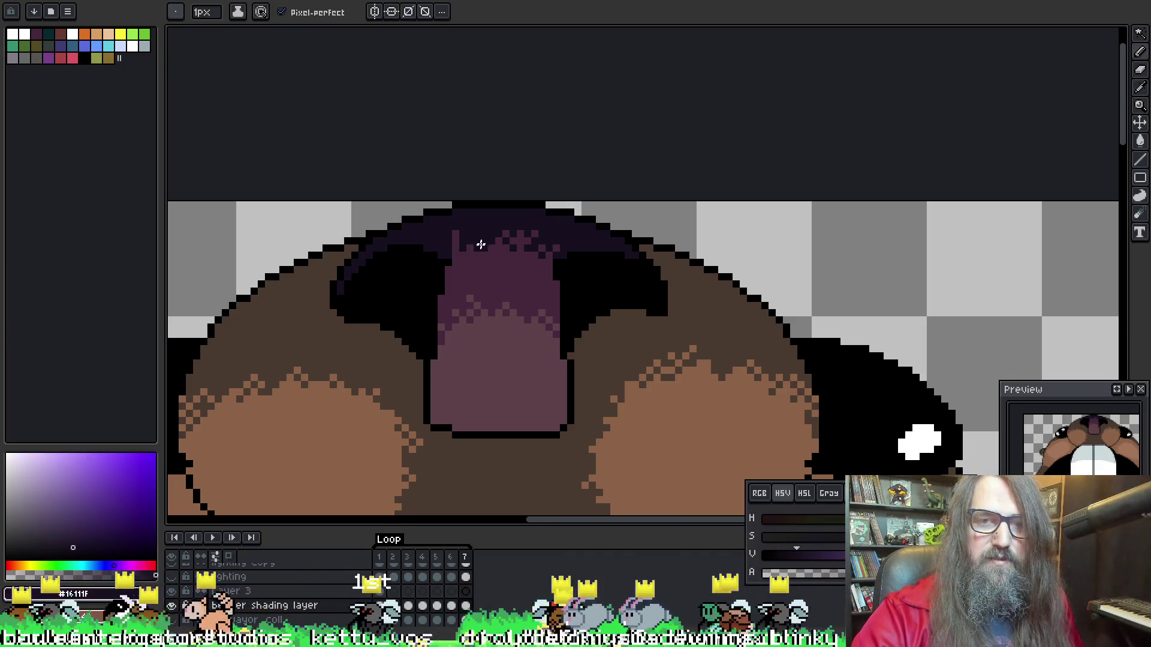
Alternate between frames 6 and 7, sampling the highlight, outline and nose dark purple
{"action": "key", "text": "Left"}
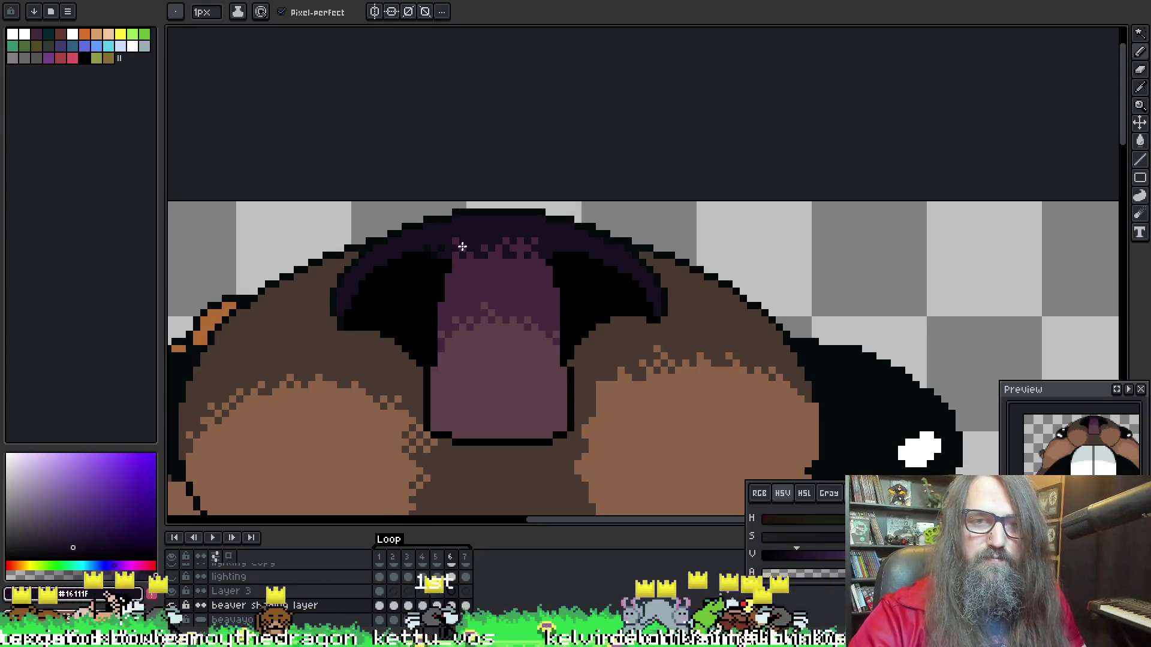
{"action": "left_click", "coordinate": [468, 244], "text": "alt"}
{"action": "key", "text": "Right"}
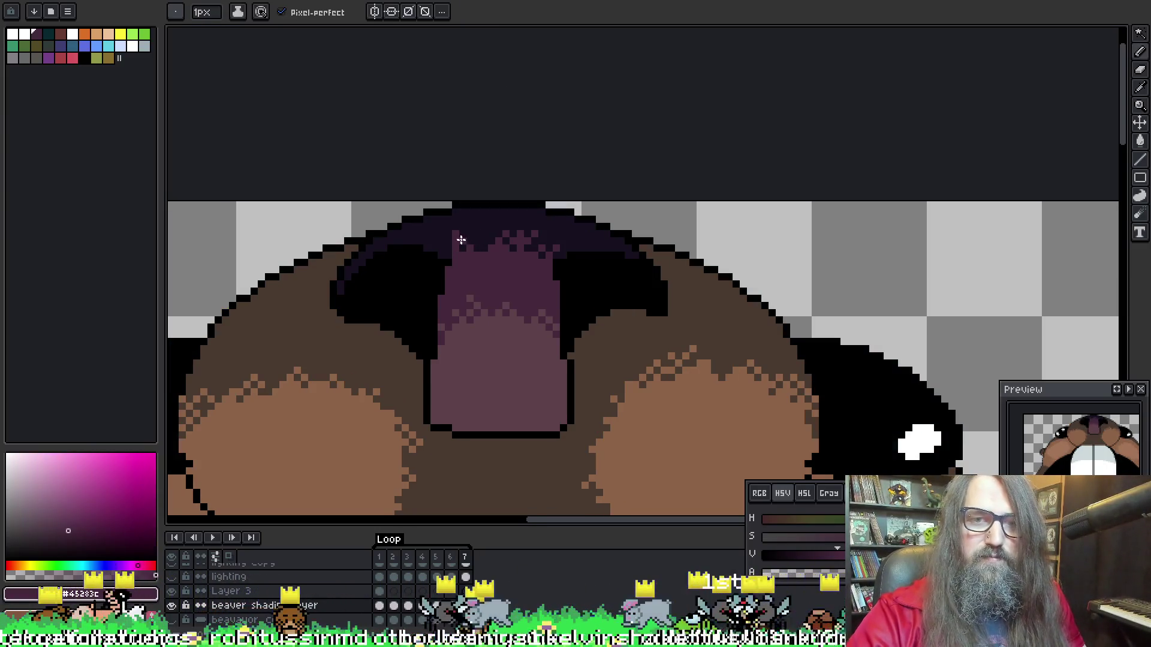
{"action": "left_click", "coordinate": [449, 243], "text": "alt"}
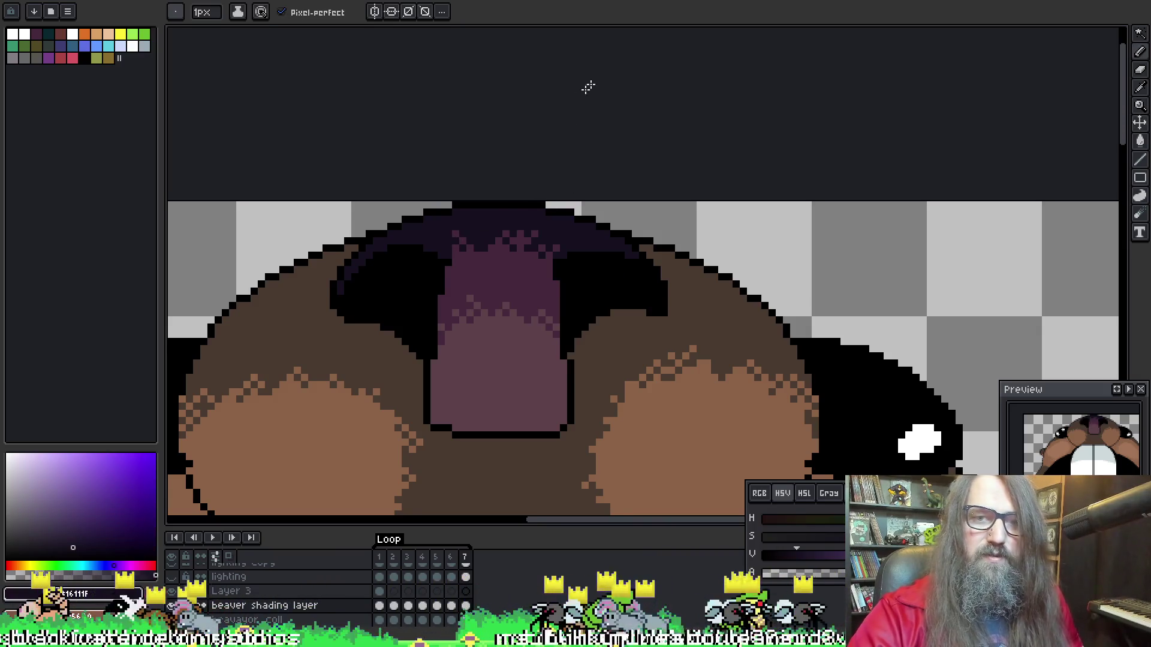
{"action": "key", "text": "Left"}
{"action": "left_click", "coordinate": [486, 244], "text": "alt"}
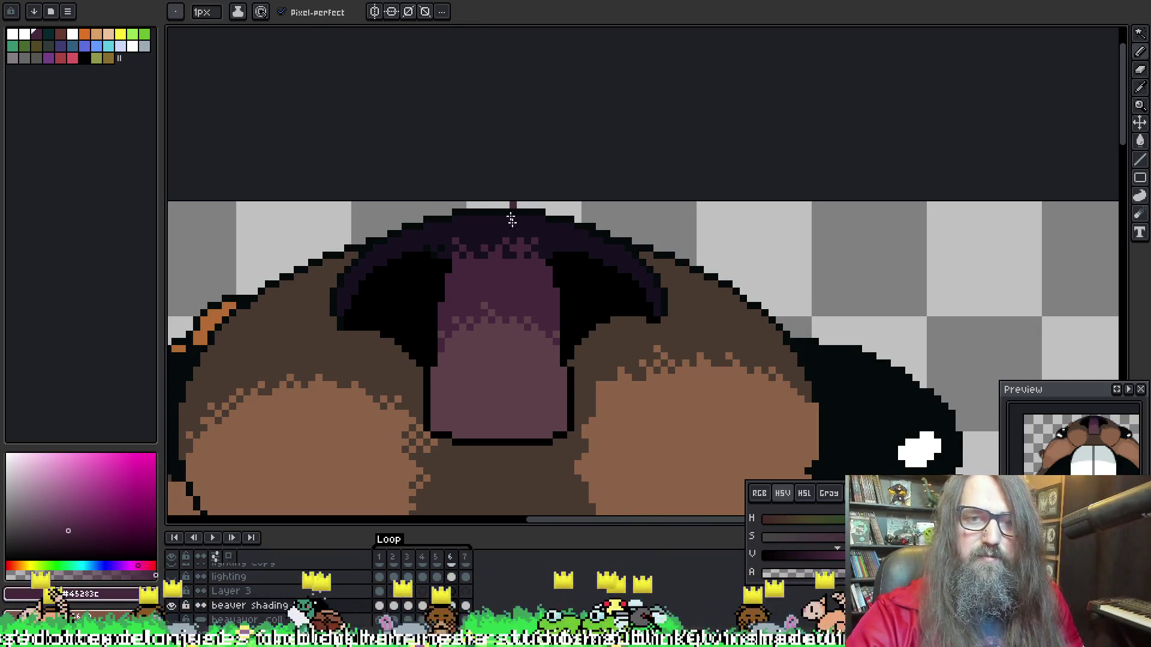
{"action": "key", "text": "Right"}
Compare the nose on frames 6 and 7 and pick #45283c from it on each
{"action": "key", "text": "Left"}
{"action": "key", "text": "Right"}
{"action": "key", "text": "Left"}
{"action": "key", "text": "Right"}
{"action": "key", "text": "Left"}
{"action": "key", "text": "Left"}
{"action": "key", "text": "Right"}
{"action": "key", "text": "Right"}
{"action": "left_click", "coordinate": [553, 243], "text": "alt"}
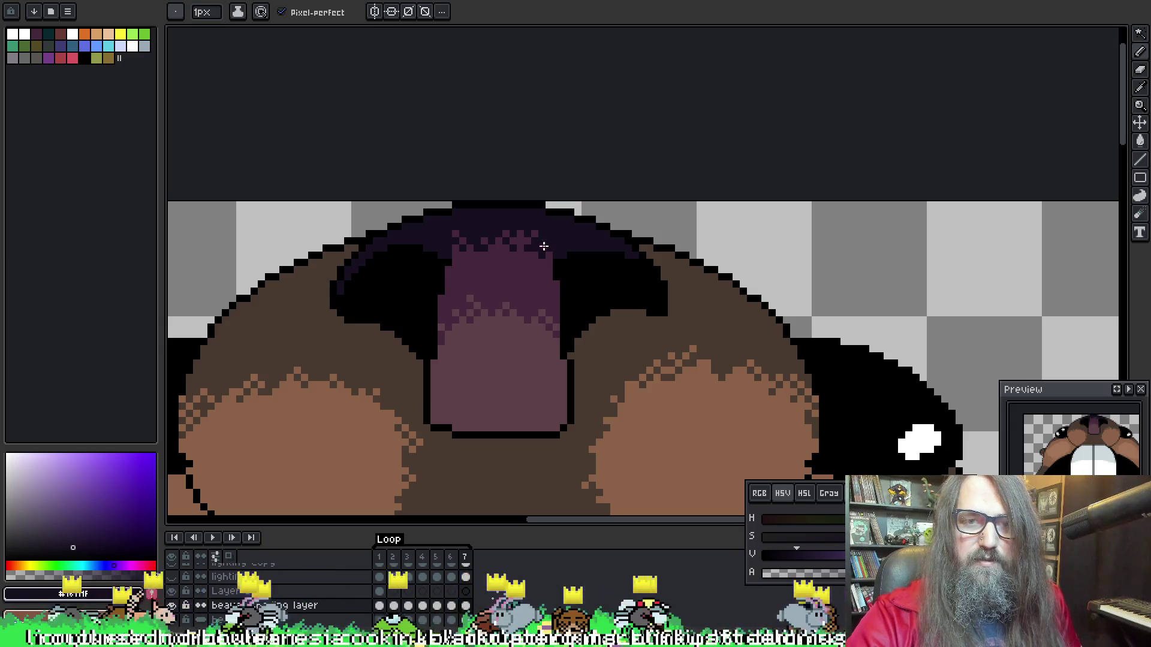
{"action": "key", "text": "Left"}
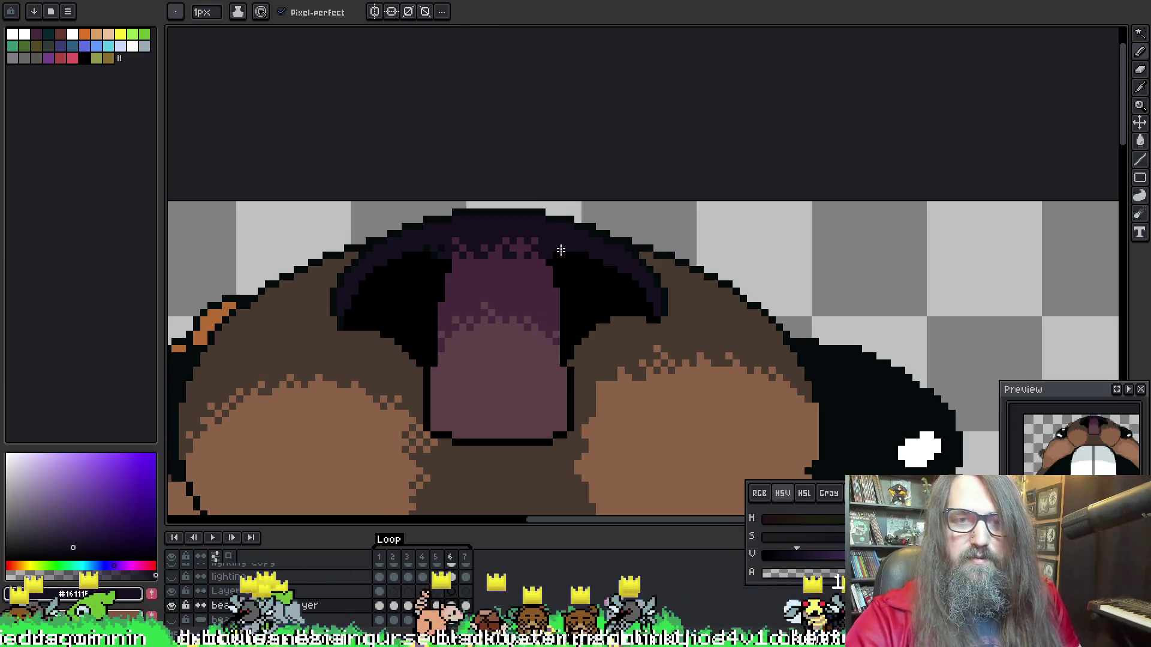
{"action": "left_click", "coordinate": [543, 260], "text": "alt"}
{"action": "key", "text": "Right"}
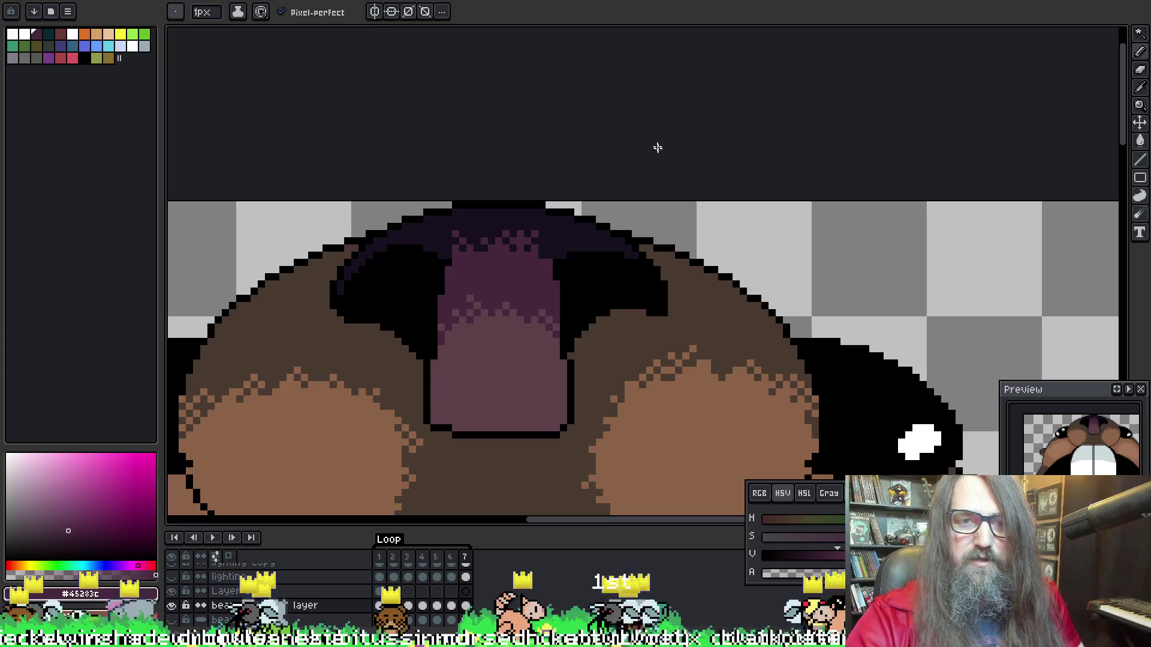
Flip through frames 5 to 7 to check the nose shading, then play the animation
{"action": "key", "text": "Left"}
{"action": "key", "text": "Right"}
{"action": "key", "text": "Left"}
{"action": "key", "text": "Left"}
{"action": "key", "text": "Right"}
{"action": "key", "text": "Right"}
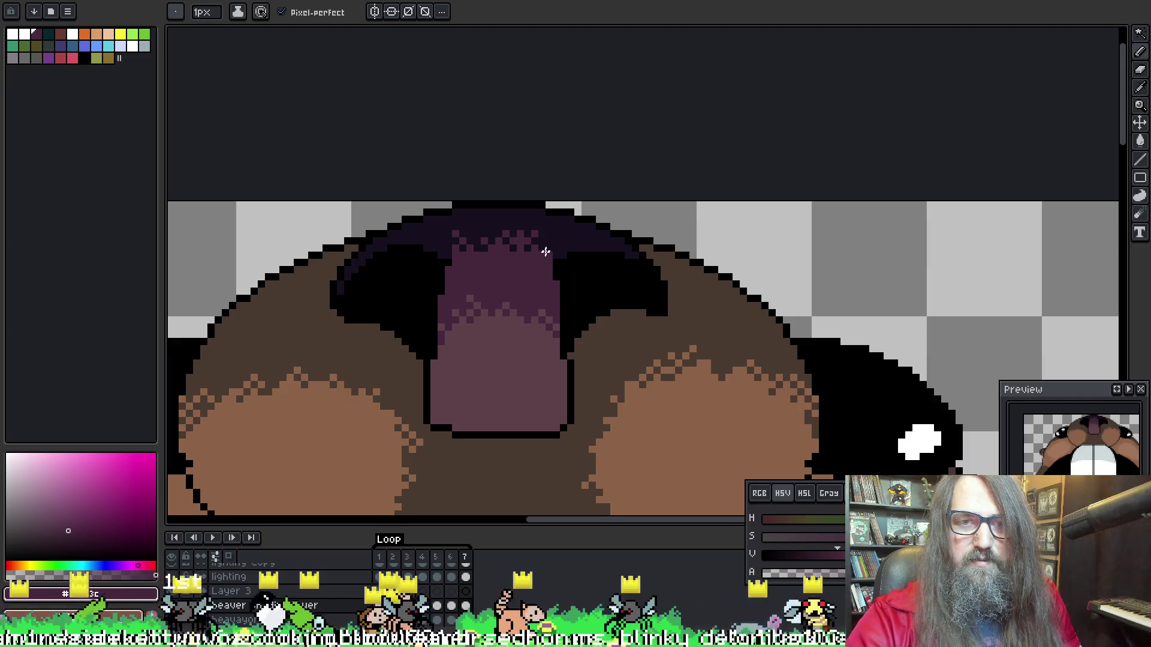
{"action": "key", "text": "Left"}
{"action": "key", "text": "Left"}
{"action": "key", "text": "Right"}
{"action": "key", "text": "Right"}
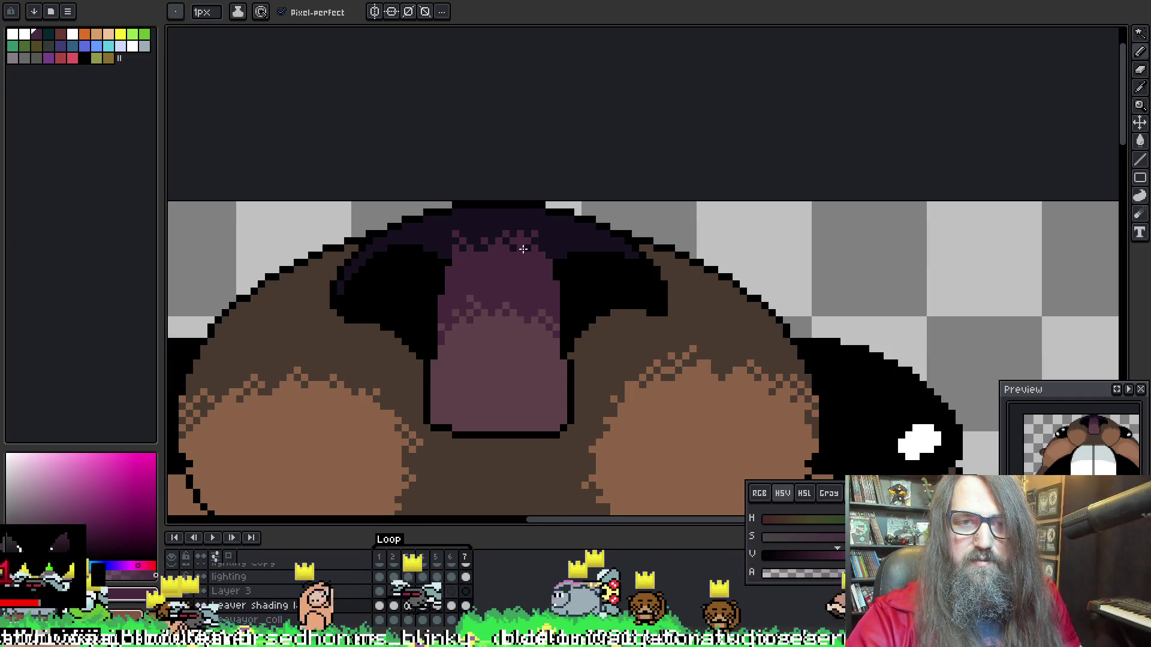
{"action": "key", "text": "Left"}
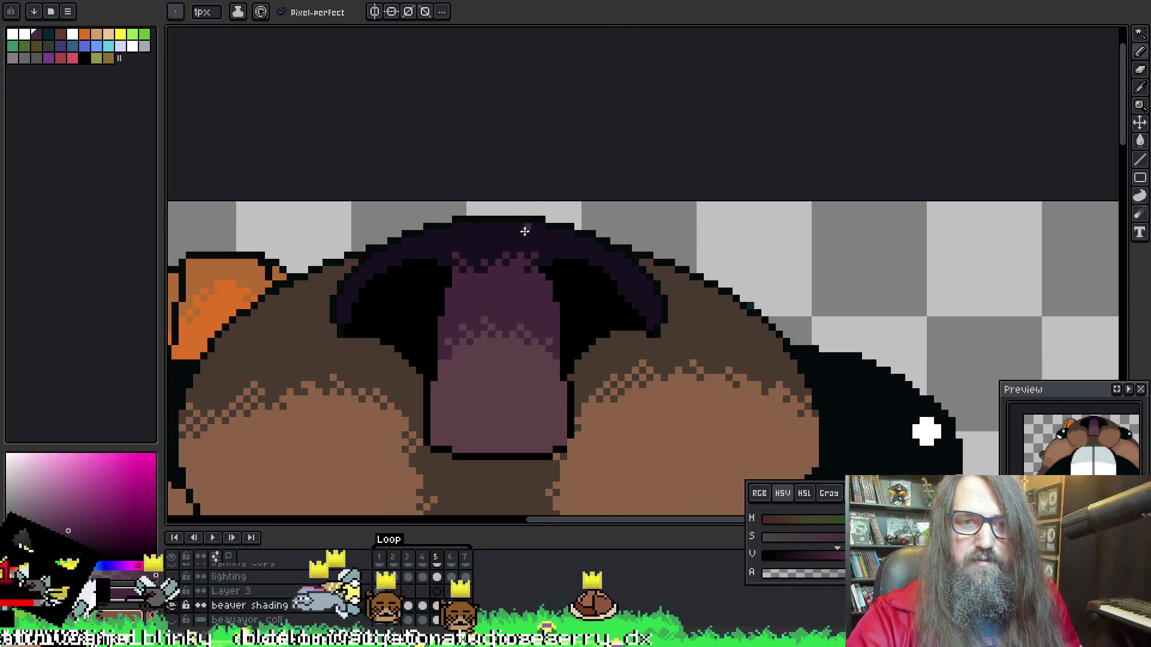
{"action": "key", "text": "period"}
{"action": "key", "text": "comma"}
{"action": "key", "text": "period"}
{"action": "key", "text": "period"}
{"action": "key", "text": "Return"}
Zoom out to fit the whole beaver sprite and save it with Ctrl+S
{"action": "scroll", "coordinate": [535, 228], "scroll_direction": "down", "scroll_amount": 4}
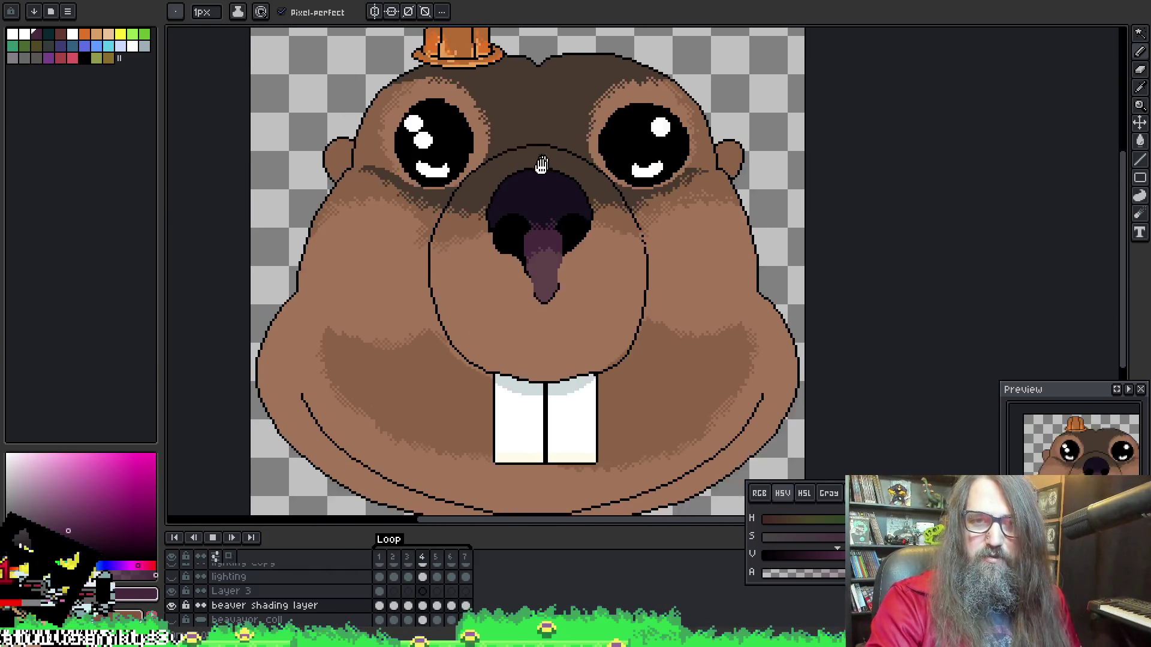
{"action": "scroll", "coordinate": [528, 198], "scroll_direction": "down", "scroll_amount": 3}
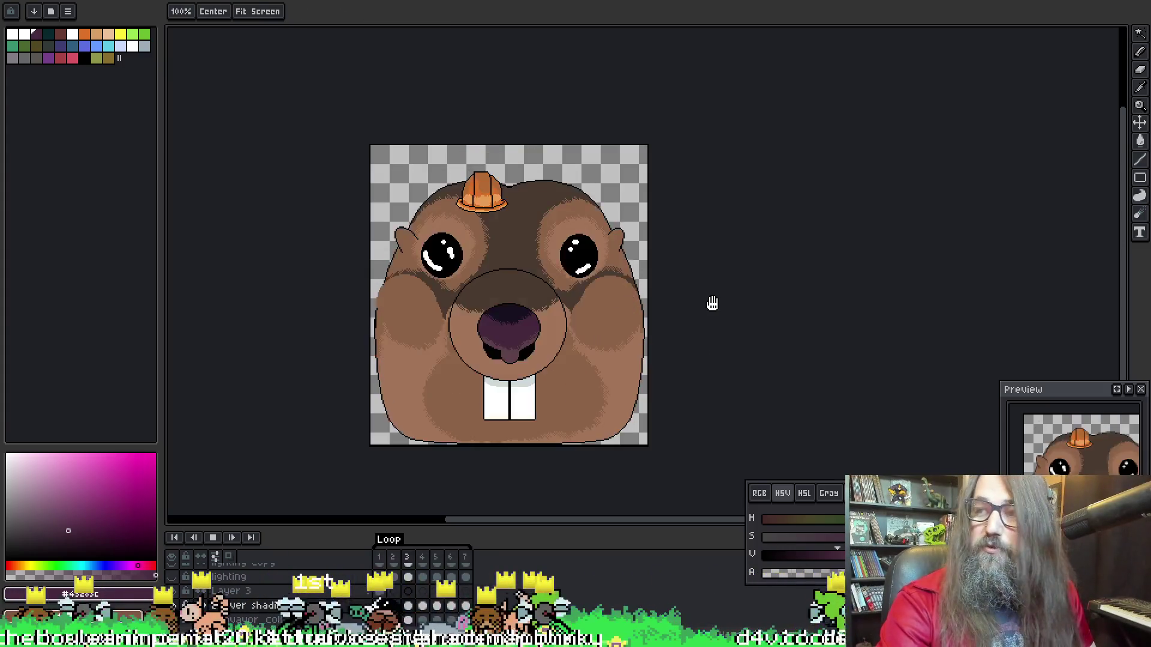
{"action": "key", "text": "ctrl+s"}
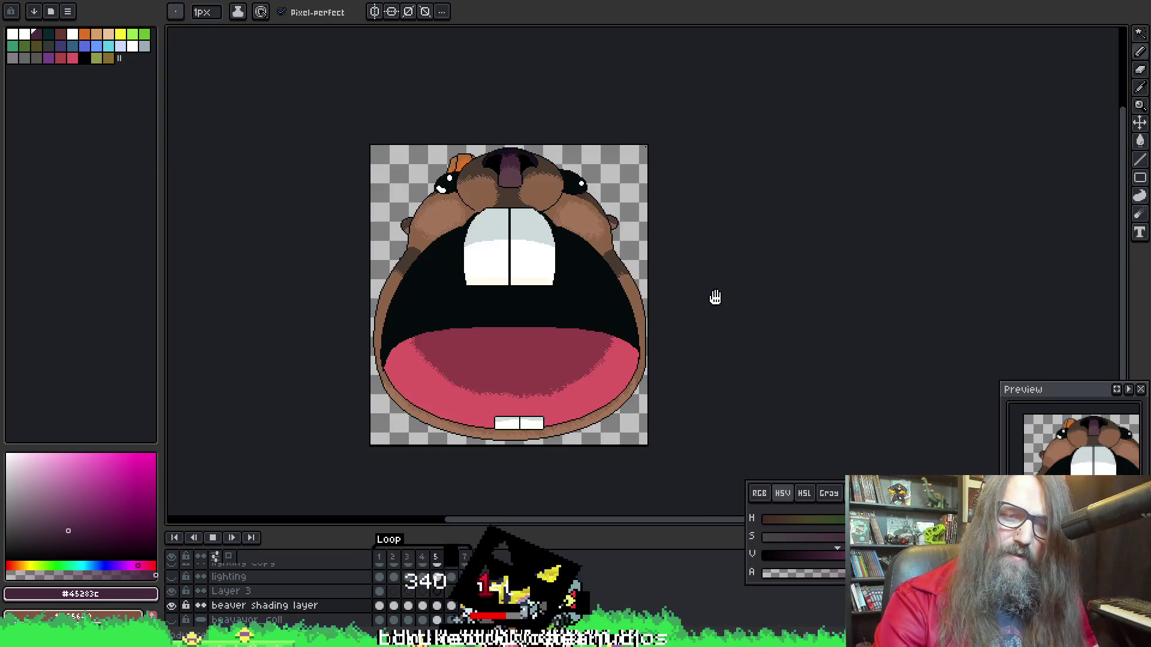
Replay the face animation to review the loop, stopping on frame 1
{"action": "key", "text": "Return"}
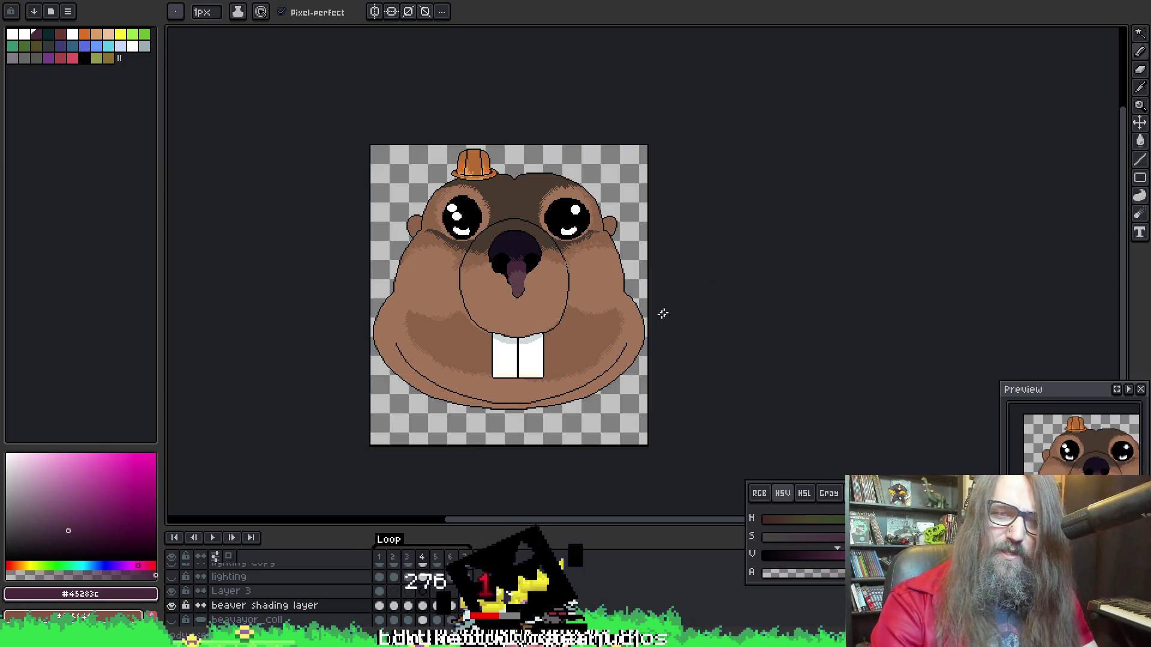
{"action": "key", "text": "Return"}
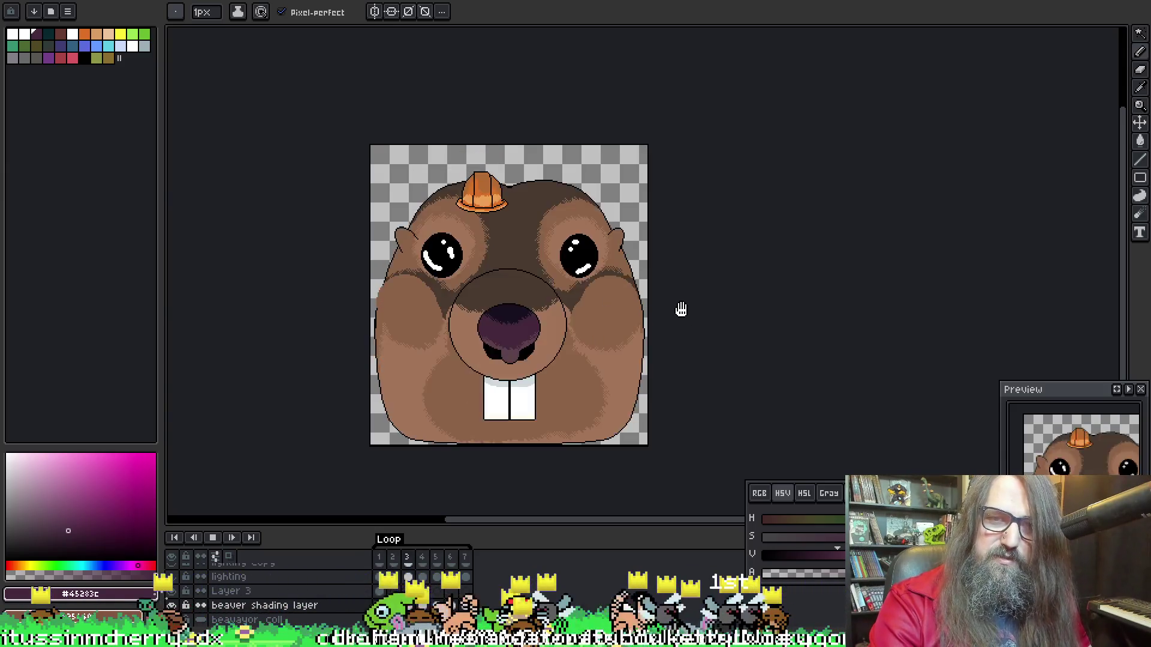
{"action": "key", "text": "Return"}
{"action": "scroll", "coordinate": [555, 146], "scroll_direction": "up", "scroll_amount": 3}
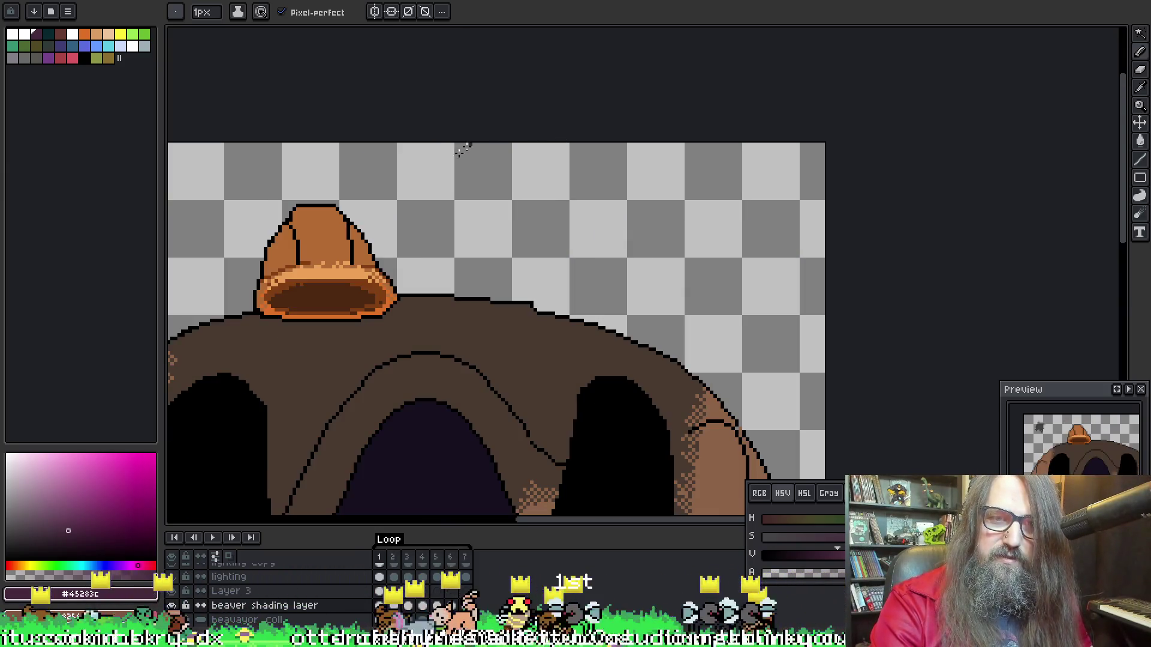
Restart the animation, zoom in on the nose, and sample the lighter tongue purple
{"action": "key", "text": "Return"}
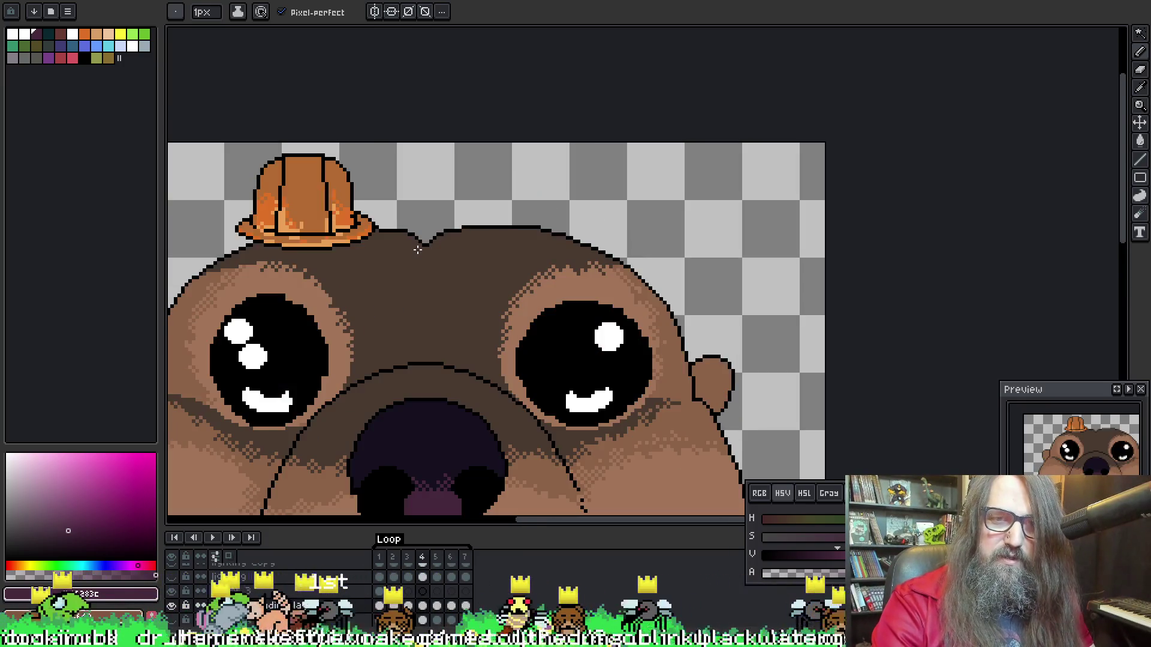
{"action": "scroll", "coordinate": [415, 204], "scroll_direction": "up", "scroll_amount": 2}
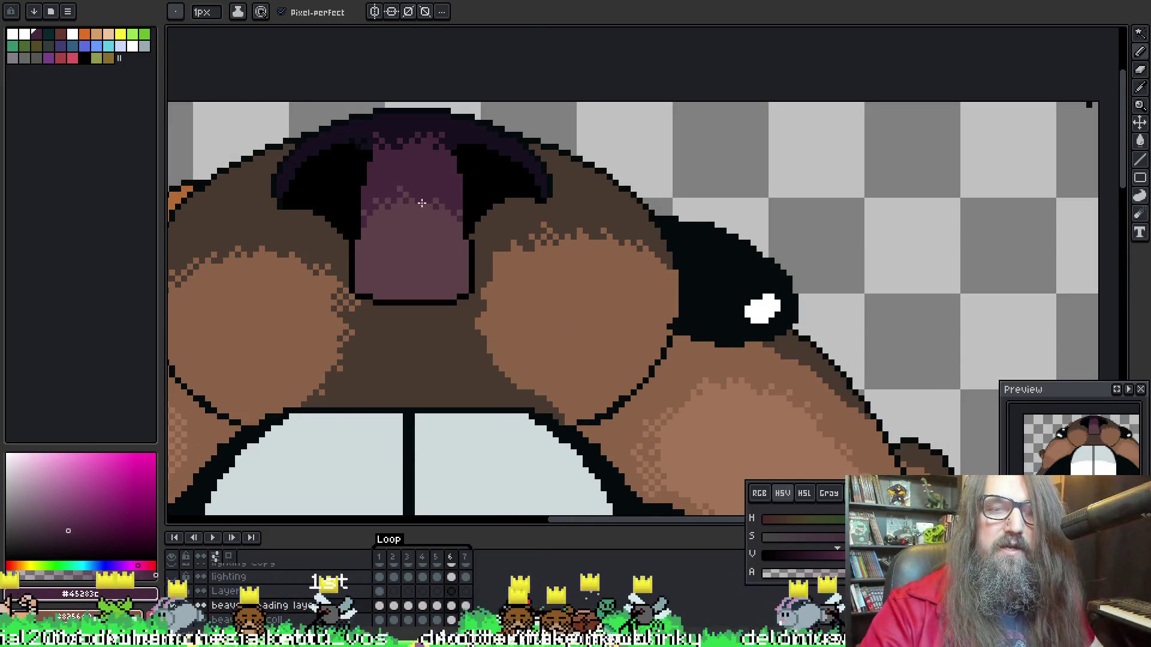
{"action": "key", "text": "i"}
{"action": "left_click", "coordinate": [401, 226]}
{"action": "key", "text": "b"}
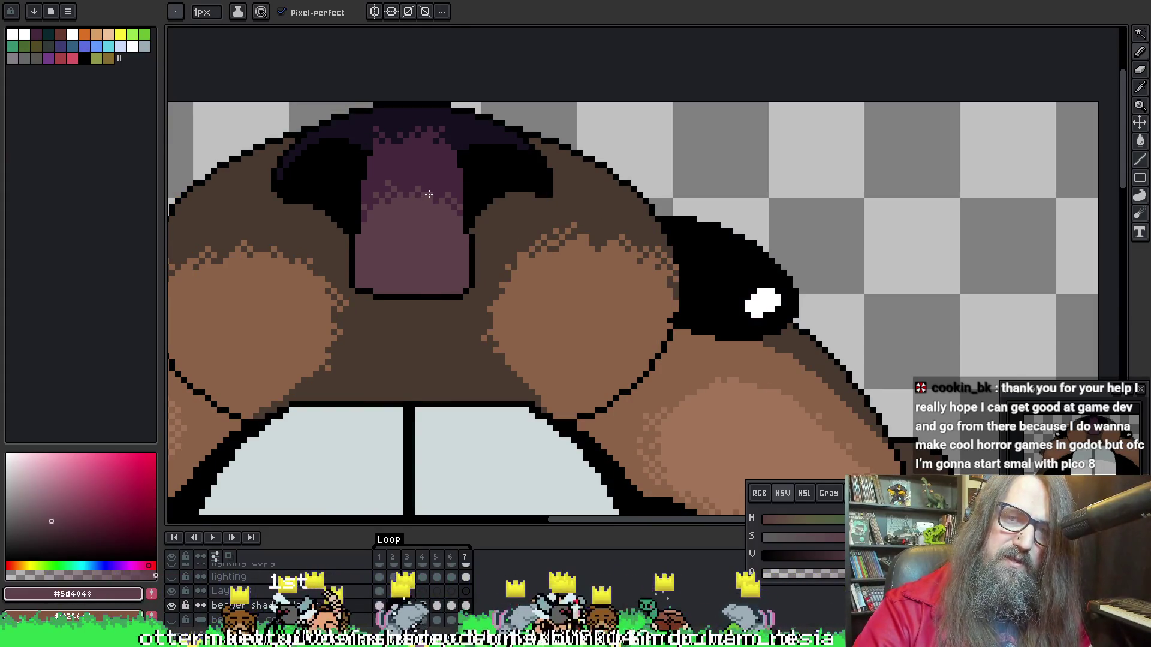
Sample #45283c and #5d4048 on the nose and compare frames 6 and 7
{"action": "left_click", "coordinate": [414, 192], "text": "alt"}
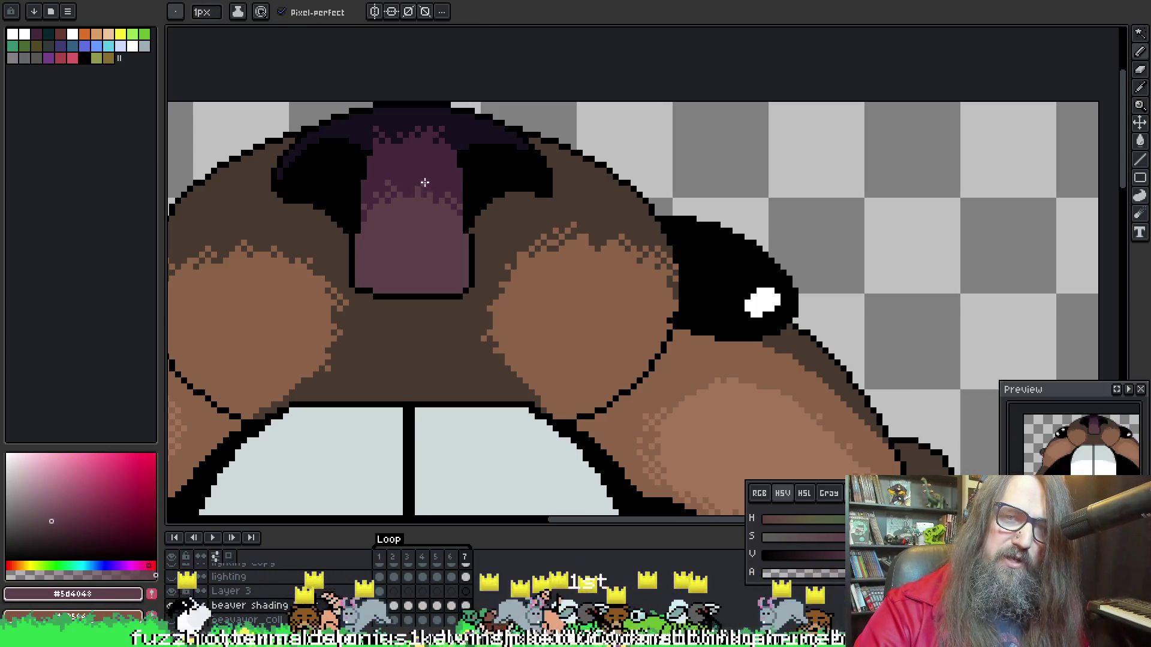
{"action": "left_click", "coordinate": [419, 189], "text": "alt"}
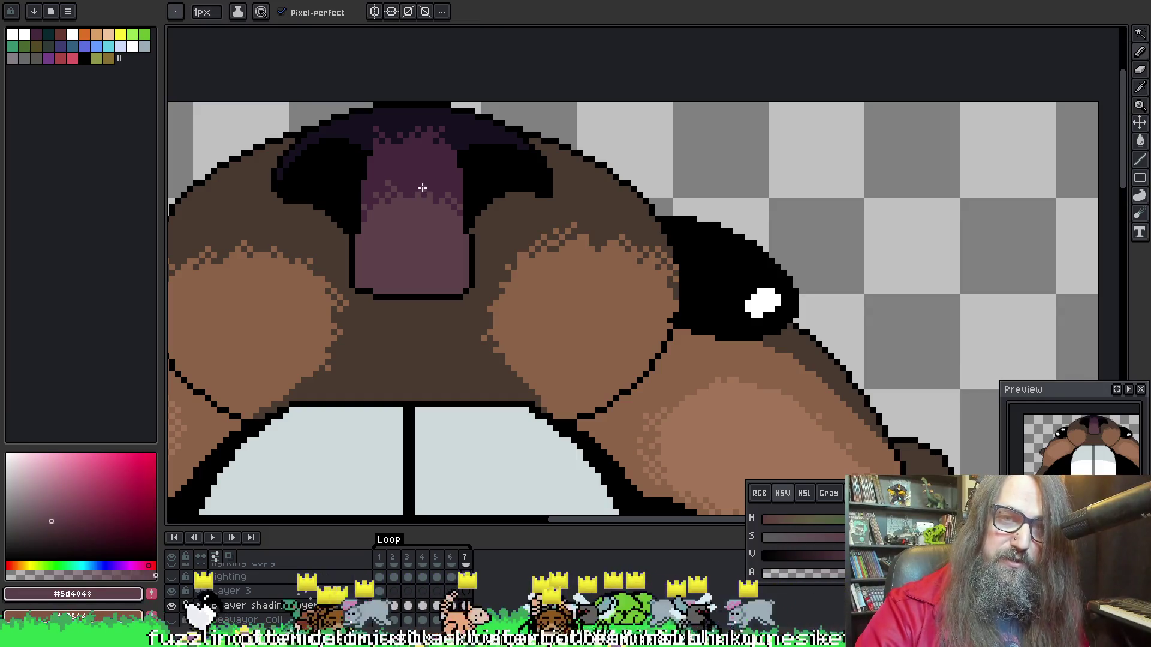
{"action": "key", "text": "Left"}
{"action": "key", "text": "Left"}
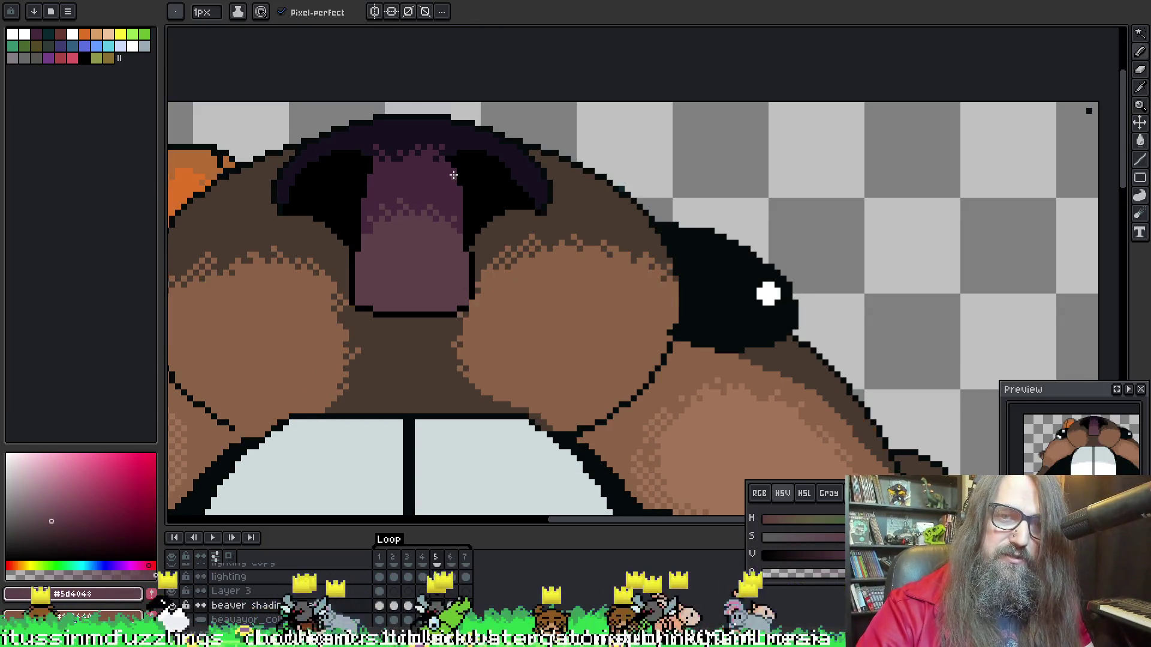
{"action": "key", "text": "Right"}
{"action": "key", "text": "Right"}
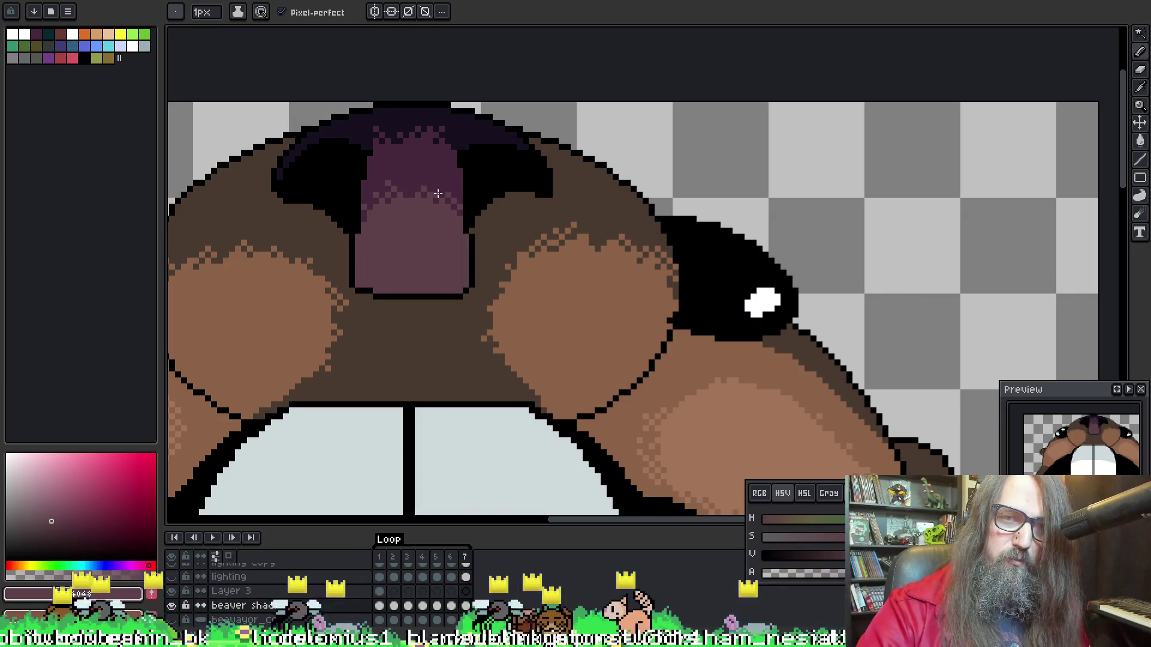
Dither nose pixels between dark #45283c and lighter #5d4048, then advance a frame
{"action": "left_click", "coordinate": [417, 191], "text": "alt"}
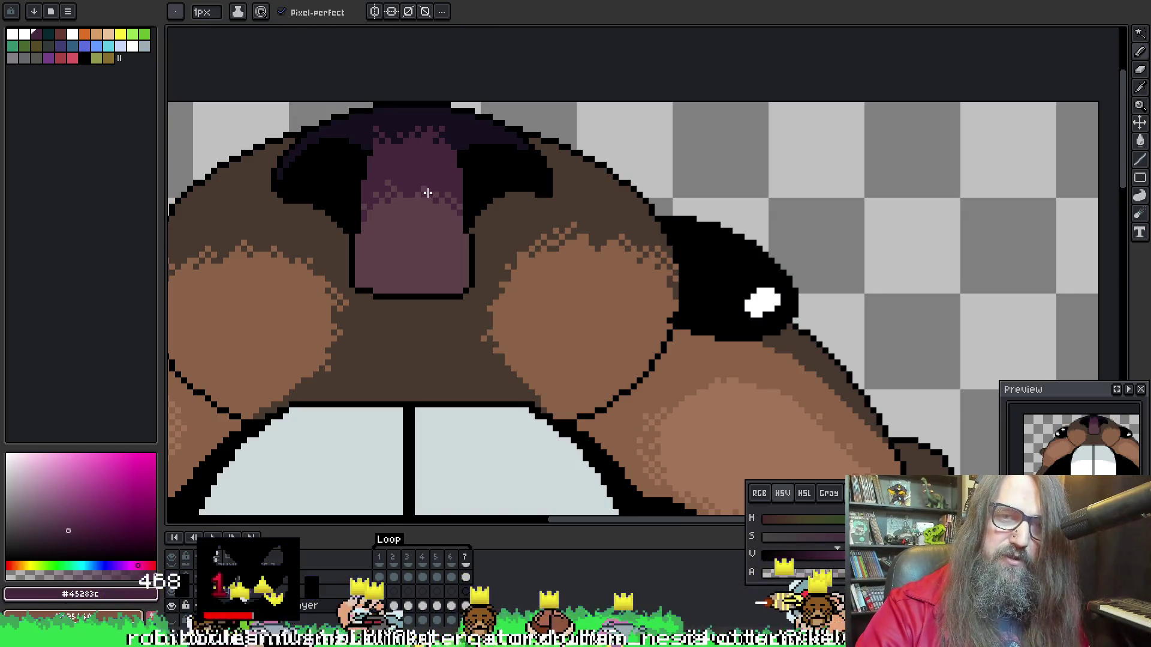
{"action": "left_click", "coordinate": [415, 192], "text": "alt"}
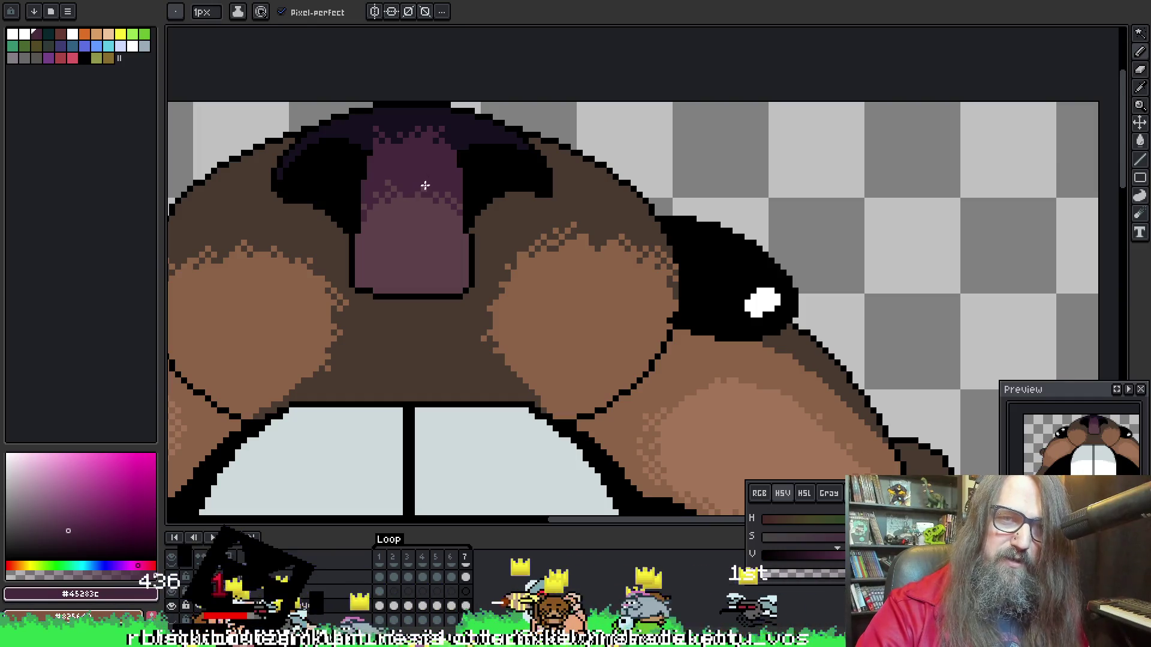
{"action": "left_click", "coordinate": [429, 192], "text": "alt"}
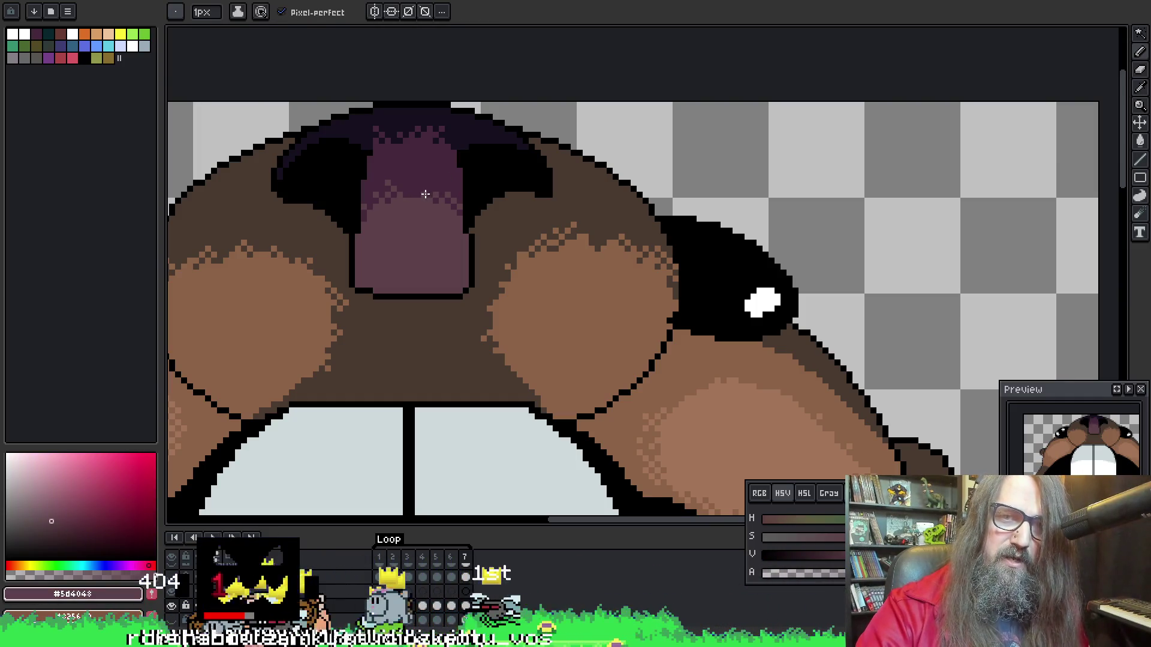
{"action": "left_click", "coordinate": [432, 183], "text": "alt"}
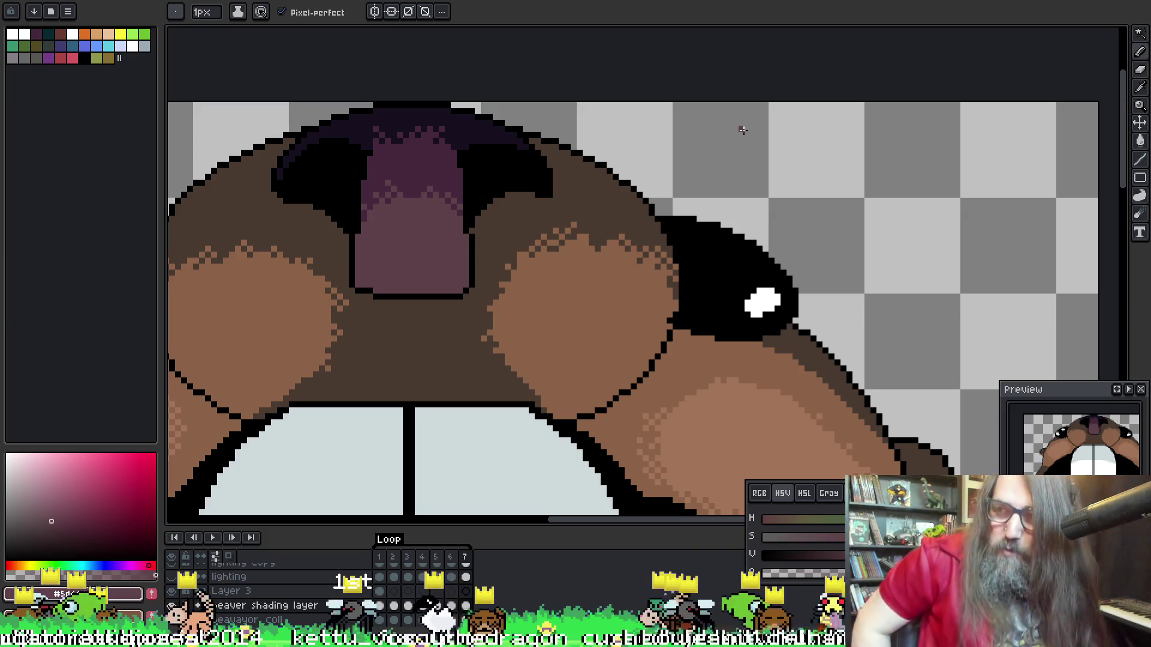
{"action": "left_click", "coordinate": [718, 123]}
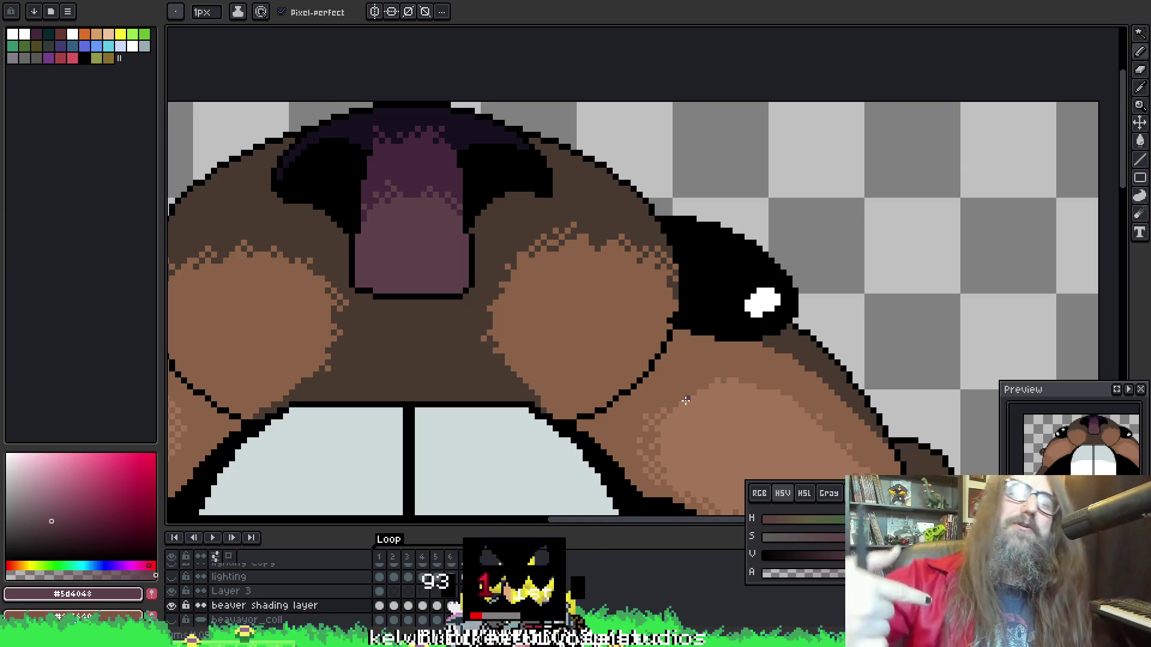
{"action": "key", "text": "Right"}
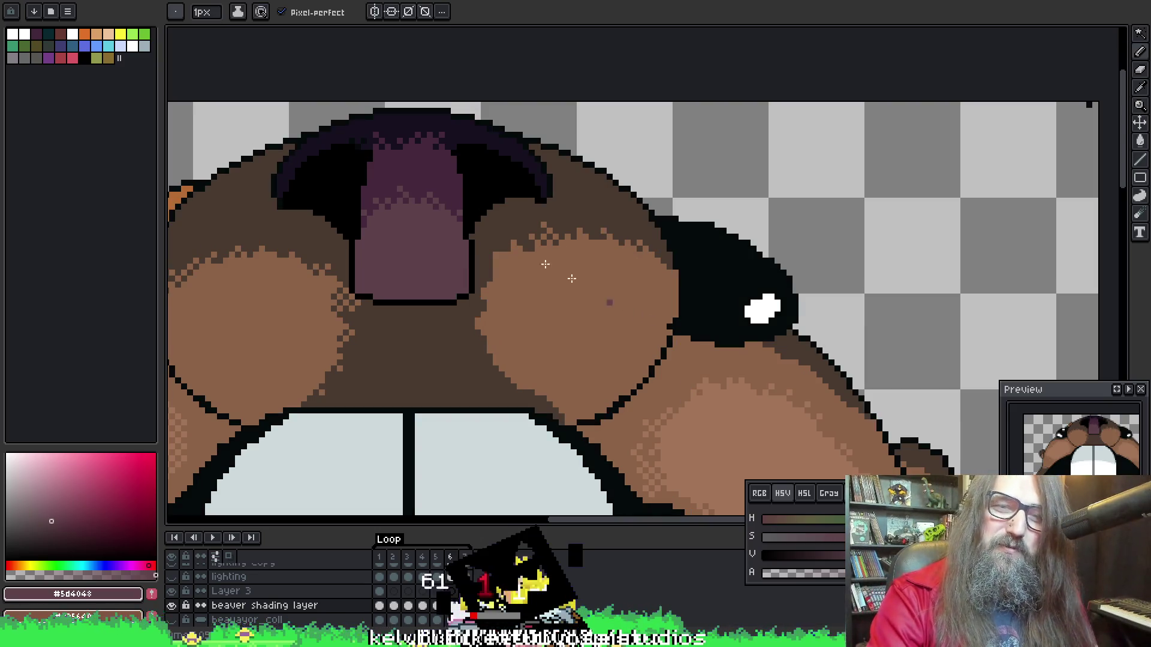
Flip between frames 6 and 7 comparing the nose, checking its purple on frame 7
{"action": "scroll", "coordinate": [431, 190], "scroll_direction": "up", "scroll_amount": 2}
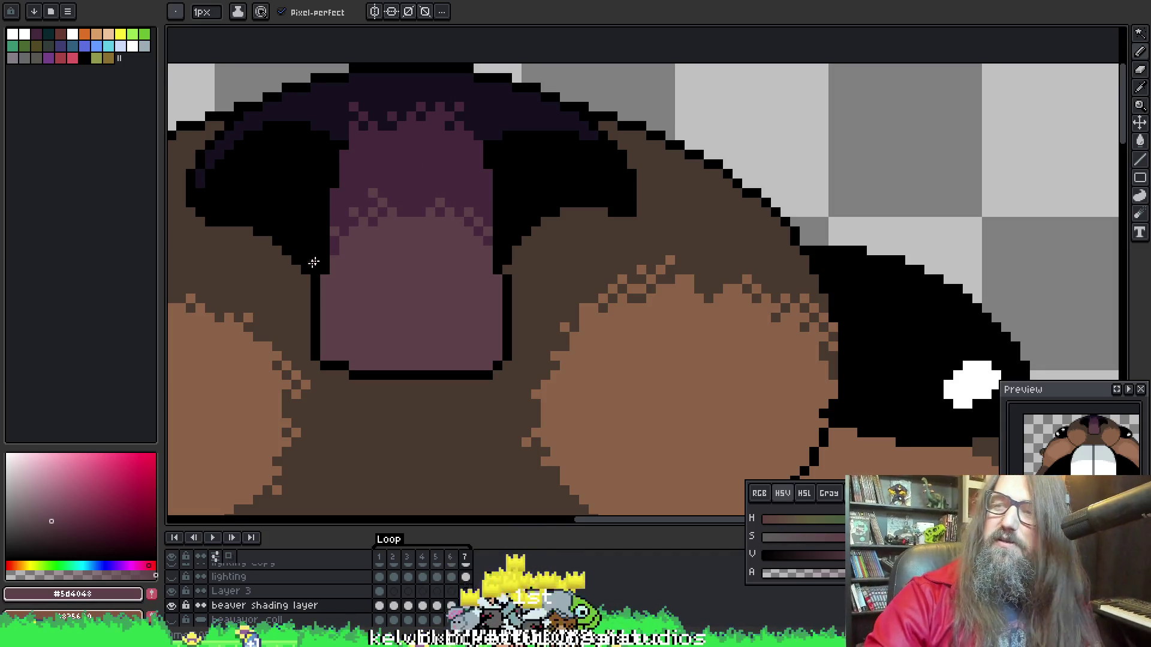
{"action": "key", "text": "Left"}
{"action": "key", "text": "Right"}
{"action": "key", "text": "Left"}
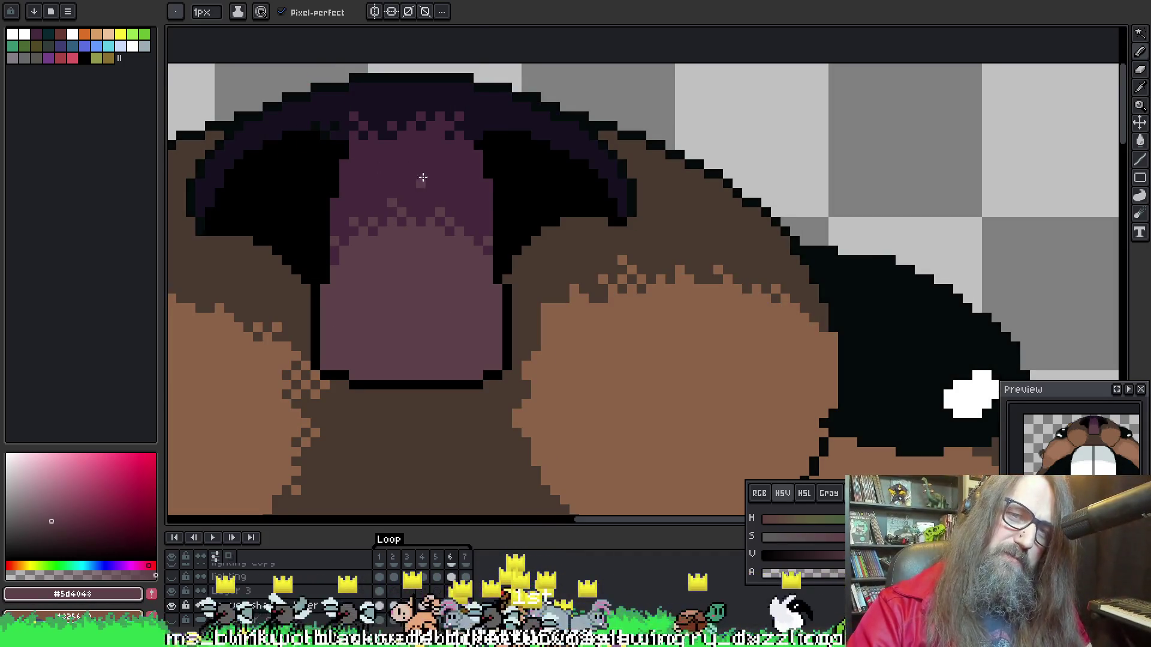
{"action": "key", "text": "Right"}
{"action": "key", "text": "Left"}
{"action": "key", "text": "Left"}
{"action": "key", "text": "Right"}
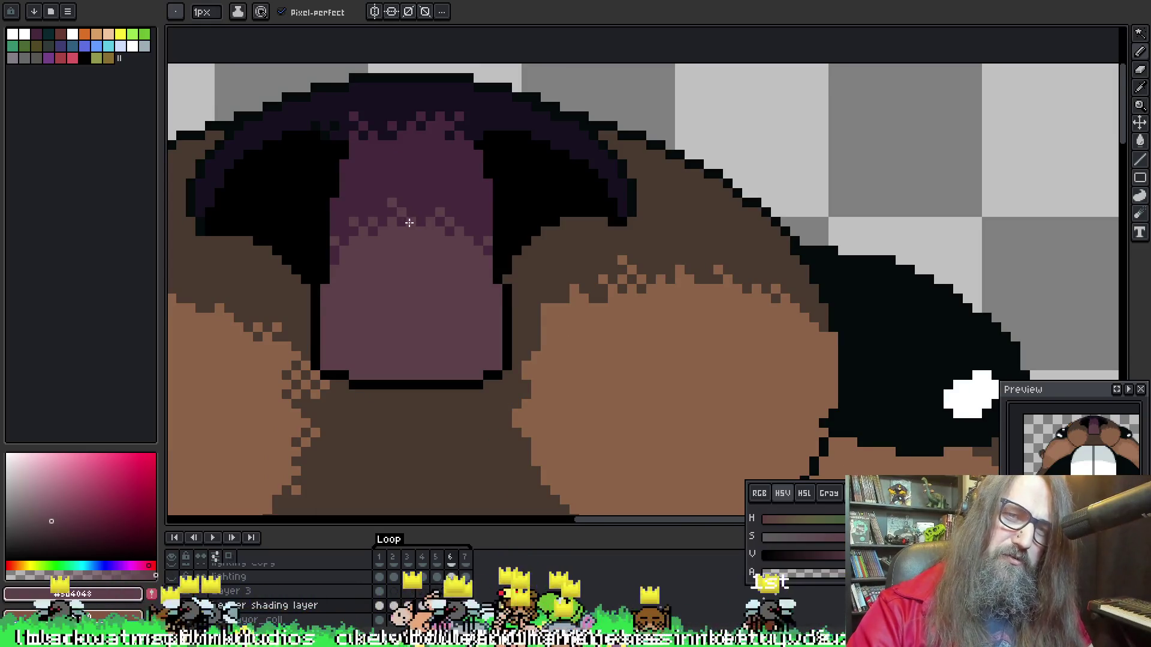
{"action": "key", "text": "Right"}
{"action": "left_click", "coordinate": [398, 193], "text": "alt"}
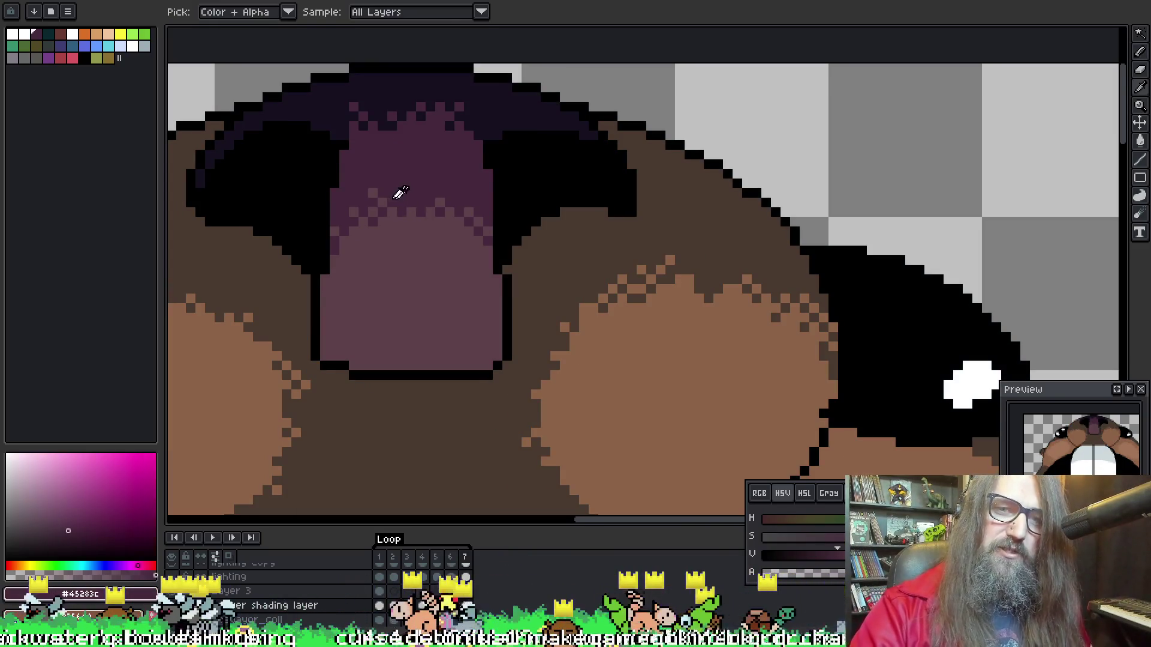
{"action": "left_click", "coordinate": [398, 198], "text": "alt"}
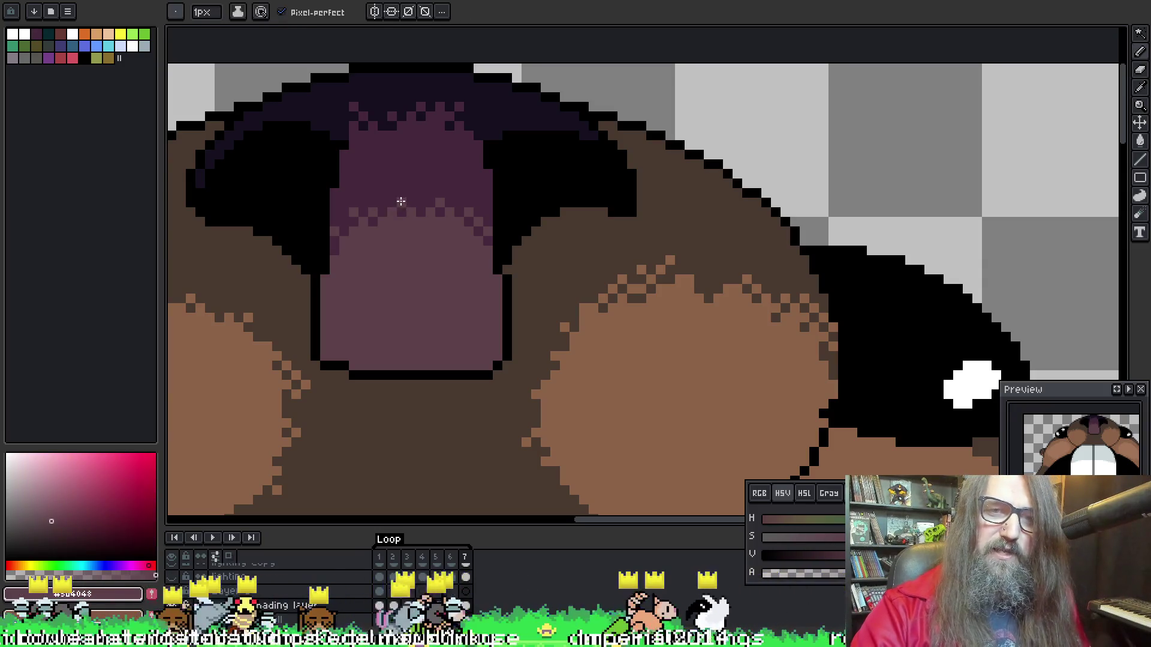
Step back to frame 5 and play the beaver animation
{"action": "key", "text": "Left"}
{"action": "key", "text": "Right"}
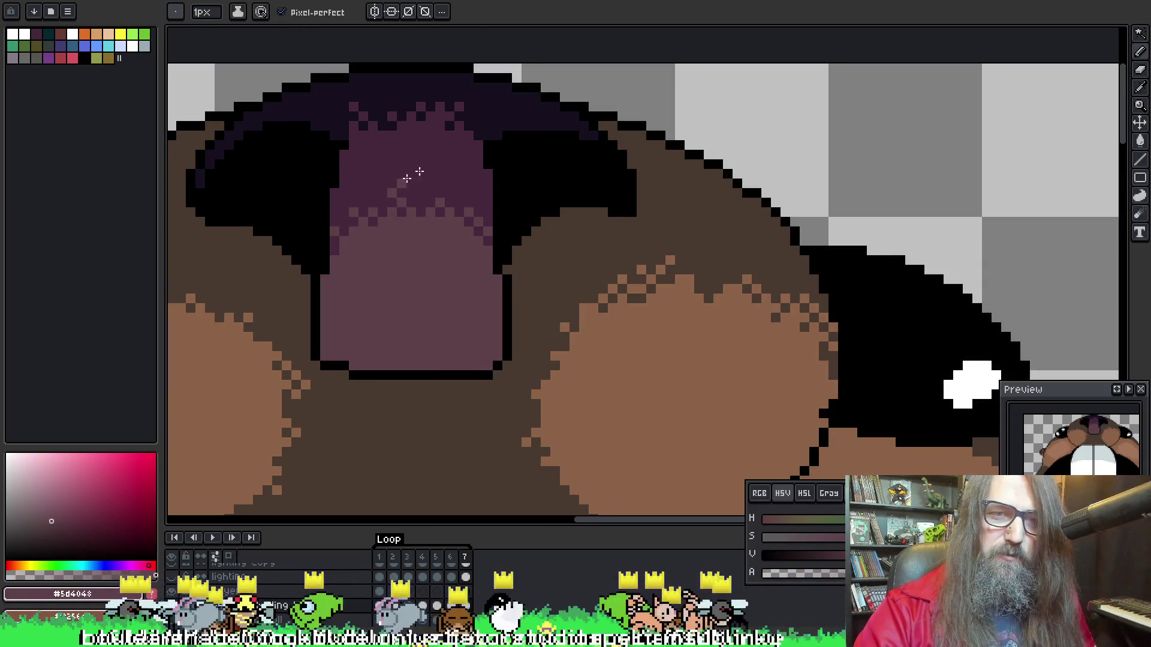
{"action": "key", "text": "Left"}
{"action": "key", "text": "Right"}
{"action": "key", "text": "Right"}
{"action": "key", "text": "Left"}
{"action": "key", "text": "Left"}
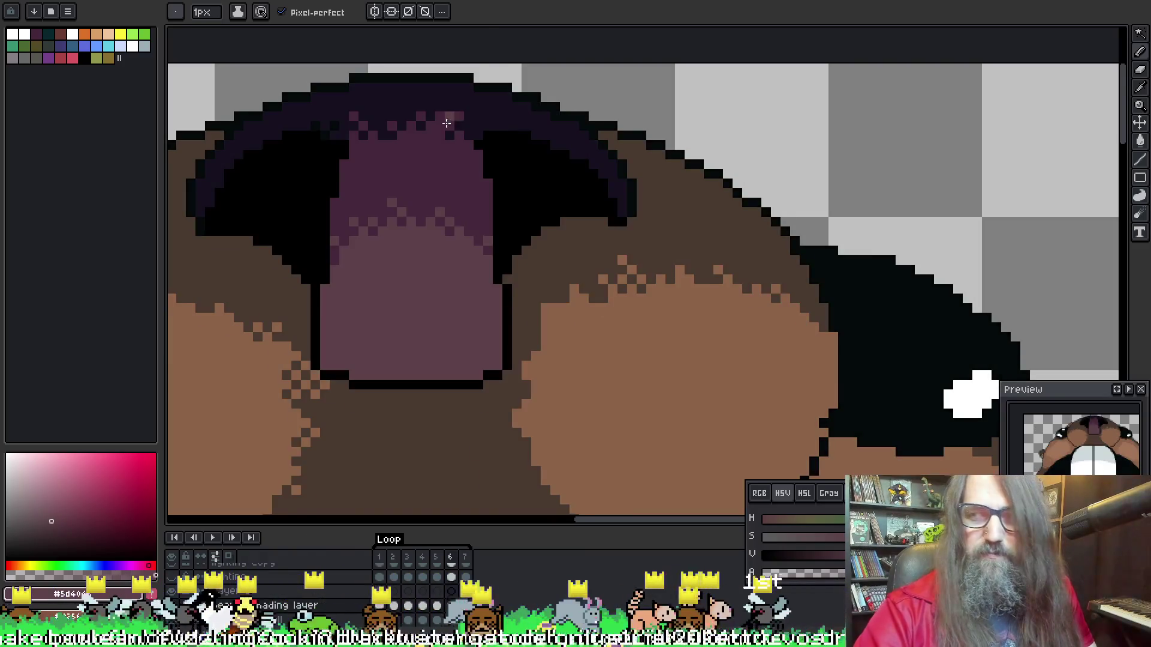
{"action": "key", "text": "Left"}
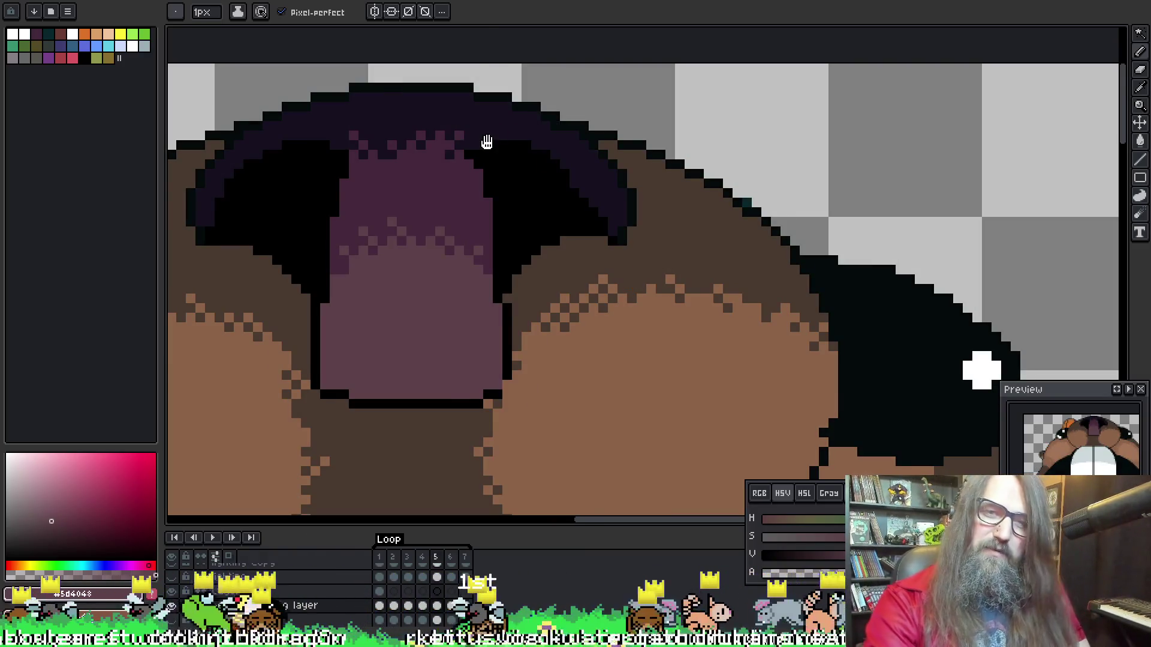
{"action": "key", "text": "Return"}
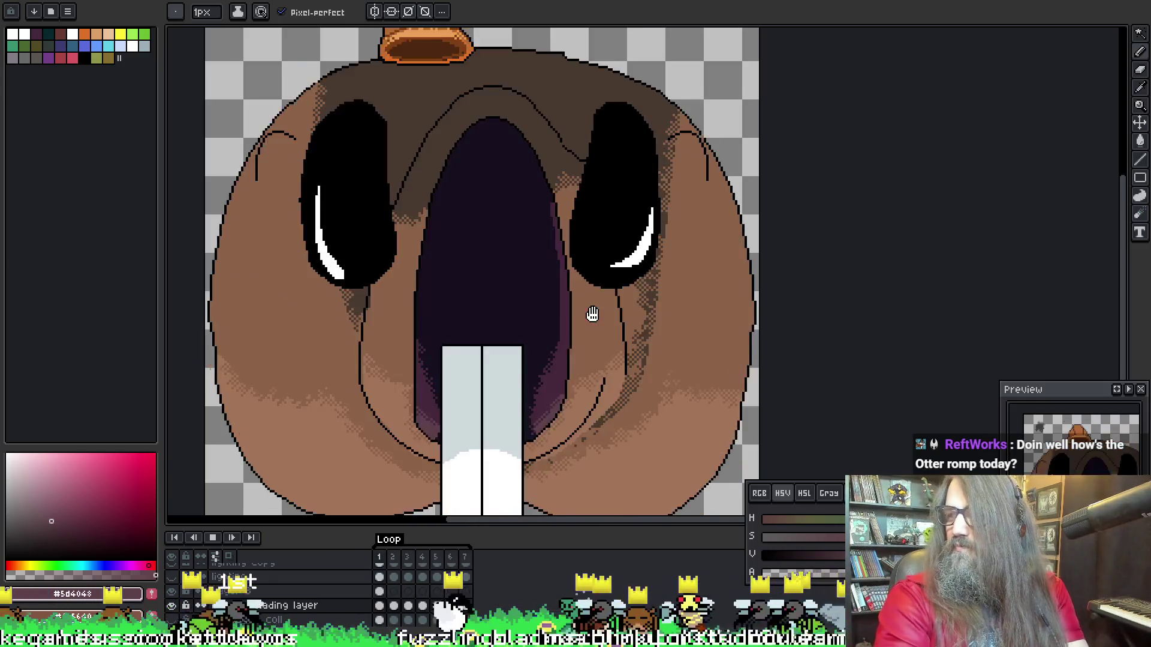
Stop the beaver animation playback and start it again
{"action": "scroll", "coordinate": [590, 287], "scroll_direction": "down", "scroll_amount": 1}
{"action": "scroll", "coordinate": [589, 286], "scroll_direction": "up", "scroll_amount": 1}
{"action": "scroll", "coordinate": [588, 287], "scroll_direction": "down", "scroll_amount": 1}
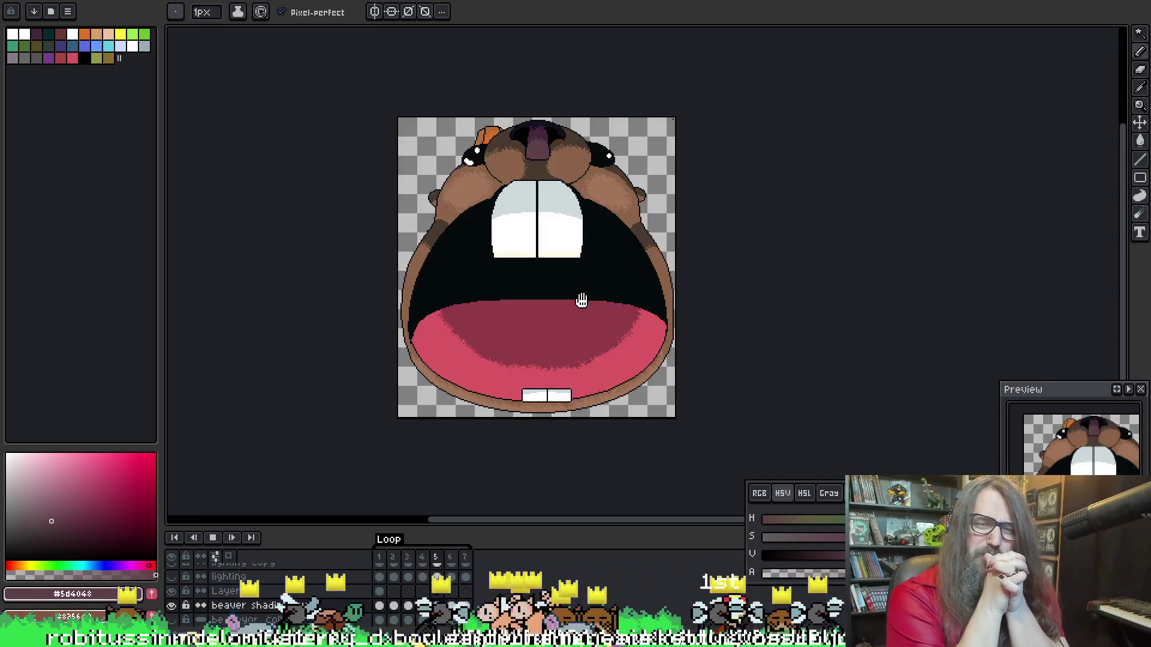
{"action": "key", "text": "Return"}
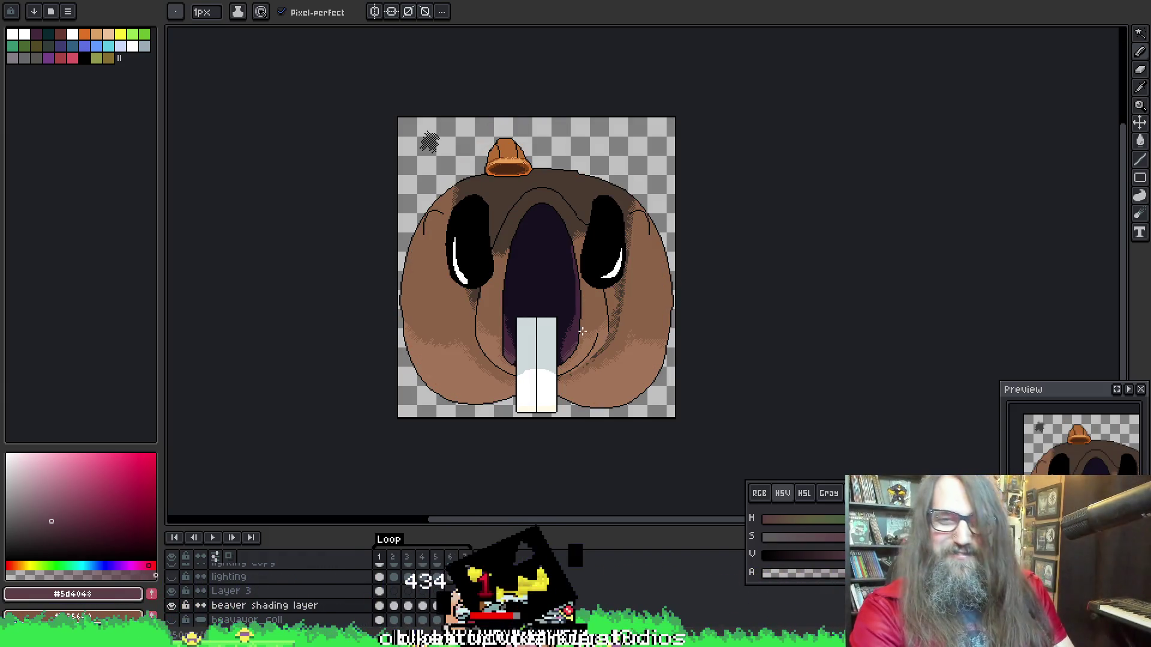
{"action": "key", "text": "Return"}
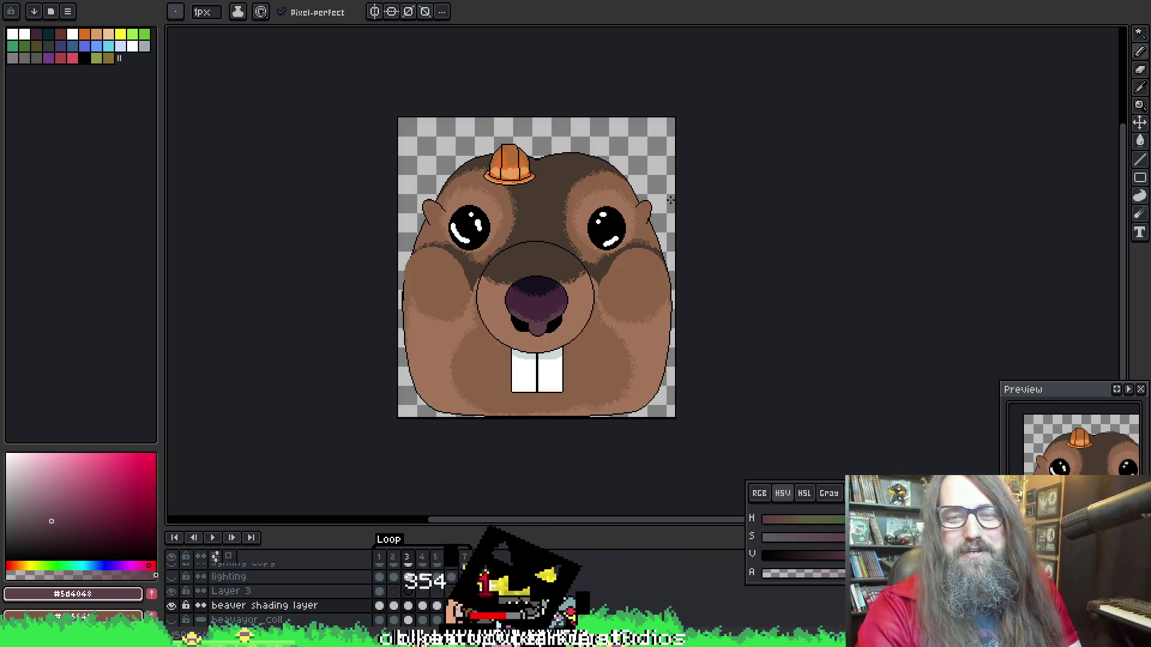
Stop playback at the first frame and pan the buck teeth toward the centre
{"action": "scroll", "coordinate": [644, 238], "scroll_direction": "up", "scroll_amount": 1}
{"action": "key", "text": "z"}
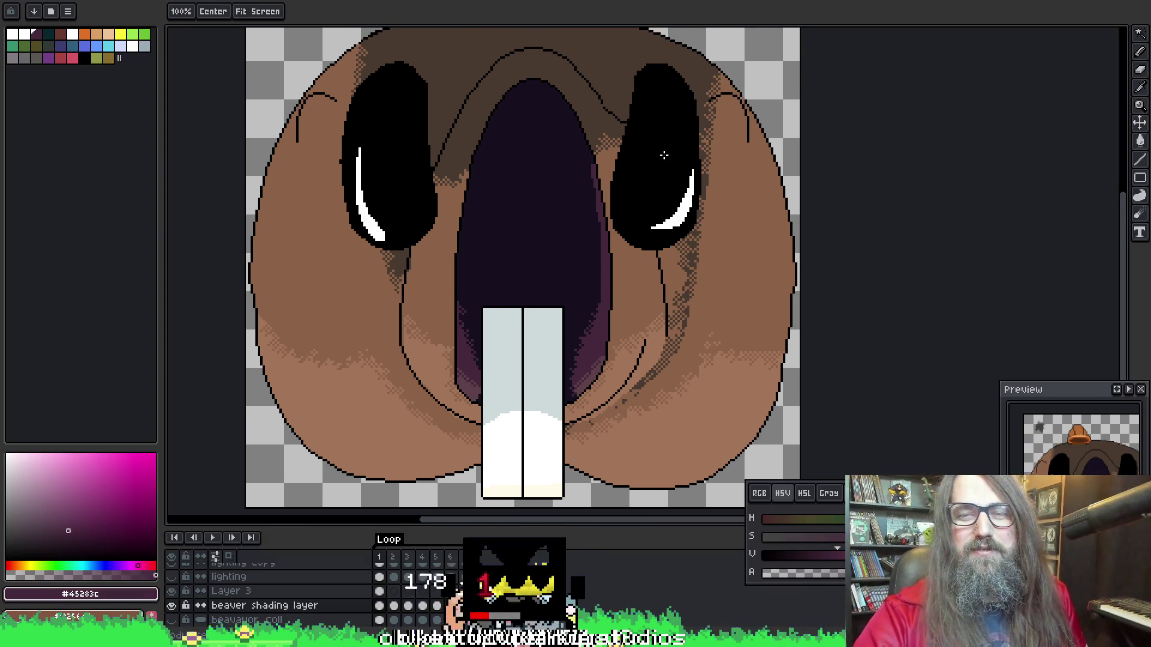
{"action": "key", "text": "b"}
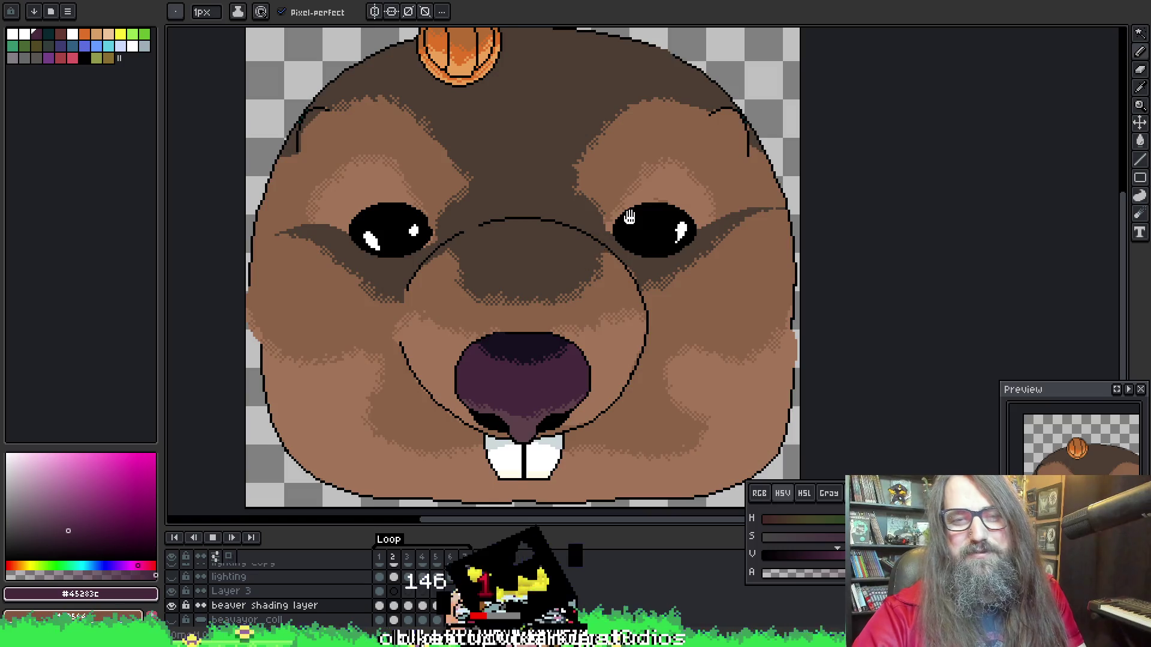
{"action": "key", "text": "Return"}
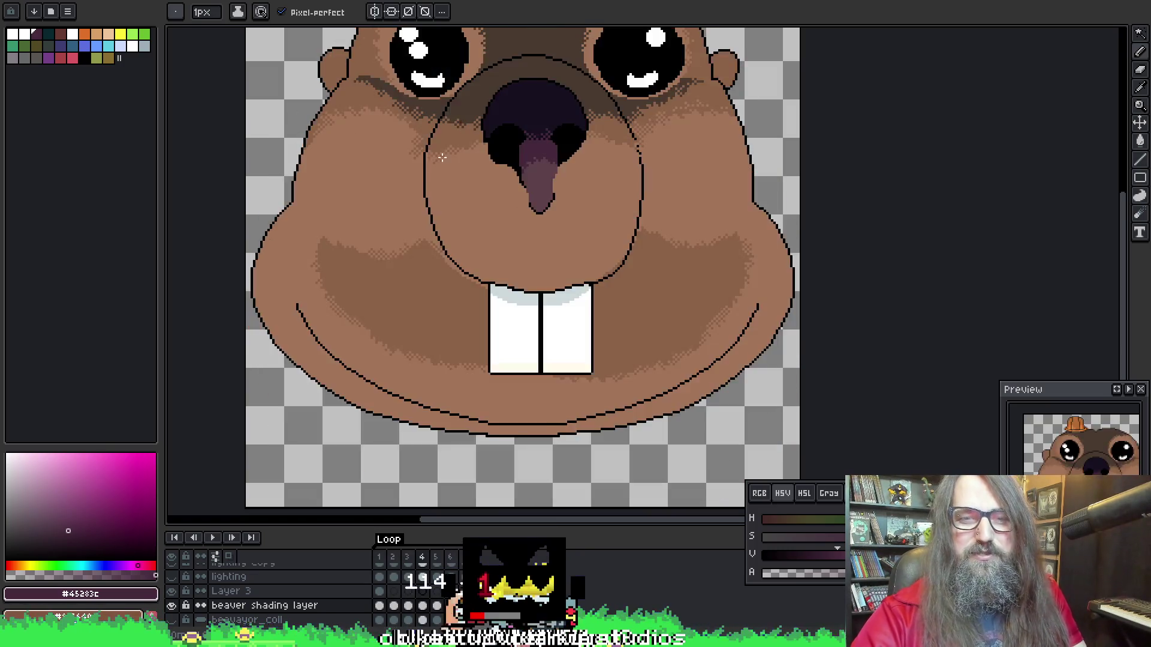
{"action": "key", "text": "Left"}
{"action": "key", "text": "Left"}
{"action": "key", "text": "Left"}
{"action": "key", "text": "m"}
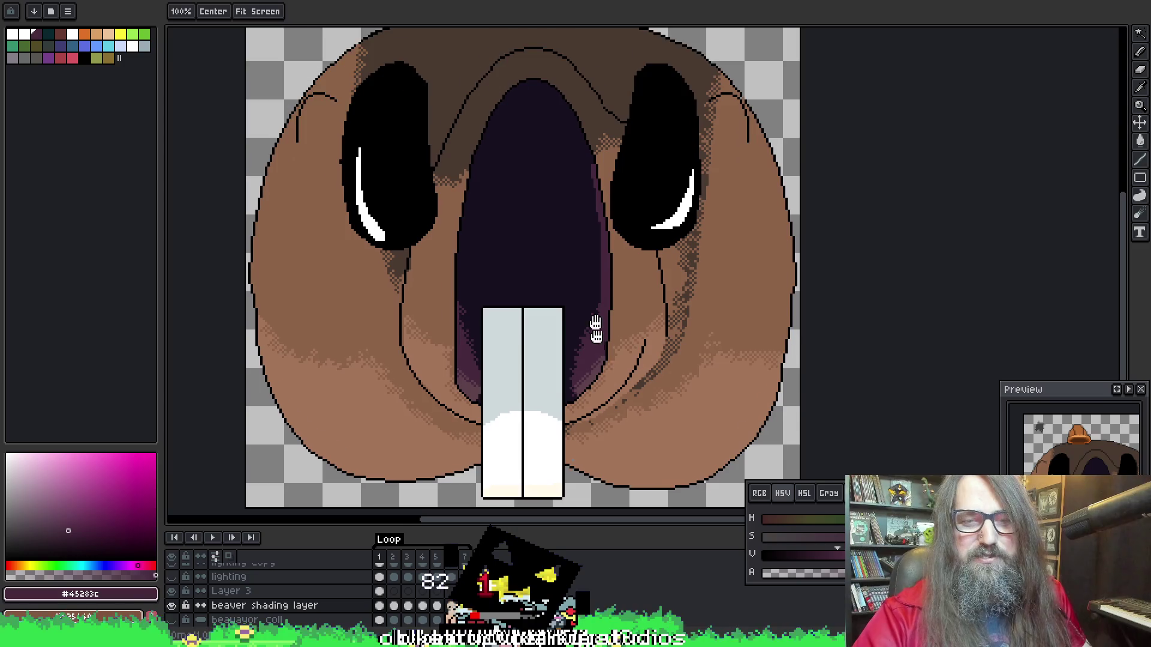
{"action": "left_click_drag", "start_coordinate": [595, 328], "coordinate": [604, 264]}
Magic Wand-select the grey upper part of the buck teeth
{"action": "key", "text": "w"}
{"action": "key", "text": "i"}
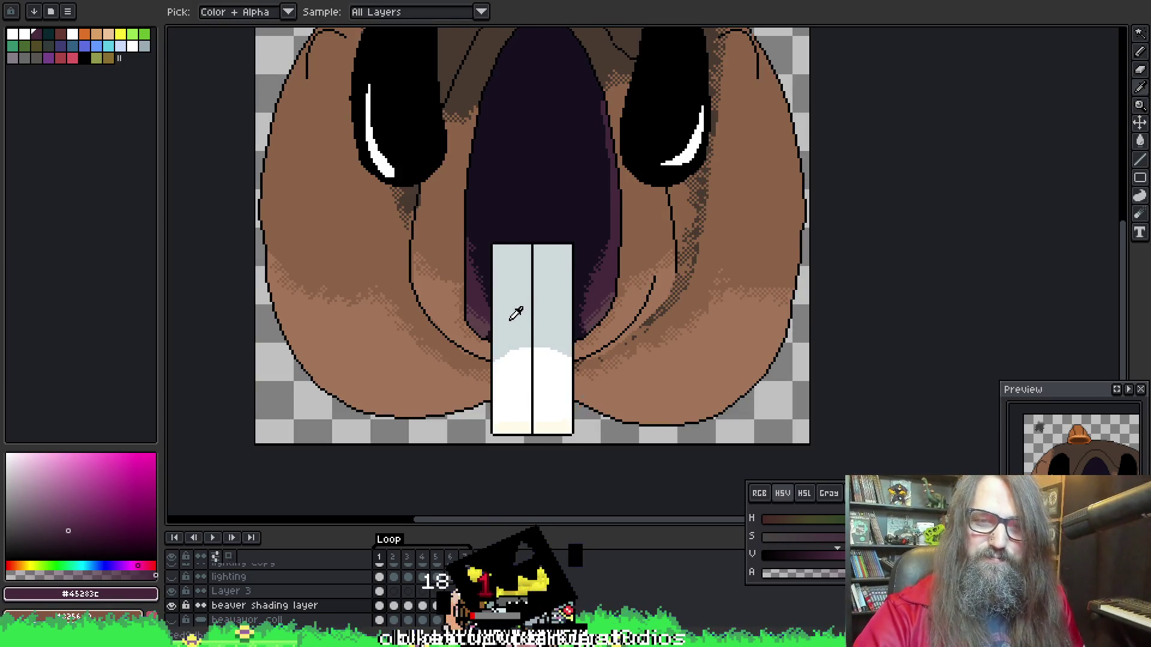
{"action": "key", "text": "w"}
{"action": "left_click", "coordinate": [519, 327]}
{"action": "scroll", "coordinate": [506, 334], "scroll_direction": "down", "scroll_amount": 1}
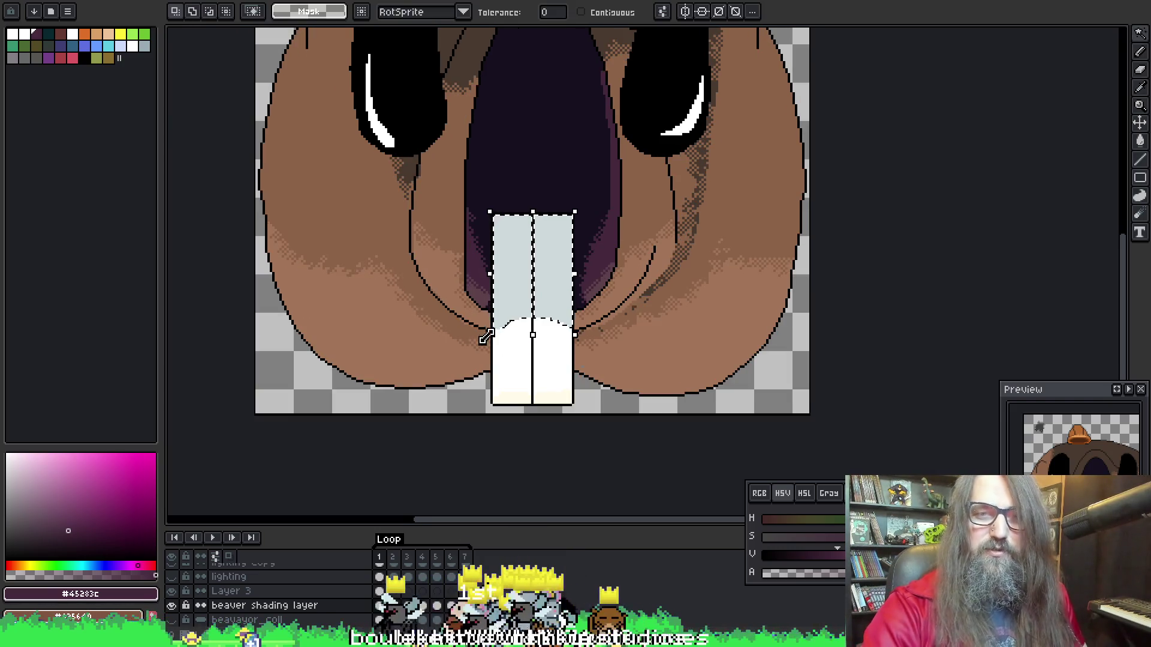
{"action": "scroll", "coordinate": [534, 307], "scroll_direction": "up", "scroll_amount": 1}
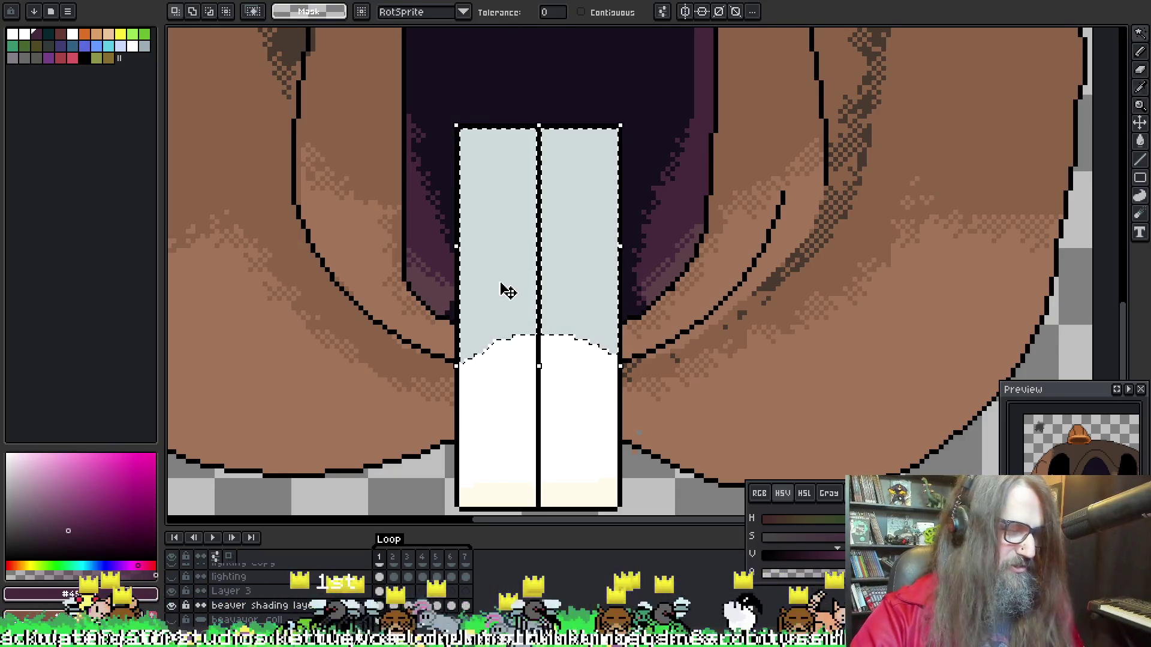
Dab white dither along the grey area's lower edge, undoing the black and excess strokes
{"action": "key", "text": "b"}
{"action": "left_click_drag", "start_coordinate": [500, 320], "coordinate": [509, 360]}
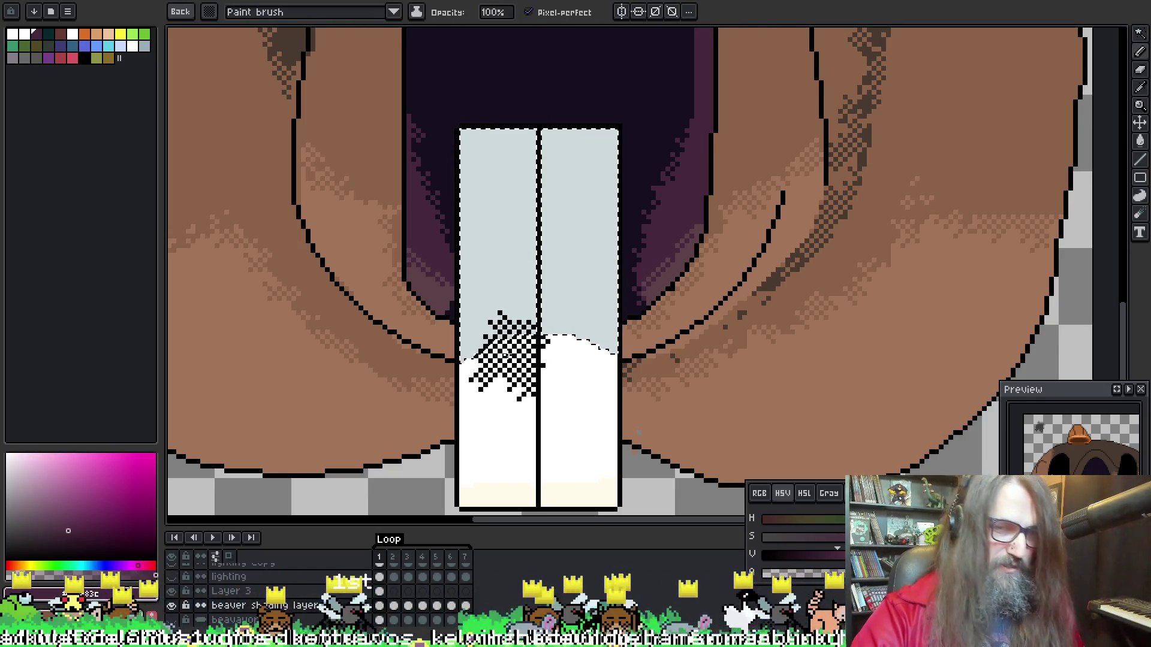
{"action": "key", "text": "ctrl+z"}
{"action": "left_click", "coordinate": [507, 352], "text": "alt"}
{"action": "left_click_drag", "start_coordinate": [509, 314], "coordinate": [511, 330]}
{"action": "key", "text": "ctrl+z"}
{"action": "left_click", "coordinate": [514, 371]}
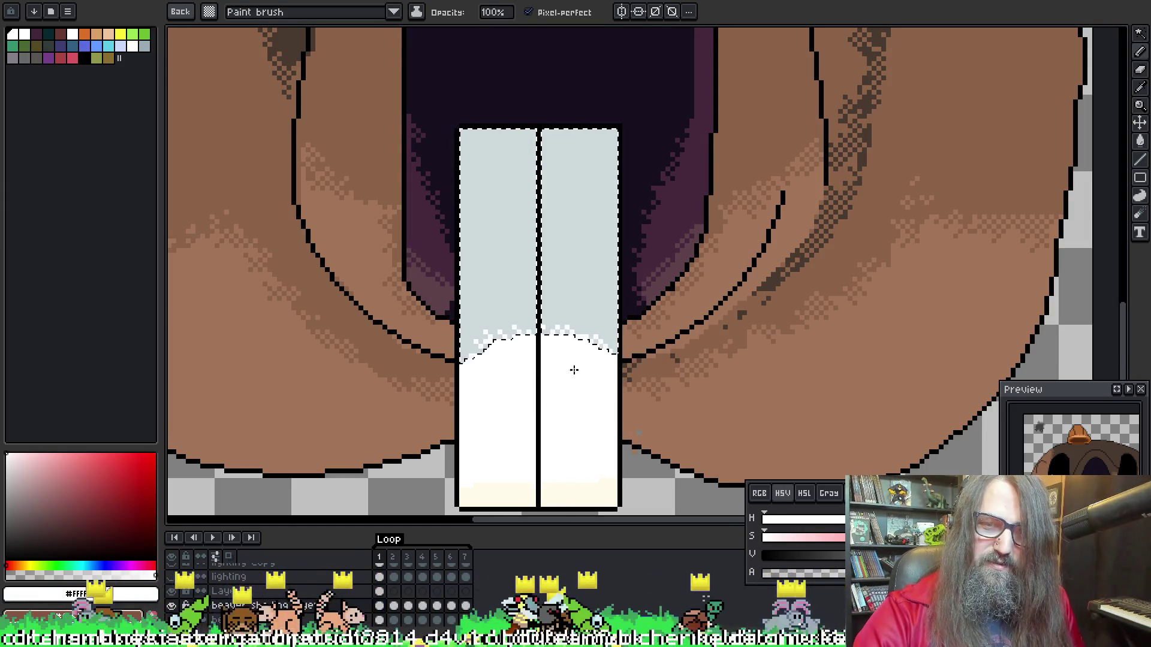
Deselect the teeth and bring them back into view
{"action": "key", "text": "ctrl+d"}
{"action": "scroll", "coordinate": [707, 269], "scroll_direction": "down", "scroll_amount": 1}
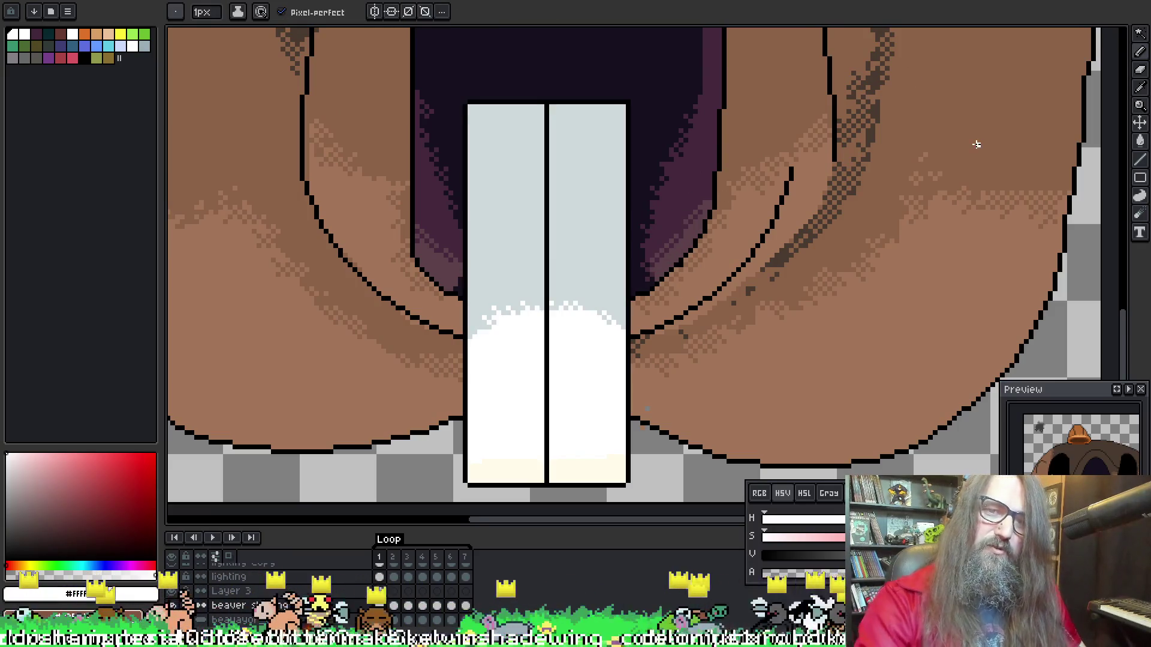
{"action": "scroll", "coordinate": [287, 228], "scroll_direction": "down", "scroll_amount": 3}
{"action": "scroll", "coordinate": [354, 226], "scroll_direction": "up", "scroll_amount": 3}
{"action": "scroll", "coordinate": [483, 354], "scroll_direction": "up", "scroll_amount": 1}
{"action": "scroll", "coordinate": [515, 395], "scroll_direction": "down", "scroll_amount": 1}
{"action": "mouse_move", "coordinate": [523, 445]}
{"action": "left_mouse_down"}
{"action": "mouse_move", "coordinate": [555, 504]}
{"action": "mouse_move", "coordinate": [580, 481]}
{"action": "left_mouse_up"}
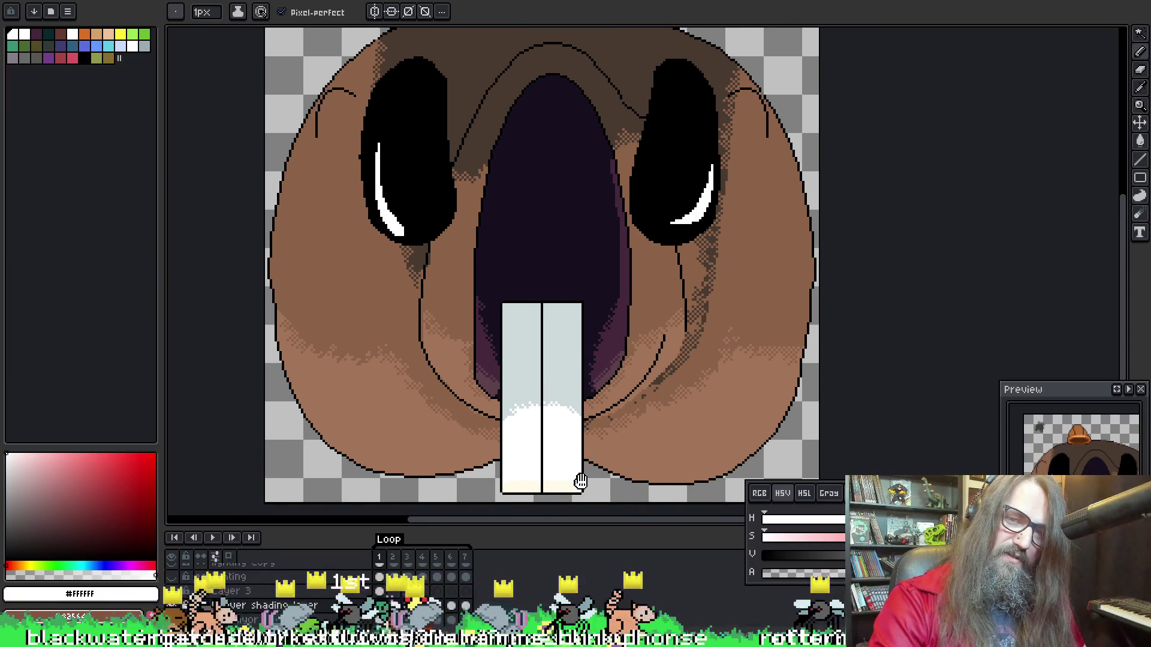
Reselect the teeth, undo a stray white stroke left of them, and deselect
{"action": "scroll", "coordinate": [554, 440], "scroll_direction": "up", "scroll_amount": 3}
{"action": "key", "text": "ctrl+shift+d"}
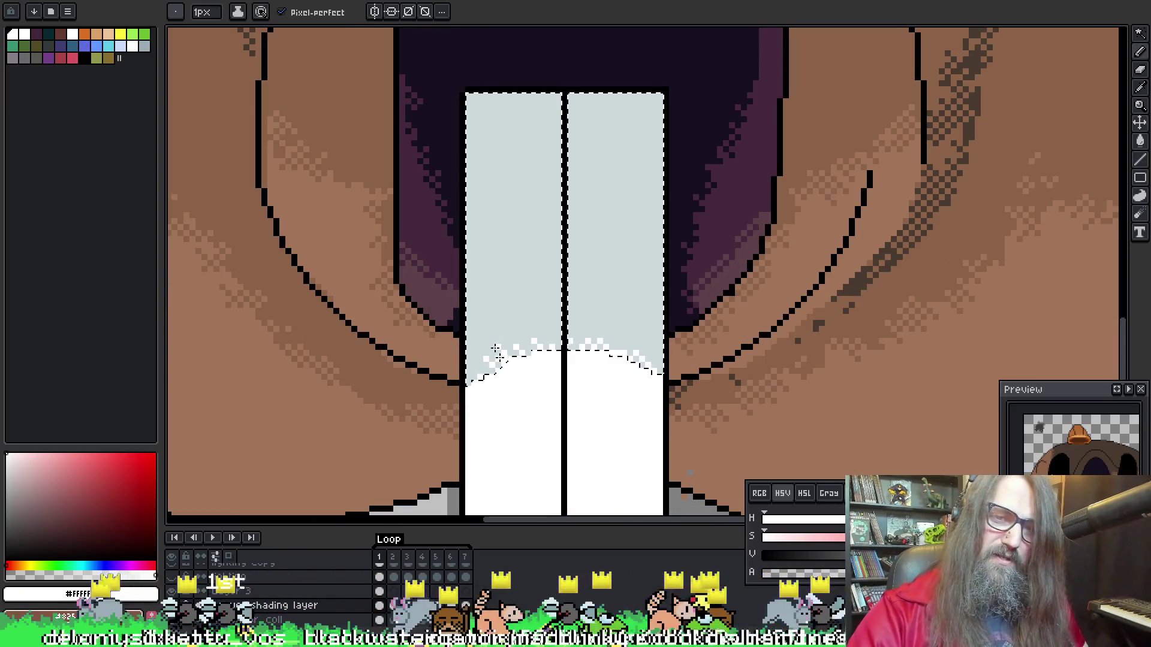
{"action": "left_click_drag", "start_coordinate": [461, 423], "coordinate": [499, 408]}
{"action": "key", "text": "ctrl+z"}
{"action": "key", "text": "ctrl+d"}
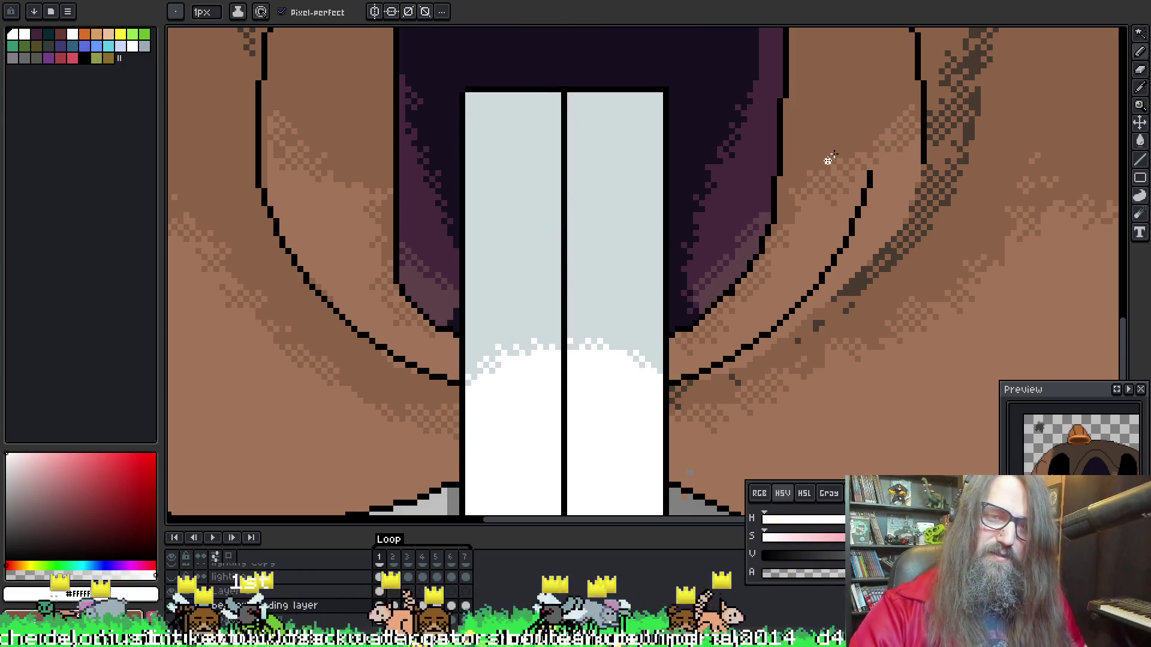
{"action": "scroll", "coordinate": [839, 137], "scroll_direction": "down", "scroll_amount": 2}
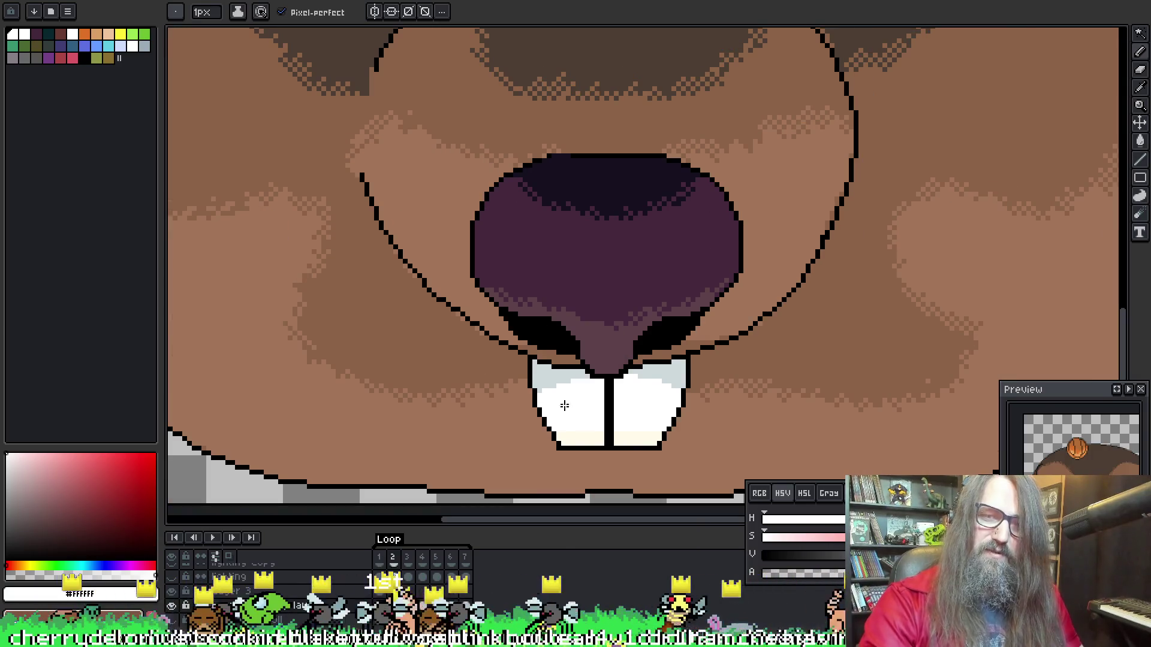
Try white dither strokes left of the teeth and along their right edge, undoing misses
{"action": "scroll", "coordinate": [564, 406], "scroll_direction": "up", "scroll_amount": 1}
{"action": "key", "text": "w"}
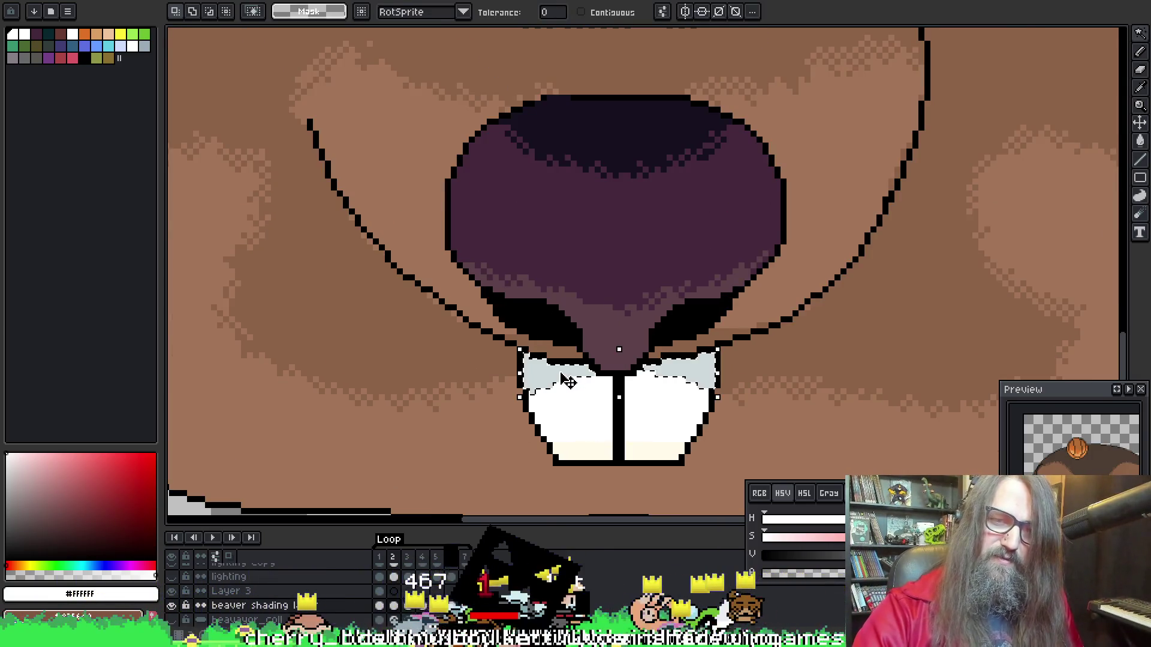
{"action": "key", "text": "b"}
{"action": "mouse_move", "coordinate": [564, 384]}
{"action": "left_mouse_down"}
{"action": "mouse_move", "coordinate": [527, 455]}
{"action": "mouse_move", "coordinate": [545, 414]}
{"action": "left_mouse_up"}
{"action": "key", "text": "ctrl+z"}
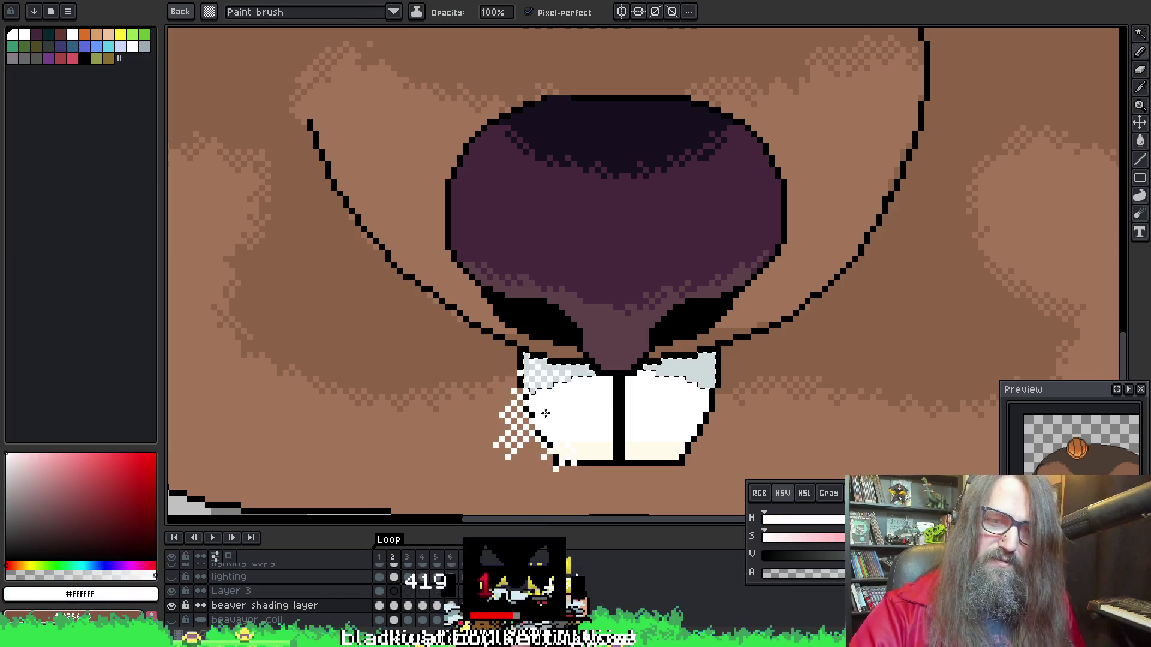
{"action": "key", "text": "ctrl+z"}
{"action": "mouse_move", "coordinate": [689, 471]}
{"action": "left_mouse_down"}
{"action": "mouse_move", "coordinate": [716, 404]}
{"action": "mouse_move", "coordinate": [655, 431]}
{"action": "left_mouse_up"}
{"action": "key", "text": "ctrl+z"}
{"action": "key", "text": "ctrl+z"}
{"action": "left_click_drag", "start_coordinate": [713, 455], "coordinate": [690, 412]}
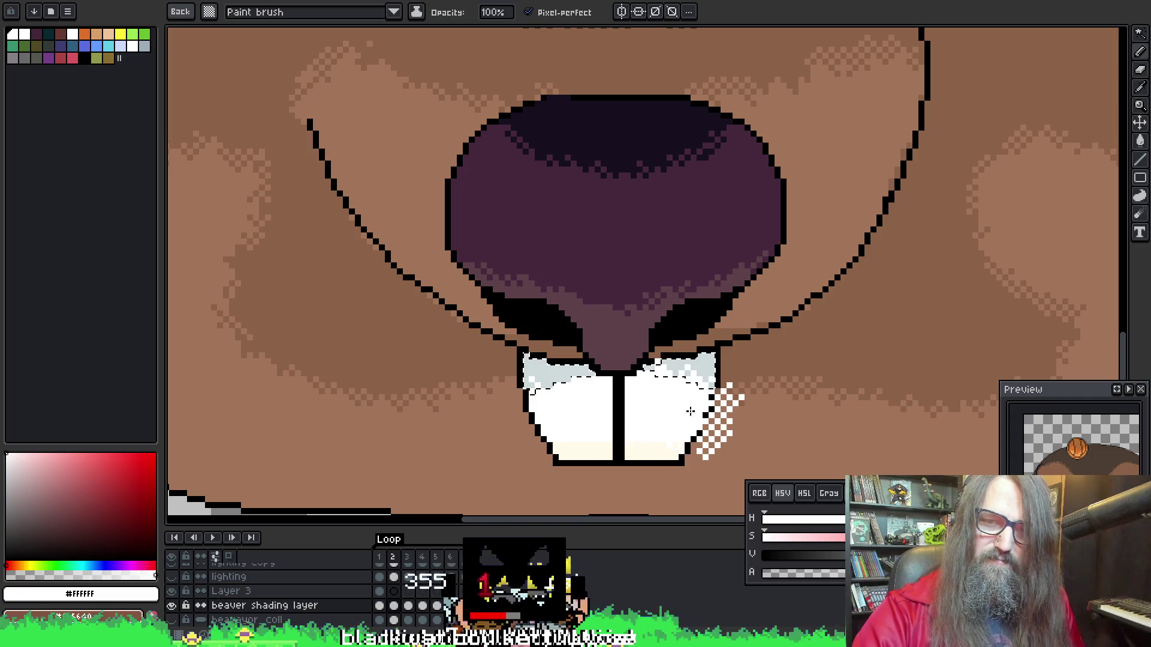
Dither white along the teeth's lower-left edge, centre gap and right tooth's right edge
{"action": "key", "text": "ctrl+z"}
{"action": "left_click_drag", "start_coordinate": [557, 326], "coordinate": [606, 379]}
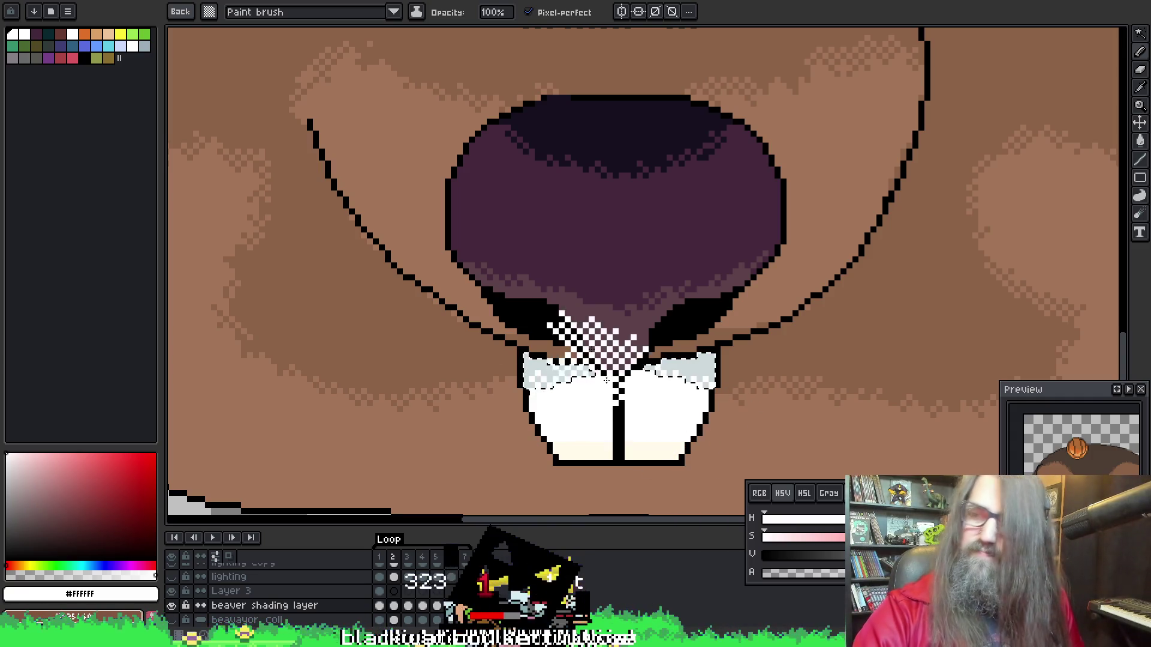
{"action": "key", "text": "ctrl+z"}
{"action": "left_click_drag", "start_coordinate": [564, 282], "coordinate": [480, 336]}
{"action": "key", "text": "ctrl+z"}
{"action": "mouse_move", "coordinate": [621, 414]}
{"action": "left_mouse_down"}
{"action": "mouse_move", "coordinate": [586, 411]}
{"action": "mouse_move", "coordinate": [591, 426]}
{"action": "mouse_move", "coordinate": [552, 450]}
{"action": "left_mouse_up"}
{"action": "key", "text": "ctrl+z"}
{"action": "key", "text": "ctrl+z"}
{"action": "left_click_drag", "start_coordinate": [620, 473], "coordinate": [616, 427]}
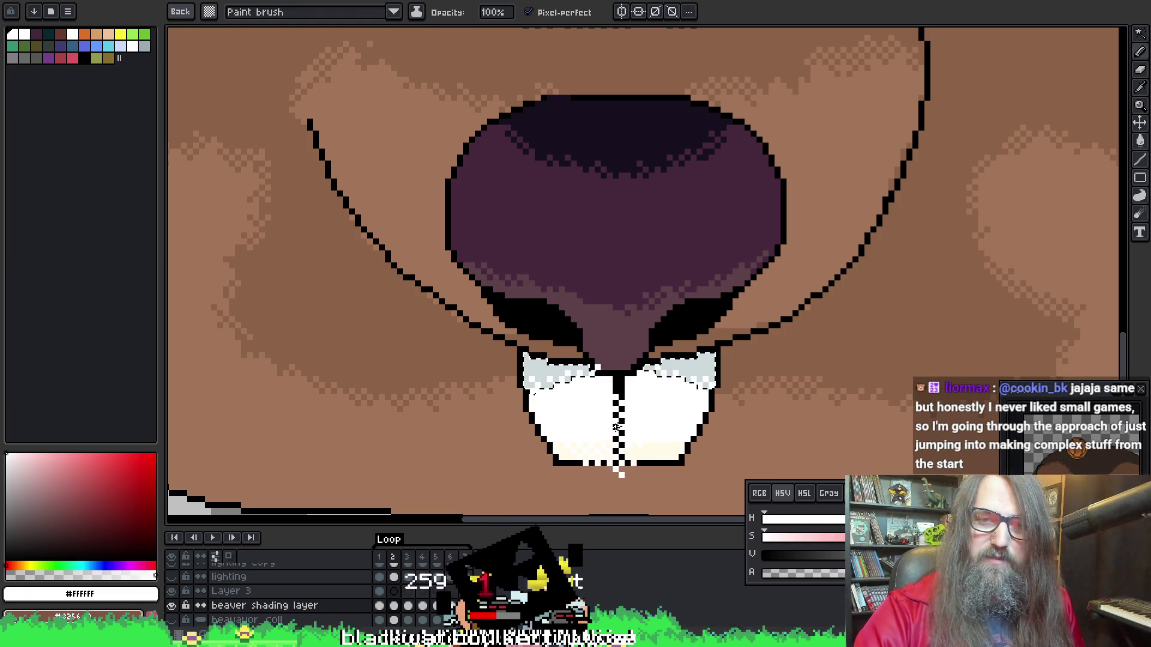
{"action": "key", "text": "ctrl+z"}
{"action": "left_click_drag", "start_coordinate": [668, 335], "coordinate": [720, 422]}
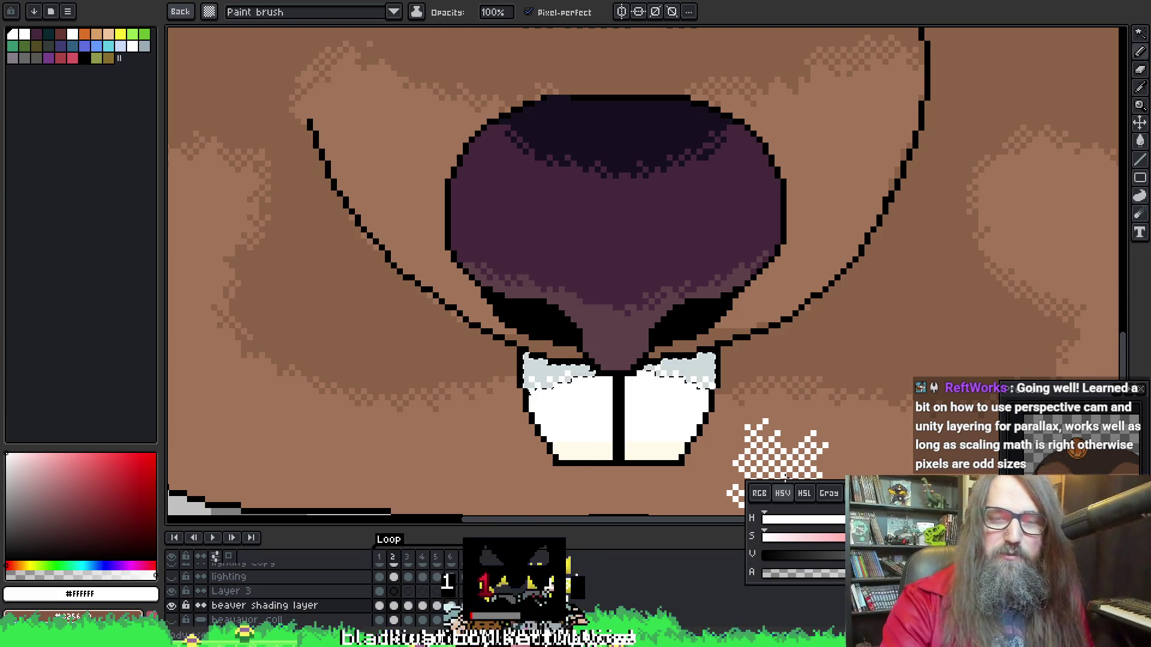
Advance to frame 3 and Magic Wand-select the white areas of the teeth
{"action": "scroll", "coordinate": [758, 401], "scroll_direction": "right", "scroll_amount": 1}
{"action": "key", "text": "Escape"}
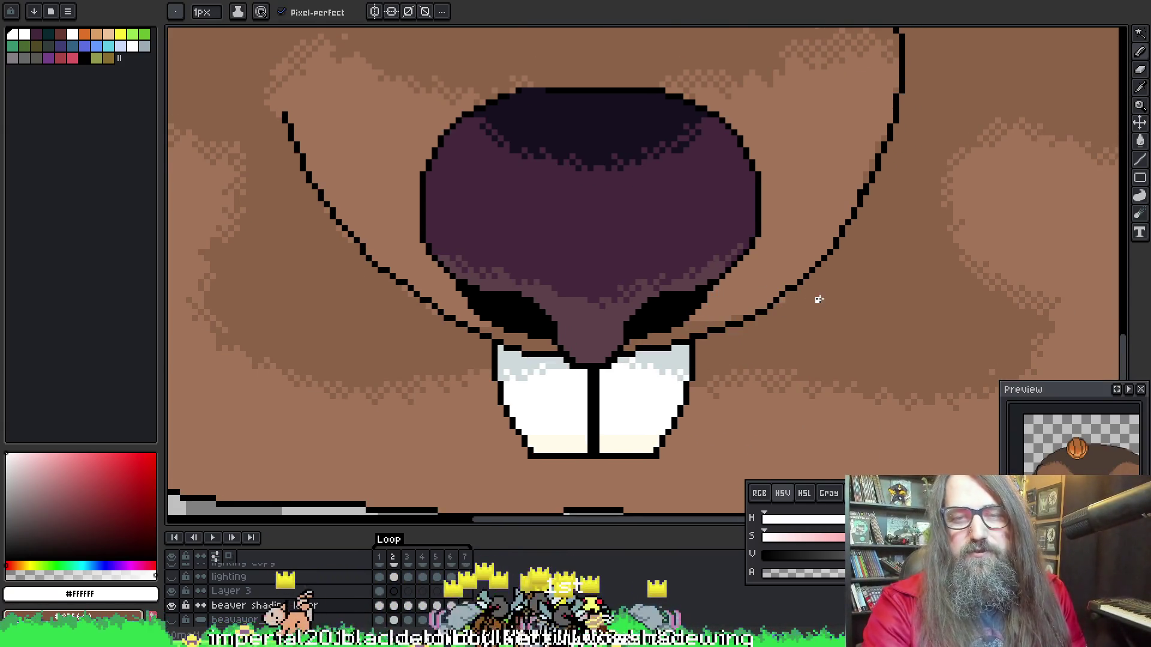
{"action": "scroll", "coordinate": [719, 305], "scroll_direction": "down", "scroll_amount": 4}
{"action": "key", "text": "Right"}
{"action": "scroll", "coordinate": [579, 258], "scroll_direction": "up", "scroll_amount": 2}
{"action": "key", "text": "w"}
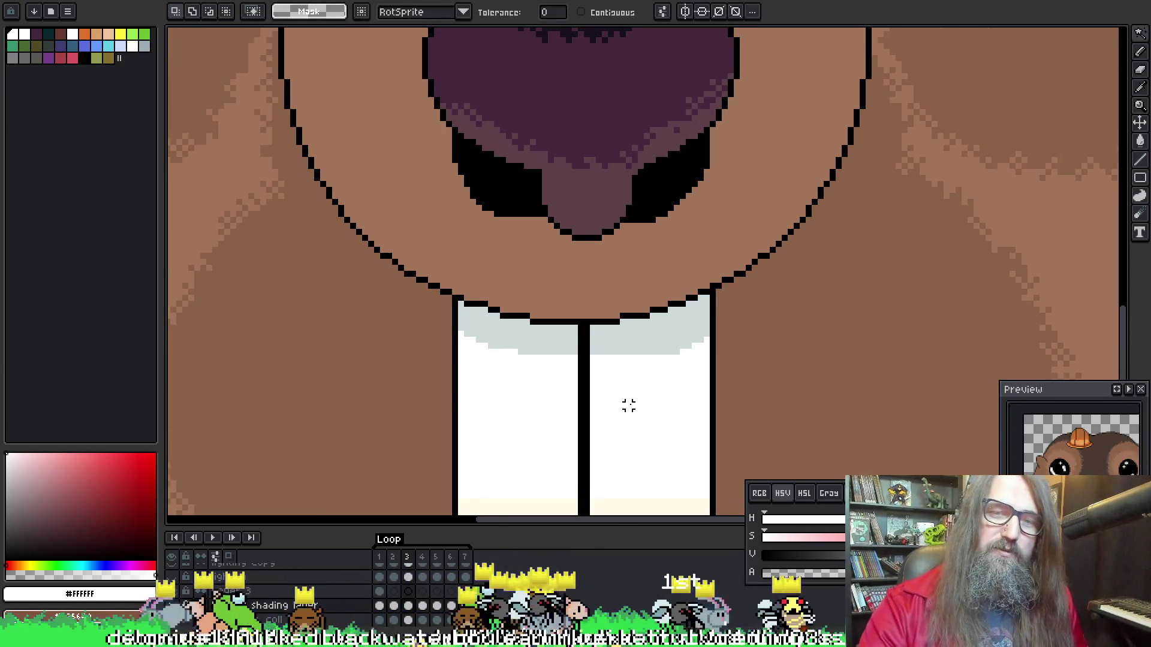
{"action": "left_click", "coordinate": [515, 393]}
{"action": "key", "text": "b"}
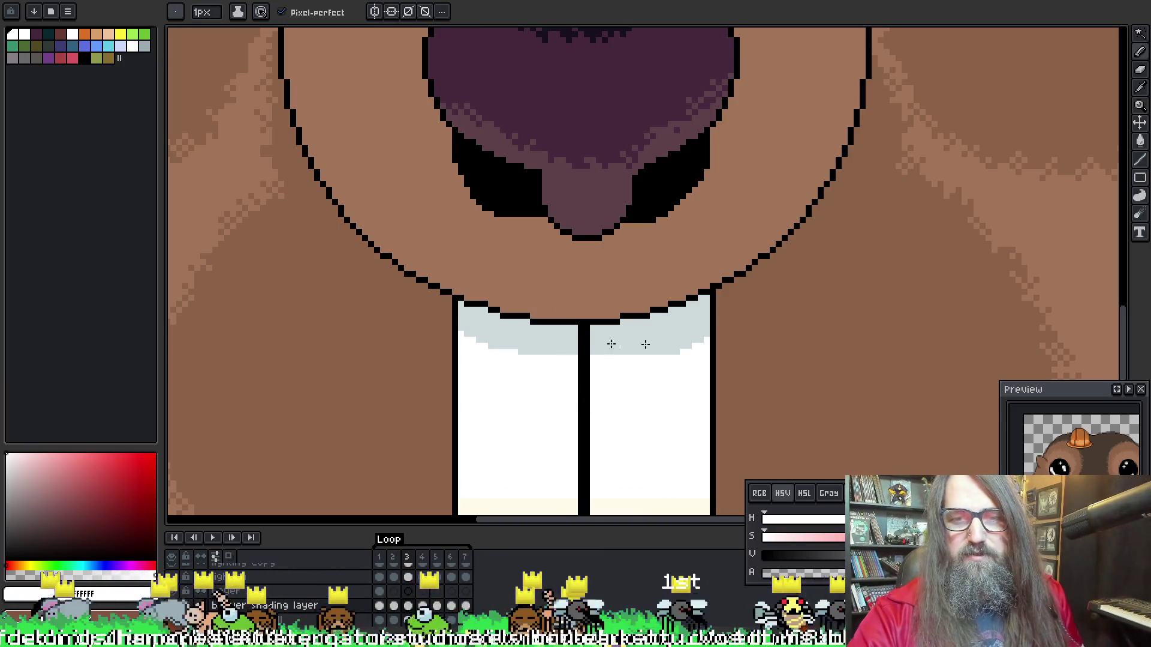
Nudge the view and Magic Wand-select the grey highlight band on frame 3's teeth
{"action": "scroll", "coordinate": [611, 344], "scroll_direction": "down", "scroll_amount": 1}
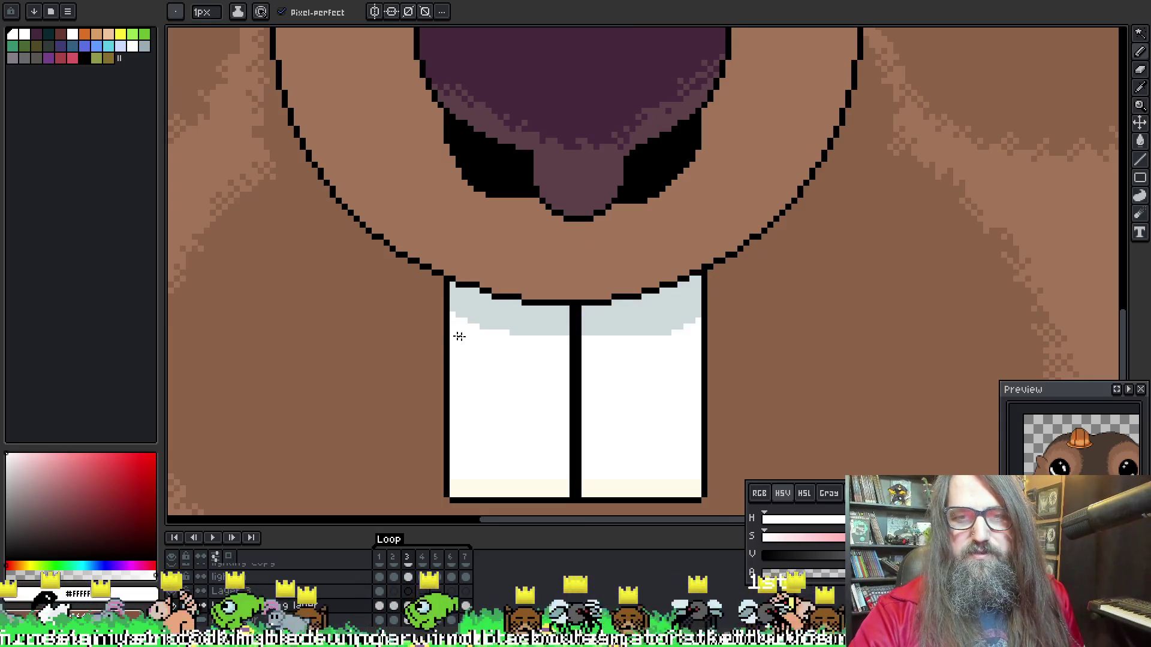
{"action": "left_click_drag", "start_coordinate": [506, 320], "coordinate": [498, 311]}
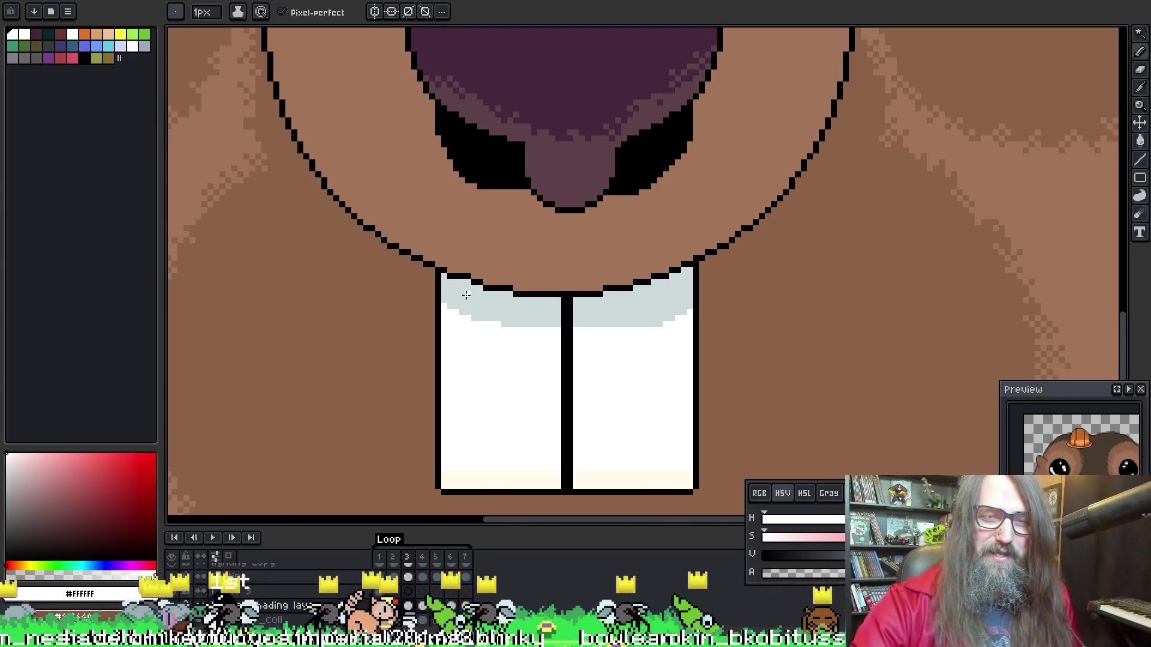
{"action": "key", "text": "w"}
{"action": "left_click", "coordinate": [515, 308]}
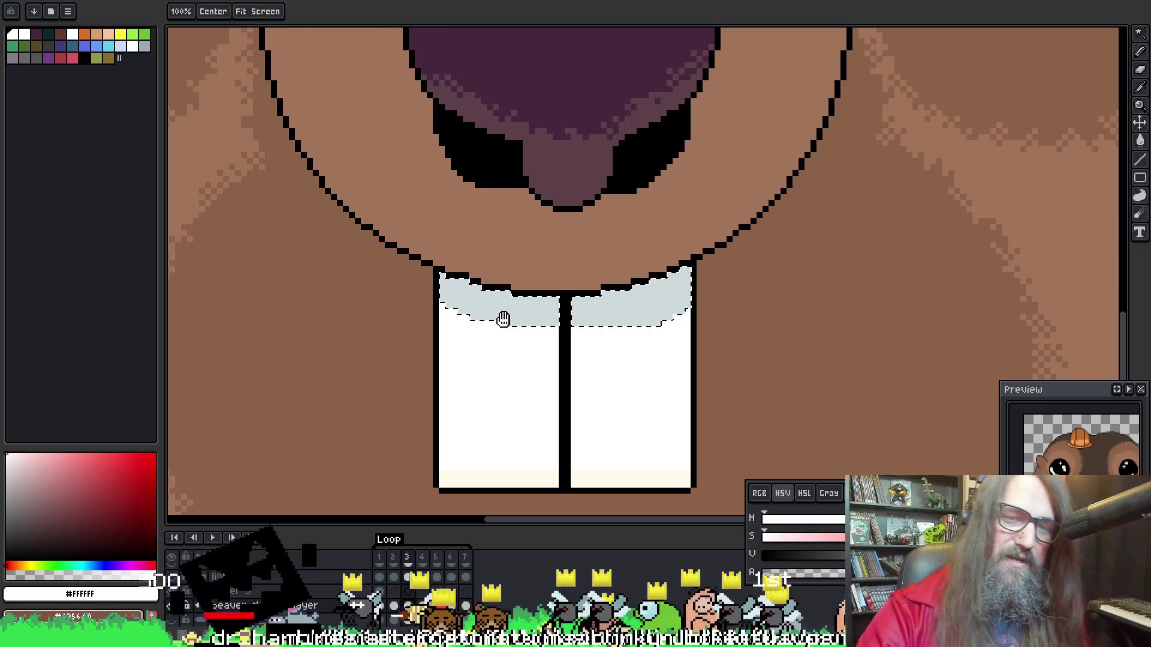
Pan the teeth and nose into view and sample white from the tooth body
{"action": "left_click_drag", "start_coordinate": [503, 318], "coordinate": [480, 327]}
{"action": "mouse_move", "coordinate": [585, 314]}
{"action": "left_mouse_down"}
{"action": "mouse_move", "coordinate": [586, 350]}
{"action": "mouse_move", "coordinate": [565, 266]}
{"action": "left_mouse_up"}
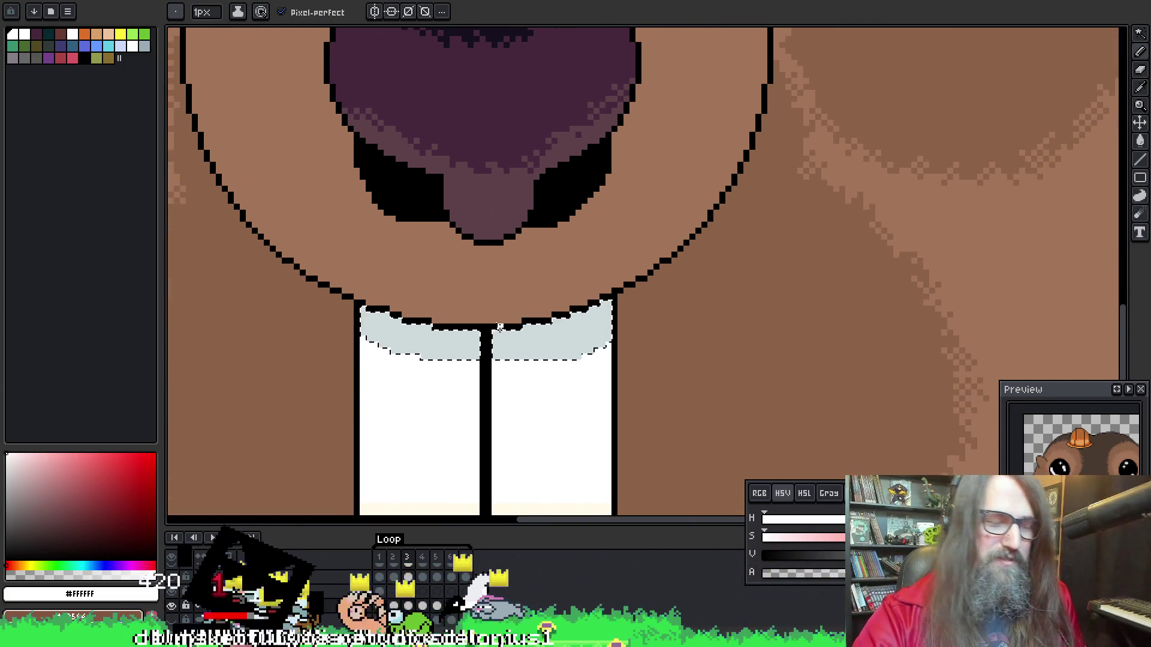
{"action": "key", "text": "i"}
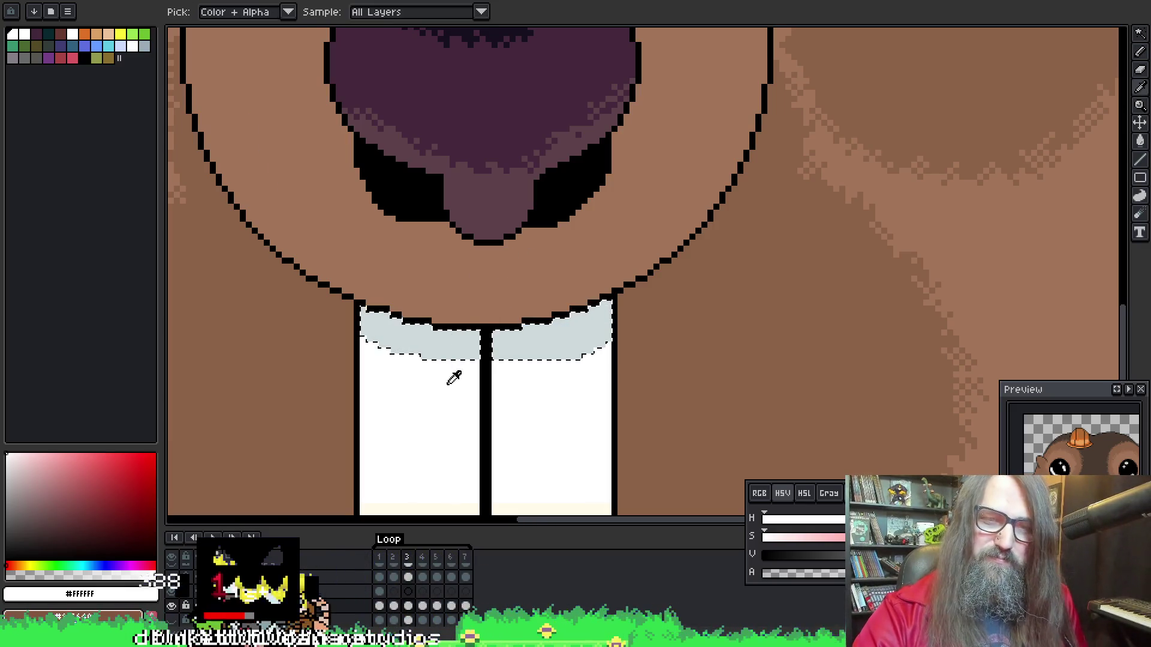
{"action": "left_click", "coordinate": [424, 339]}
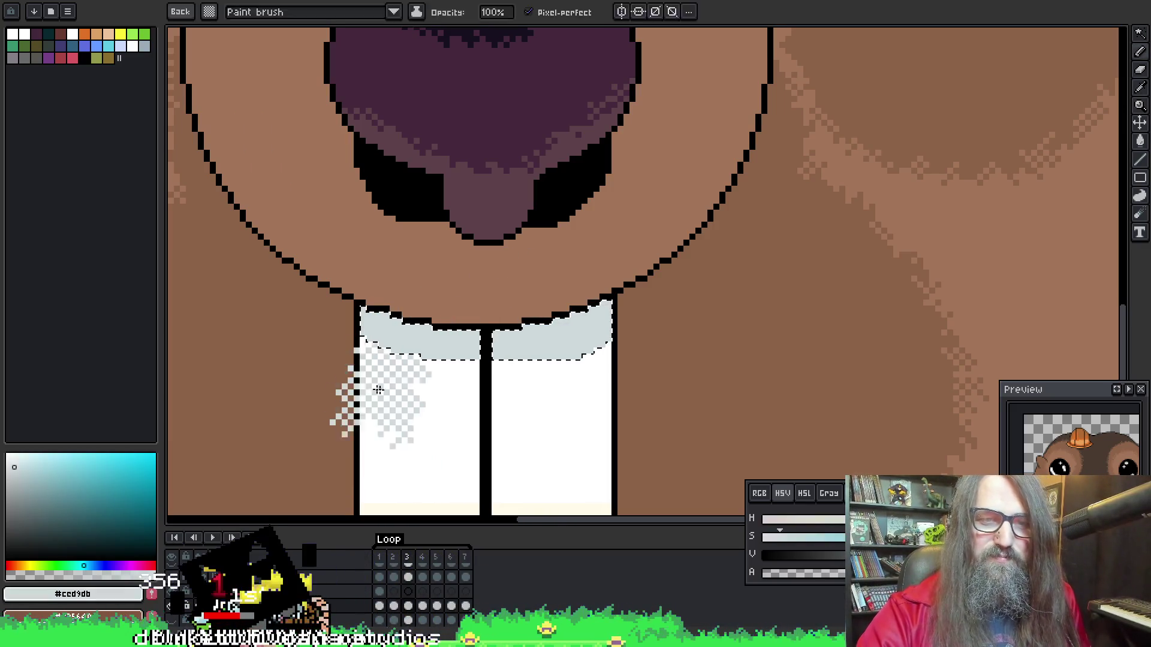
{"action": "left_click", "coordinate": [401, 387]}
{"action": "key", "text": "b"}
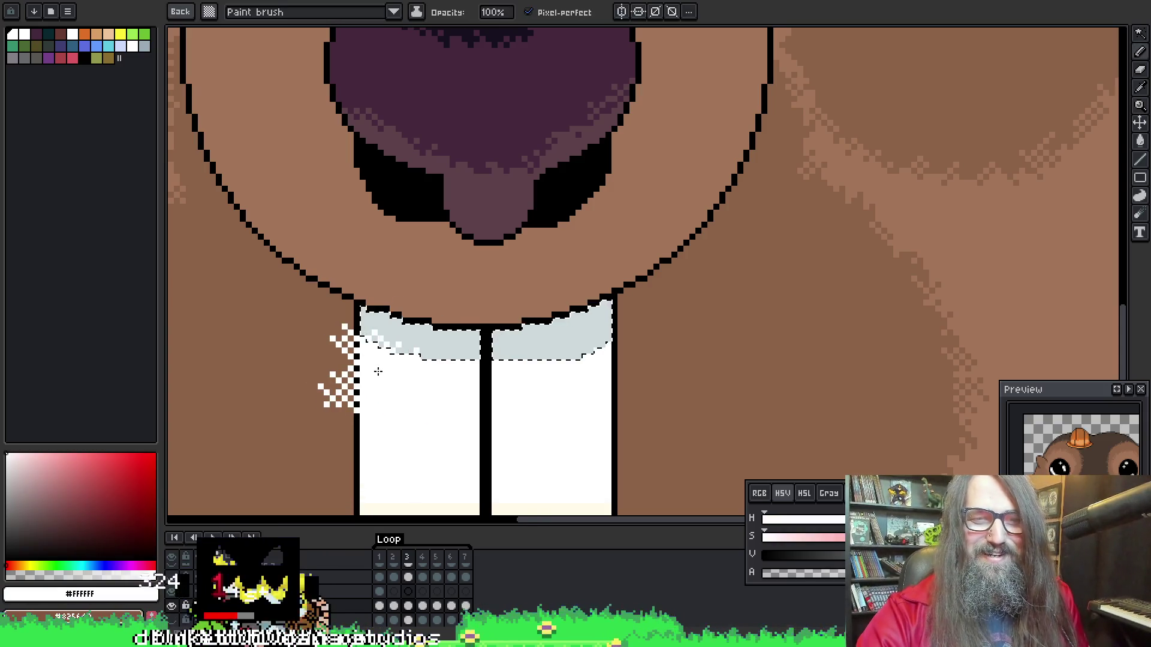
Paint white checkerboard dither into the grey band of both buck teeth
{"action": "left_click_drag", "start_coordinate": [390, 377], "coordinate": [420, 386]}
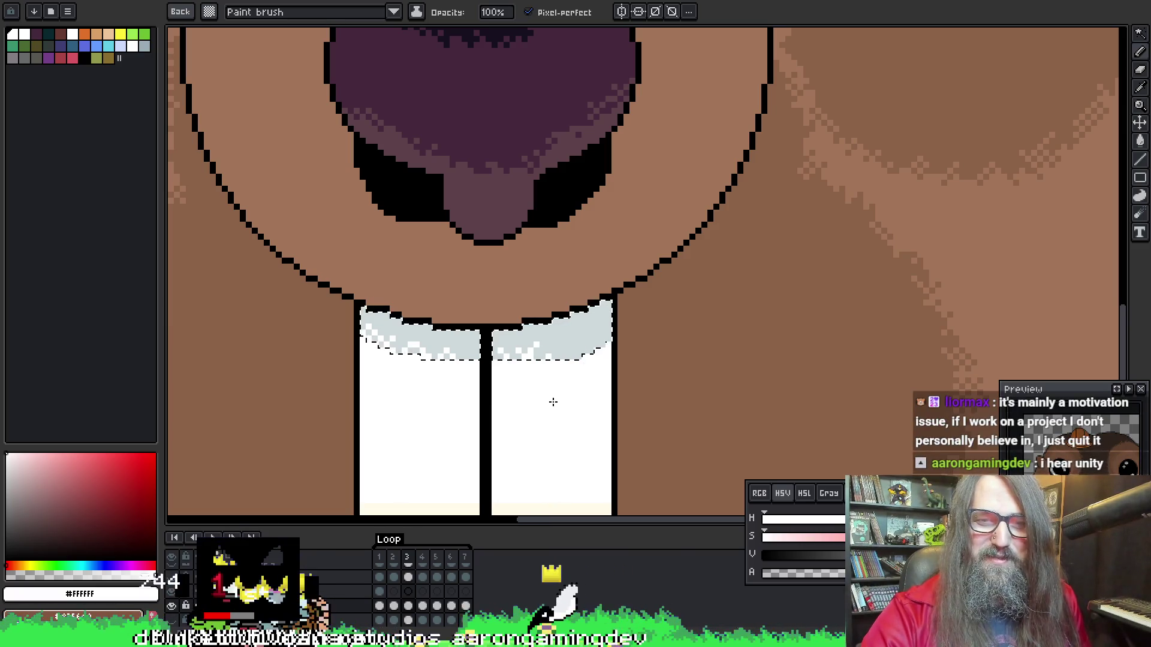
{"action": "key", "text": "v"}
{"action": "key", "text": "b"}
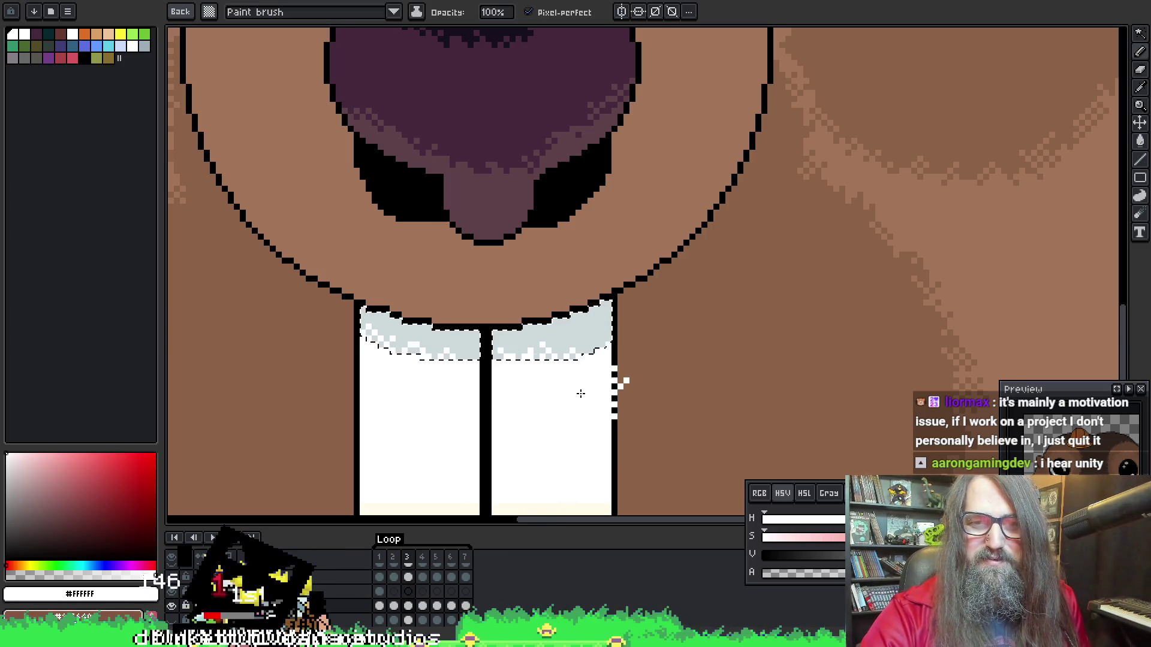
{"action": "mouse_move", "coordinate": [617, 395]}
{"action": "left_mouse_down"}
{"action": "mouse_move", "coordinate": [650, 378]}
{"action": "mouse_move", "coordinate": [643, 359]}
{"action": "left_mouse_up"}
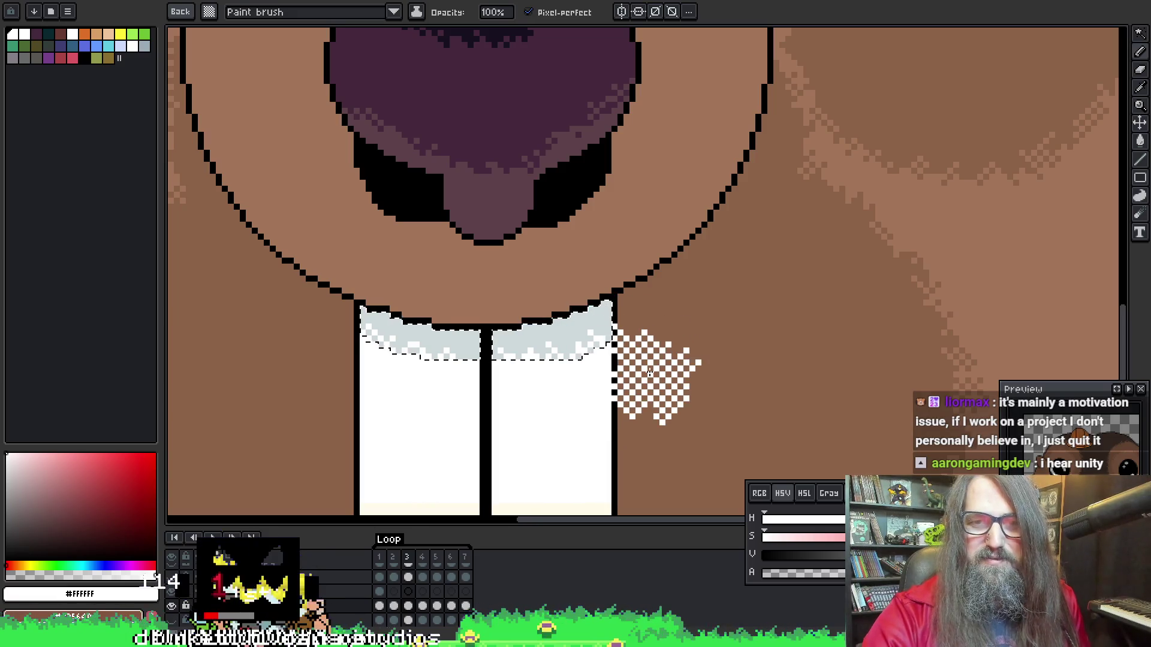
{"action": "key", "text": "b"}
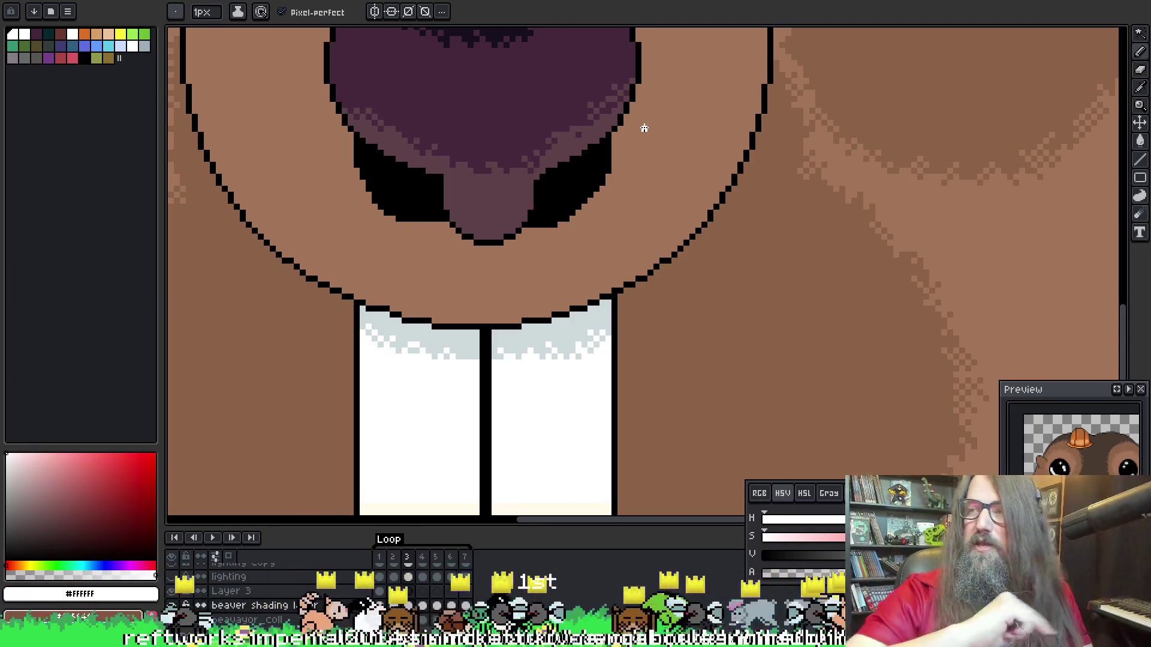
Go to frame 4 and sample the grey-blue highlight and white tooth colours
{"action": "key", "text": "Right"}
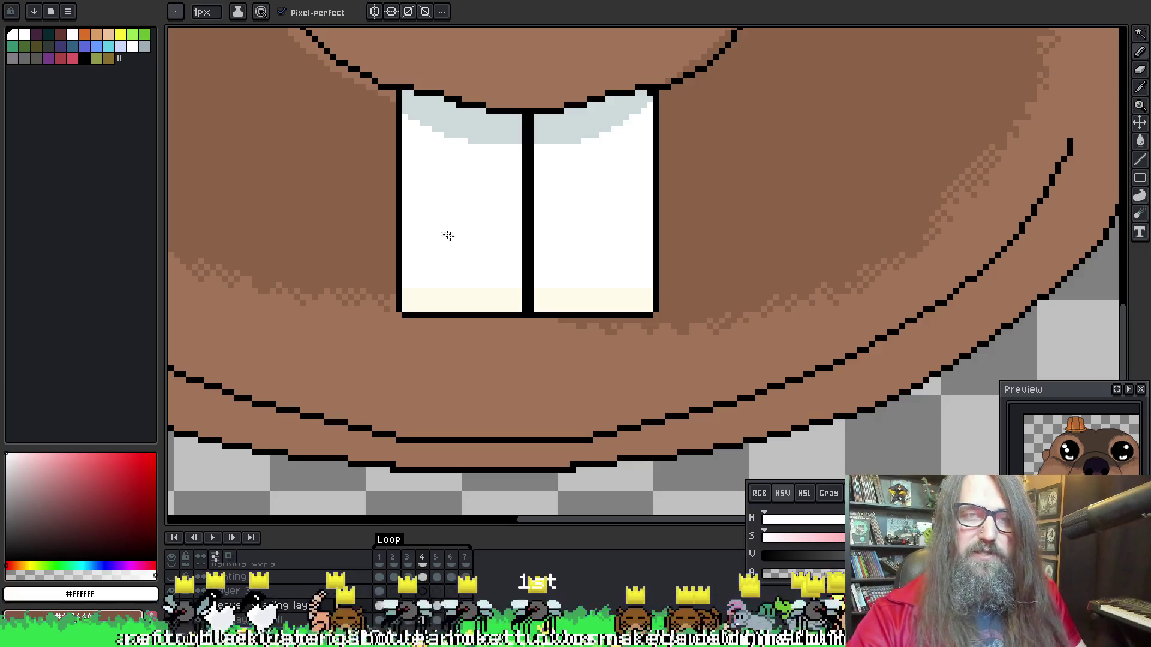
{"action": "scroll", "coordinate": [449, 235], "scroll_direction": "up", "scroll_amount": 3}
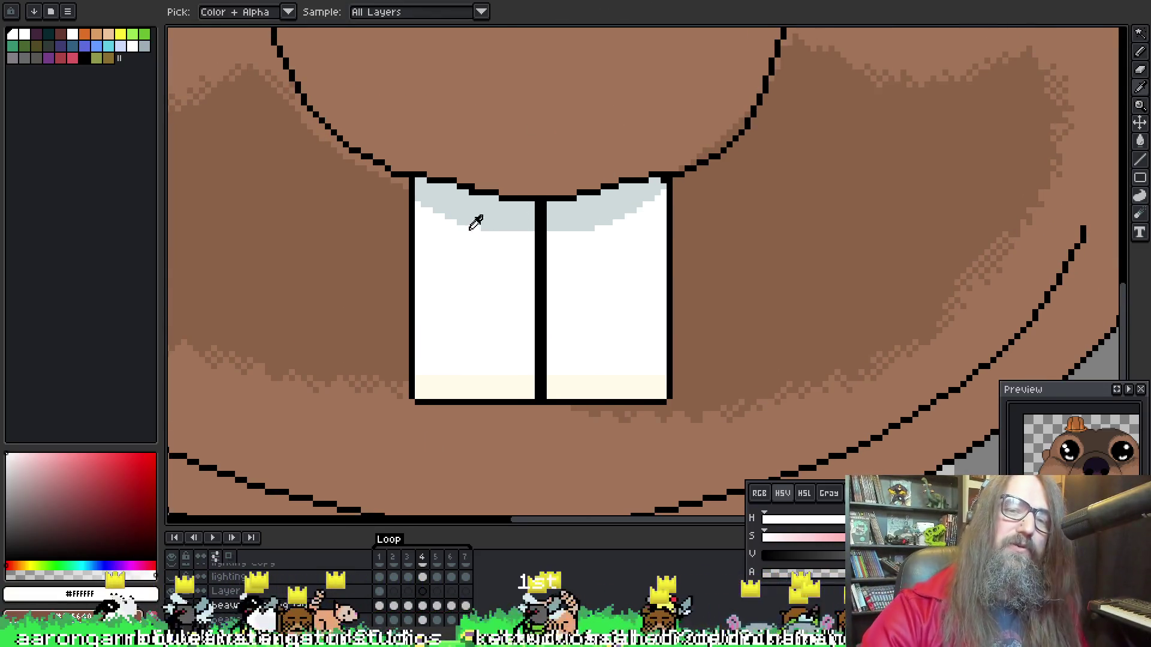
{"action": "left_click", "coordinate": [480, 213], "text": "alt"}
{"action": "left_click", "coordinate": [490, 256], "text": "alt"}
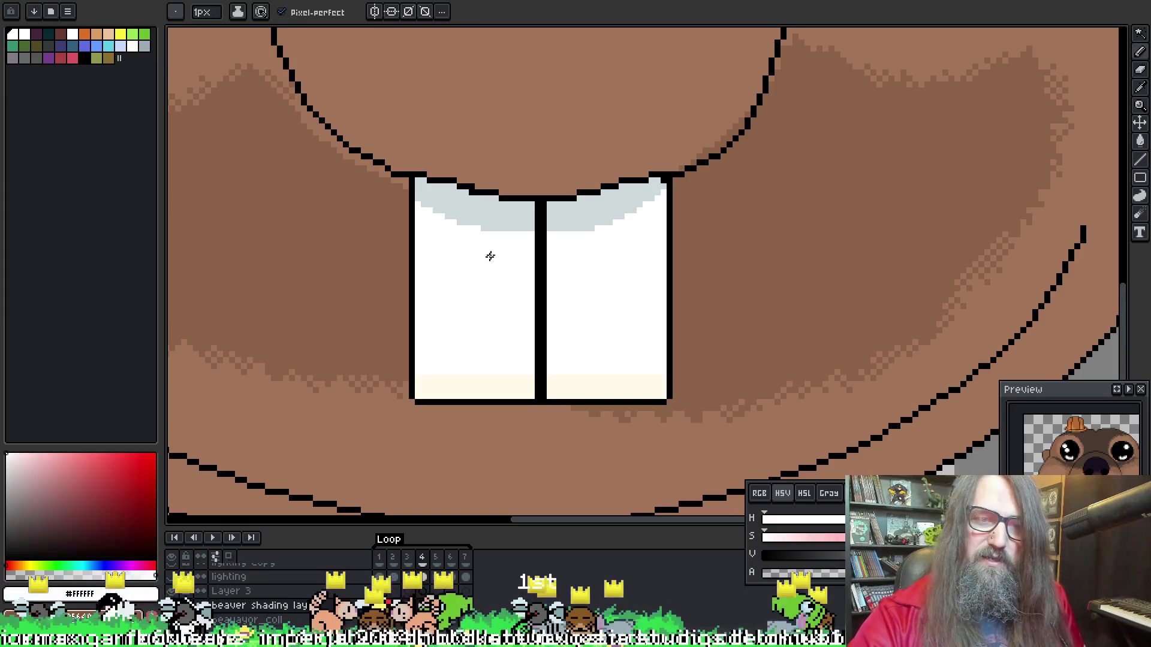
{"action": "left_click", "coordinate": [494, 203], "text": "alt"}
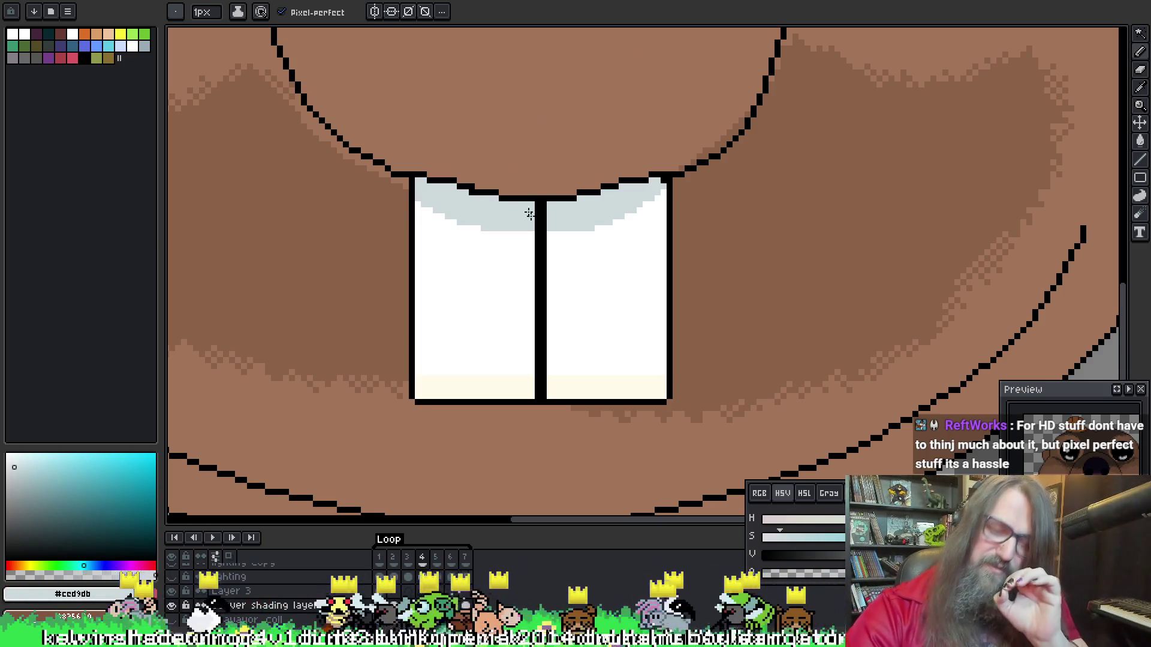
Pan around the teeth and bring up the game scene with the beaver among trees
{"action": "left_click_drag", "start_coordinate": [532, 240], "coordinate": [572, 180]}
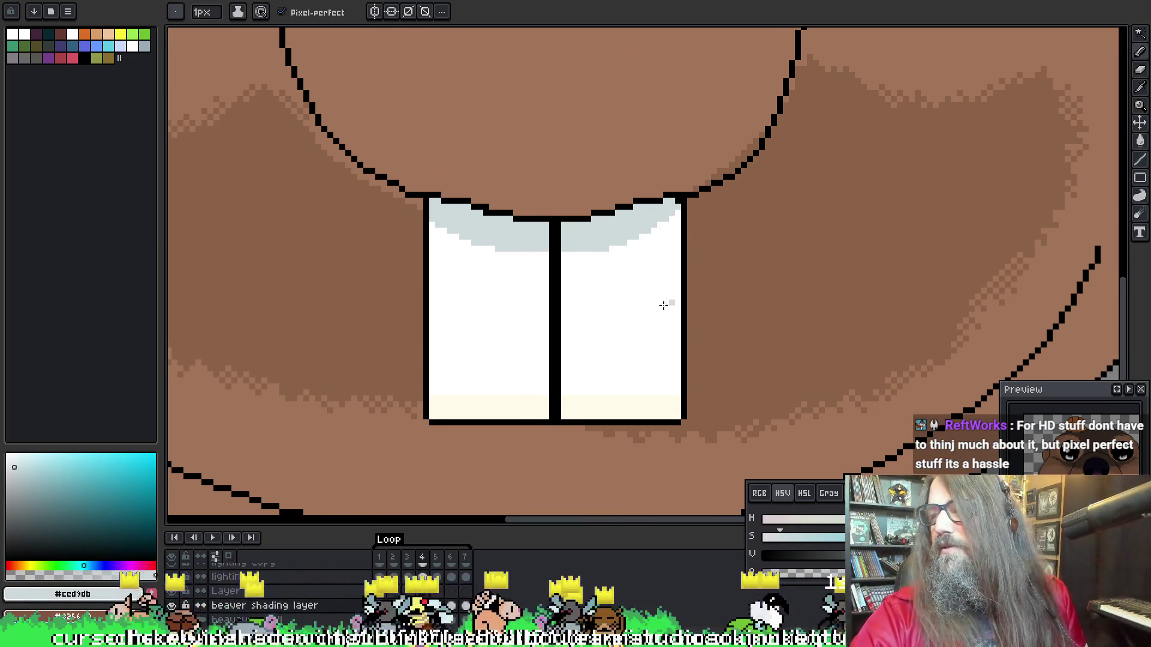
{"action": "left_click_drag", "start_coordinate": [663, 303], "coordinate": [601, 287]}
{"action": "left_click", "coordinate": [665, 159]}
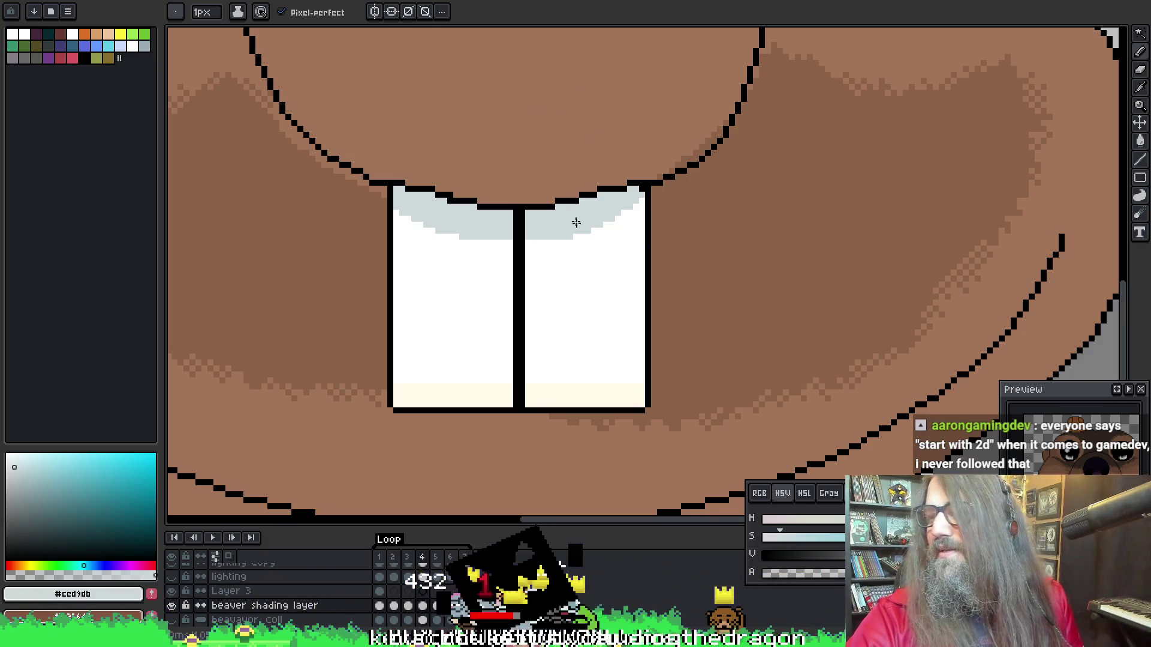
{"action": "left_click_drag", "start_coordinate": [576, 222], "coordinate": [555, 234]}
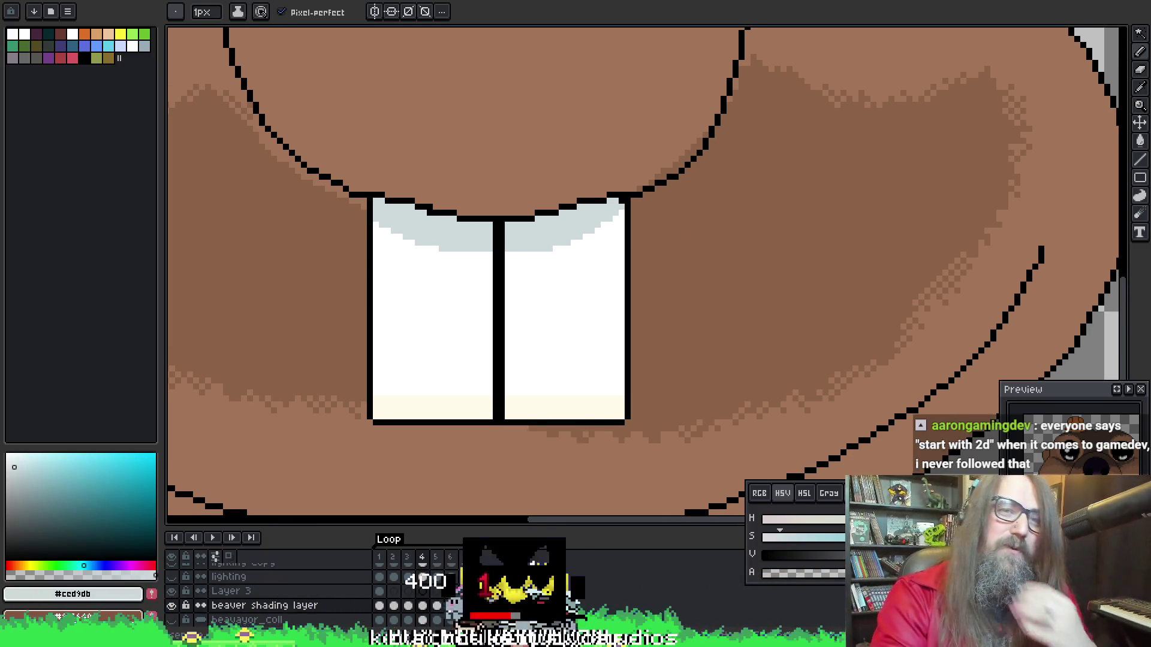
{"action": "scroll", "coordinate": [487, 305], "scroll_direction": "down", "scroll_amount": 5}
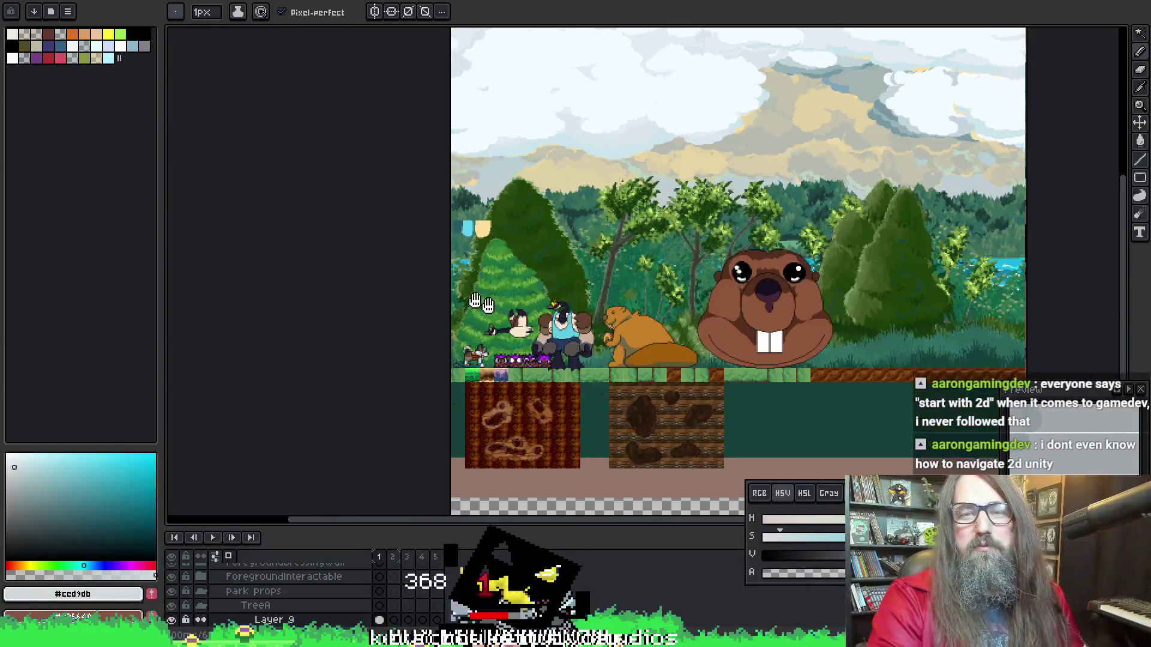
Cycle back to the beaver face document and zoom in on frame 4's teeth
{"action": "scroll", "coordinate": [564, 244], "scroll_direction": "up", "scroll_amount": 4}
{"action": "scroll", "coordinate": [568, 284], "scroll_direction": "down", "scroll_amount": 4}
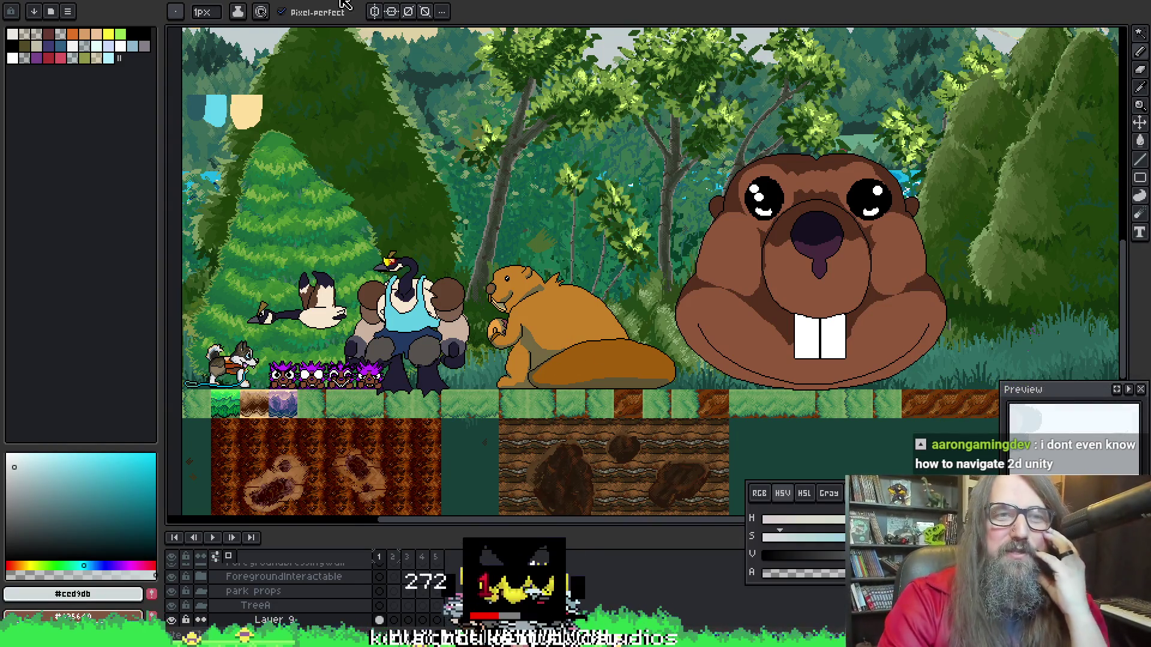
{"action": "key", "text": "ctrl+Tab"}
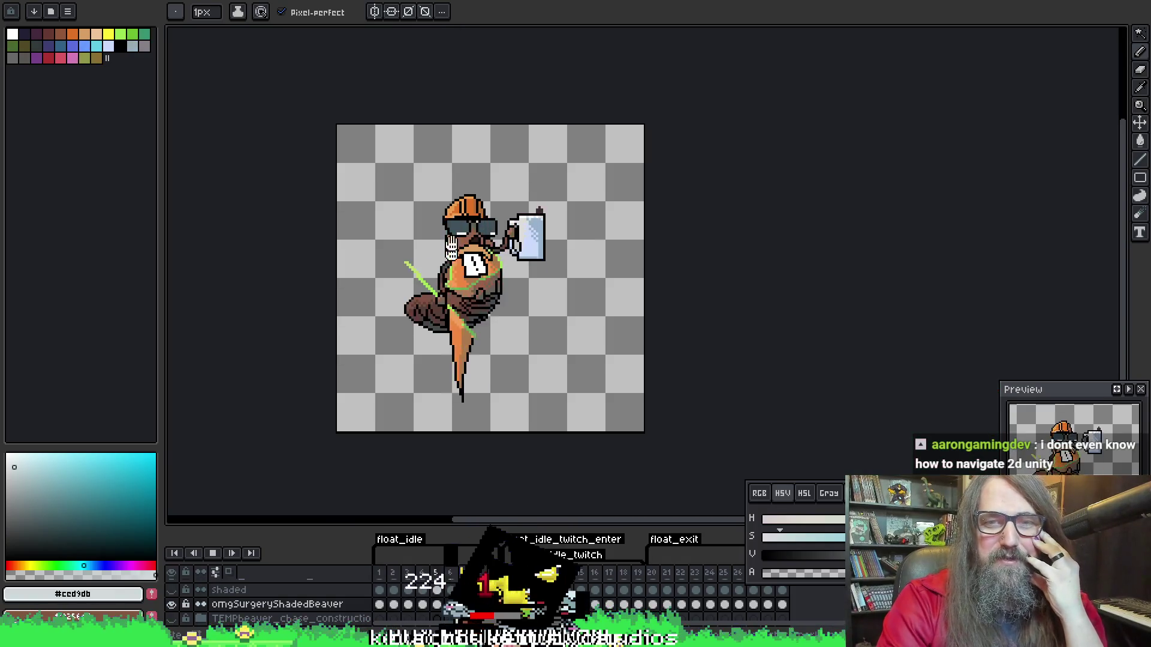
{"action": "left_click", "coordinate": [487, 1]}
{"action": "scroll", "coordinate": [476, 342], "scroll_direction": "down", "scroll_amount": 1}
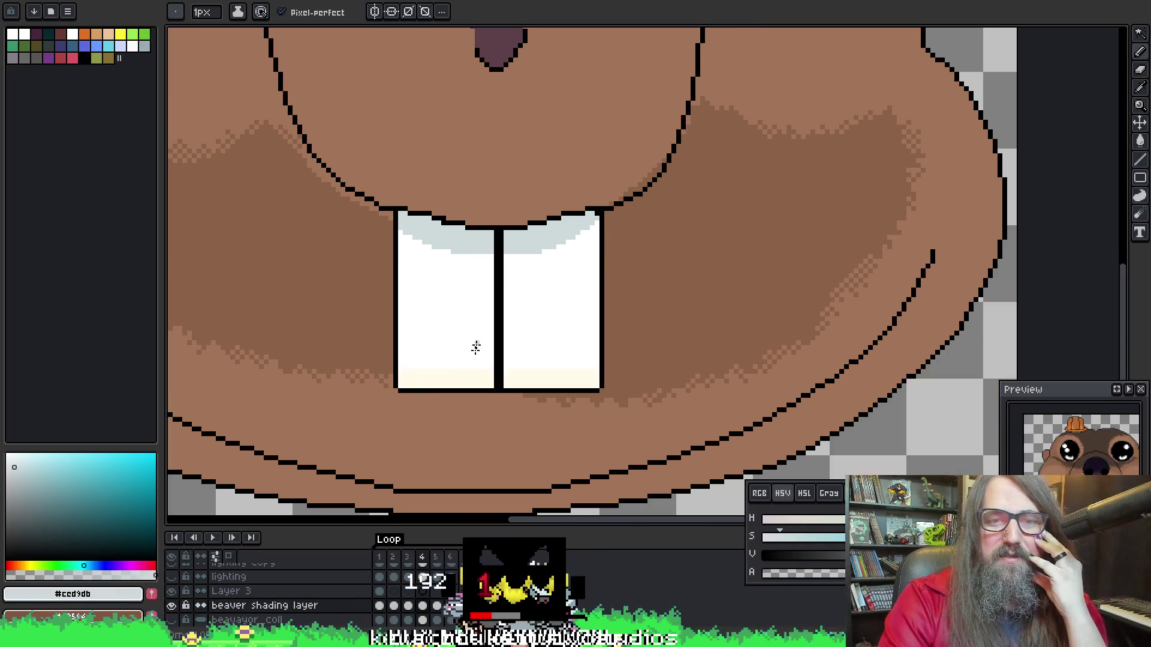
Magic-wand select the grey highlight band on both teeth in frame 4
{"action": "scroll", "coordinate": [480, 342], "scroll_direction": "up", "scroll_amount": 2}
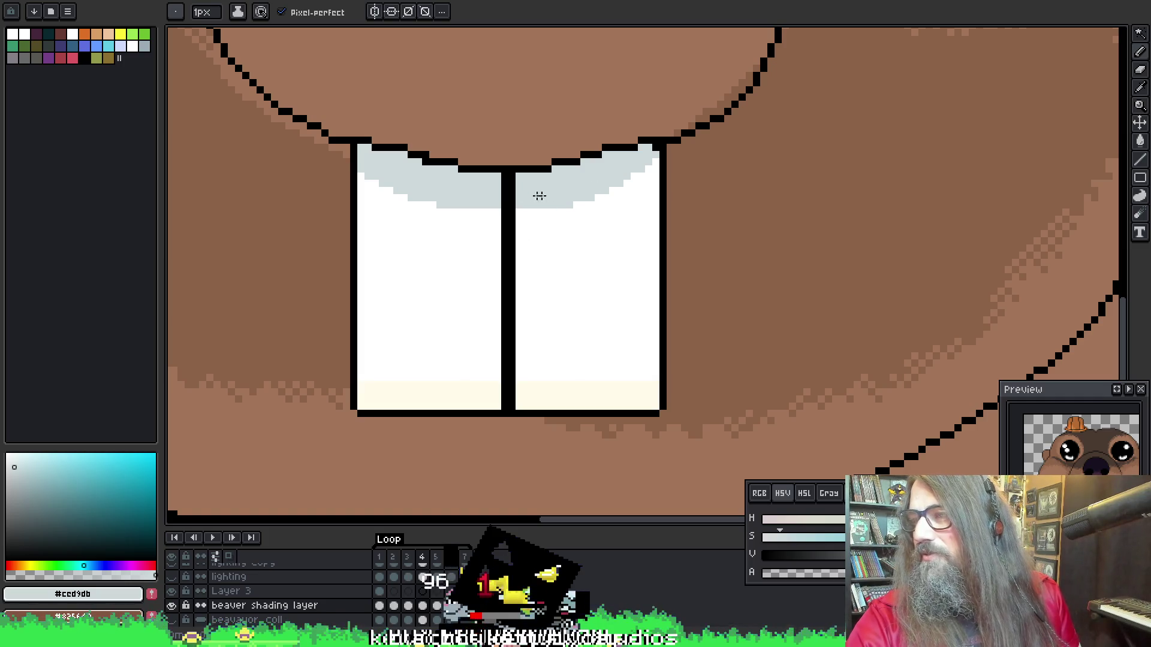
{"action": "scroll", "coordinate": [586, 214], "scroll_direction": "left", "scroll_amount": 2}
{"action": "scroll", "coordinate": [432, 165], "scroll_direction": "up", "scroll_amount": 2}
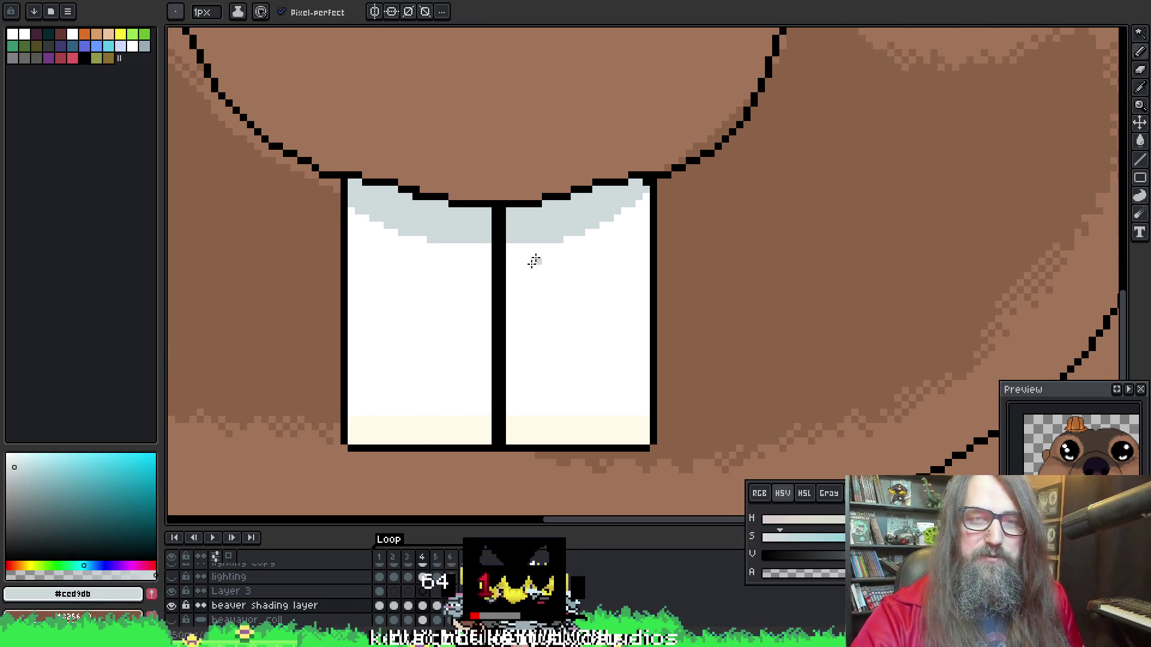
{"action": "key", "text": "w"}
{"action": "left_click", "coordinate": [444, 232]}
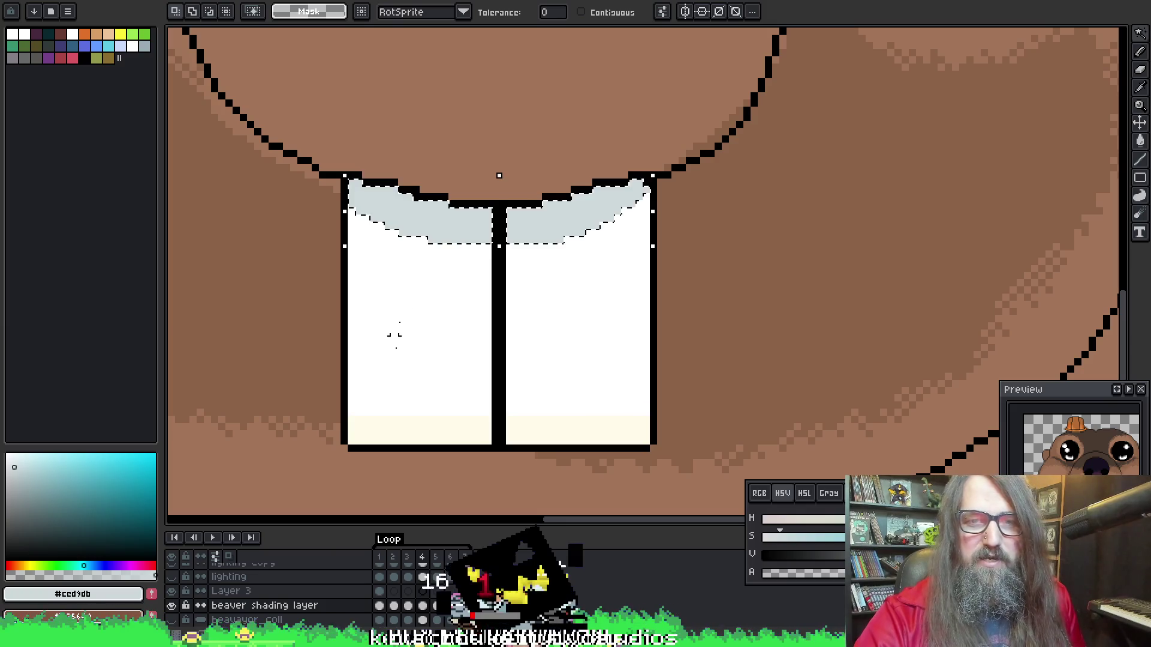
{"action": "key", "text": "b"}
Paint white dither into the selected grey tooth band with the pattern brush
{"action": "mouse_move", "coordinate": [480, 255]}
{"action": "left_mouse_down"}
{"action": "mouse_move", "coordinate": [447, 252]}
{"action": "mouse_move", "coordinate": [454, 271]}
{"action": "left_mouse_up"}
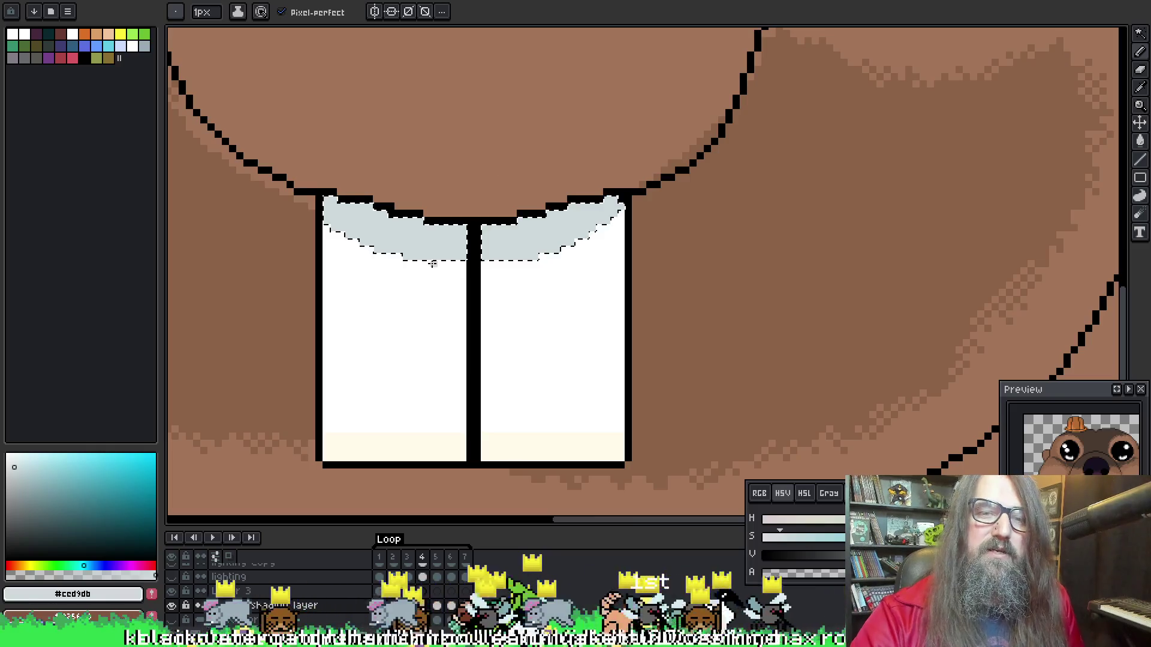
{"action": "left_click_drag", "start_coordinate": [426, 188], "coordinate": [453, 200]}
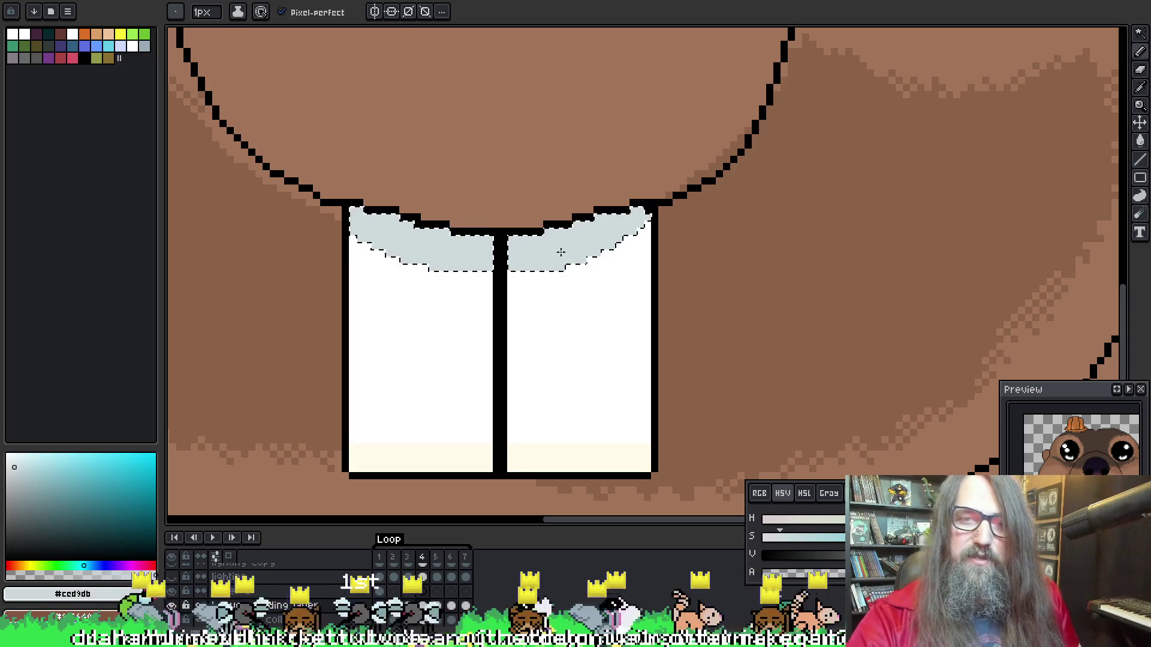
{"action": "mouse_move", "coordinate": [535, 293]}
{"action": "left_mouse_down"}
{"action": "mouse_move", "coordinate": [561, 299]}
{"action": "mouse_move", "coordinate": [570, 286]}
{"action": "left_mouse_up"}
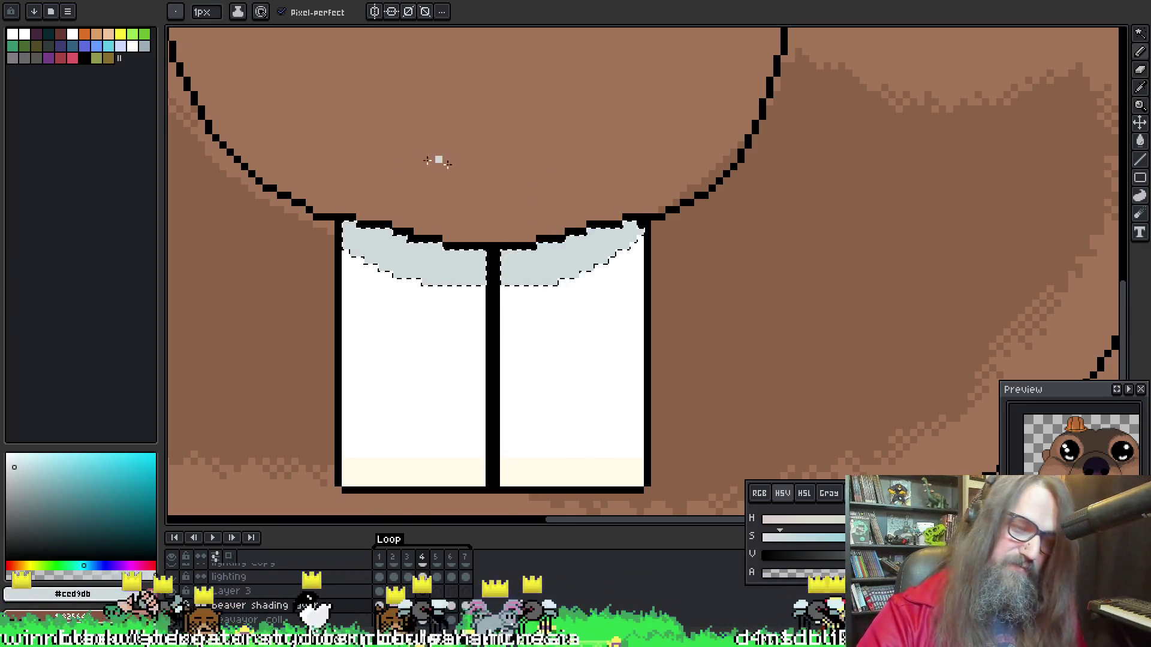
{"action": "left_click", "coordinate": [388, 239], "text": "alt"}
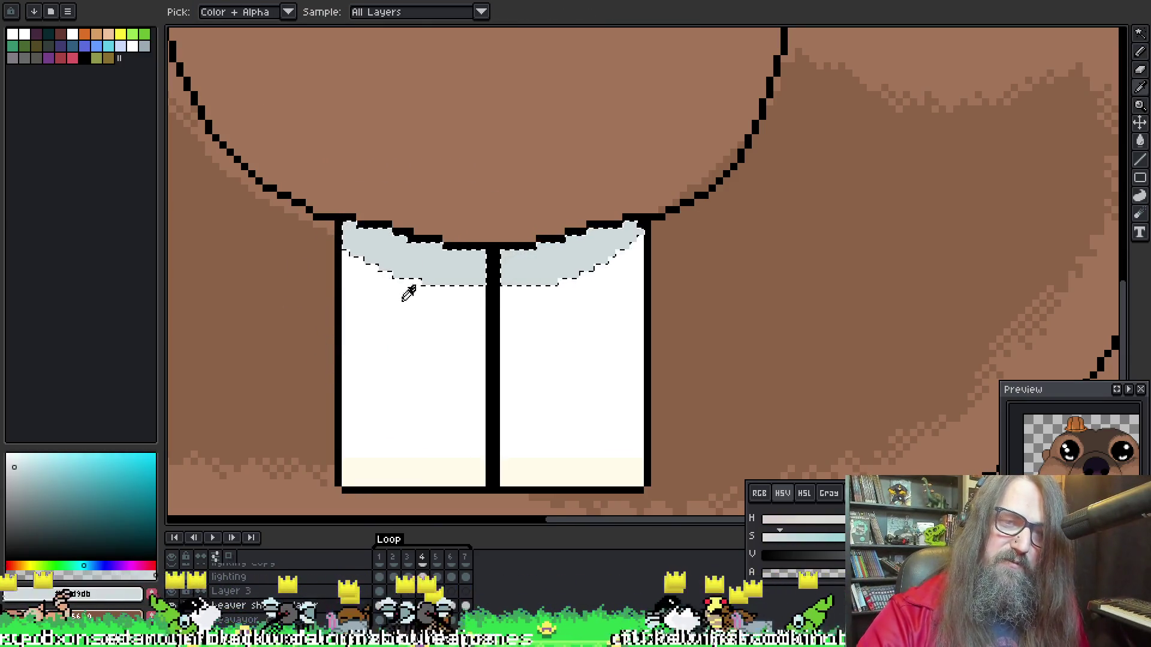
{"action": "left_click", "coordinate": [386, 308], "text": "alt"}
{"action": "left_click_drag", "start_coordinate": [360, 252], "coordinate": [414, 270]}
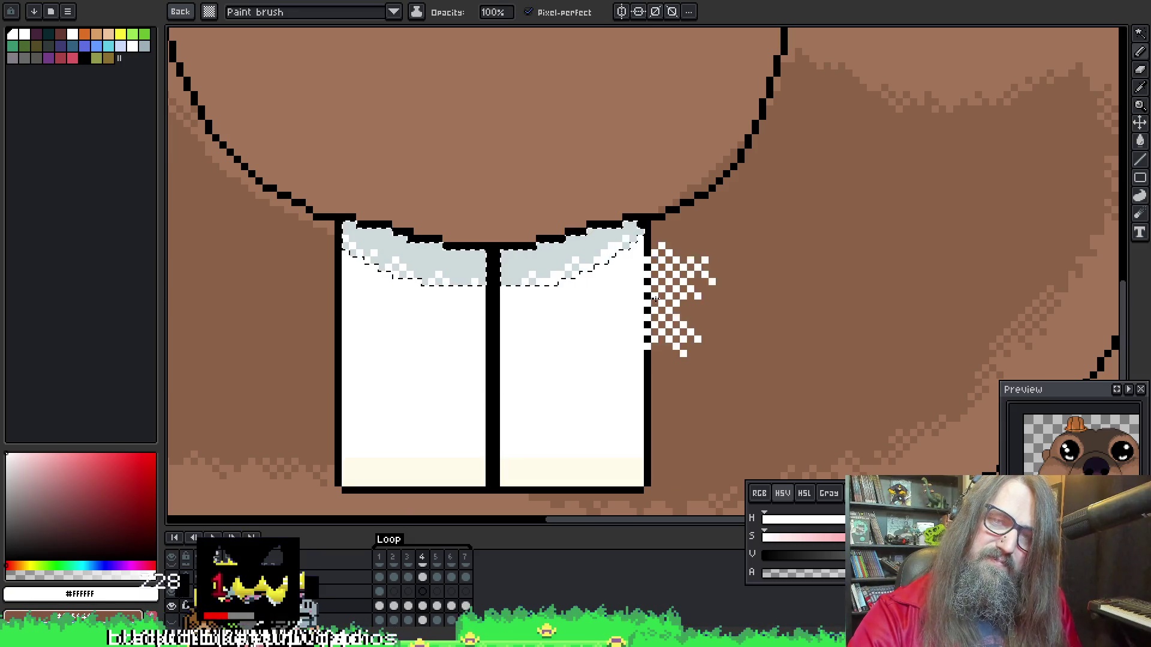
Deselect the tooth band and advance to frame 5
{"action": "key", "text": "ctrl+d"}
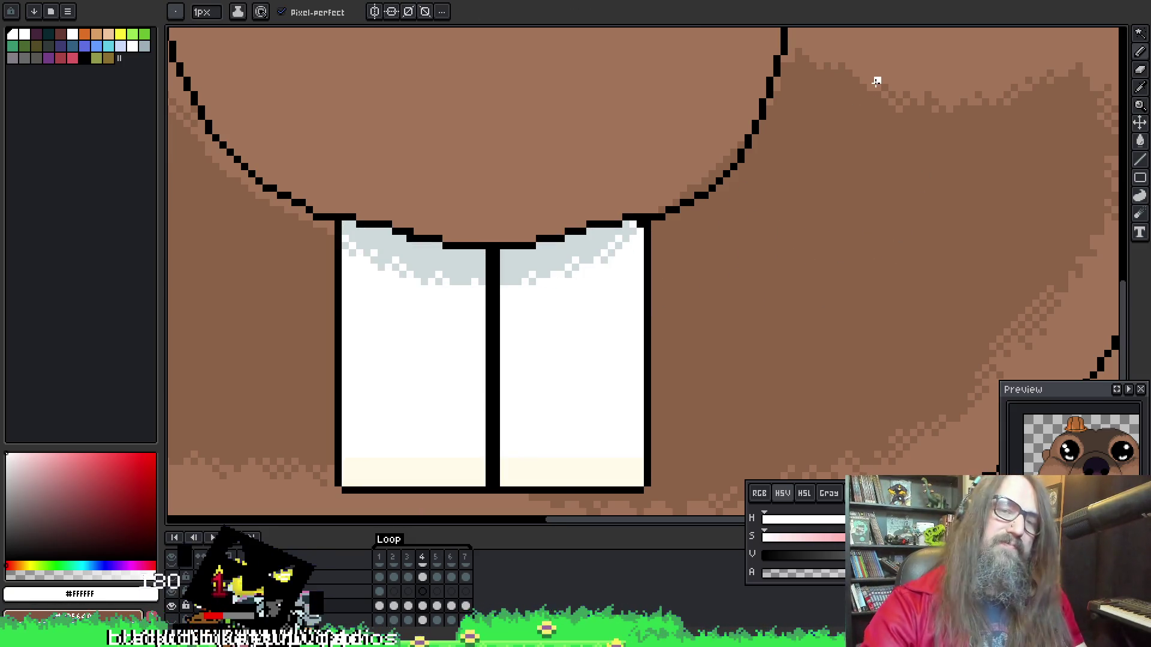
{"action": "scroll", "coordinate": [692, 338], "scroll_direction": "down", "scroll_amount": 2}
{"action": "key", "text": "Return"}
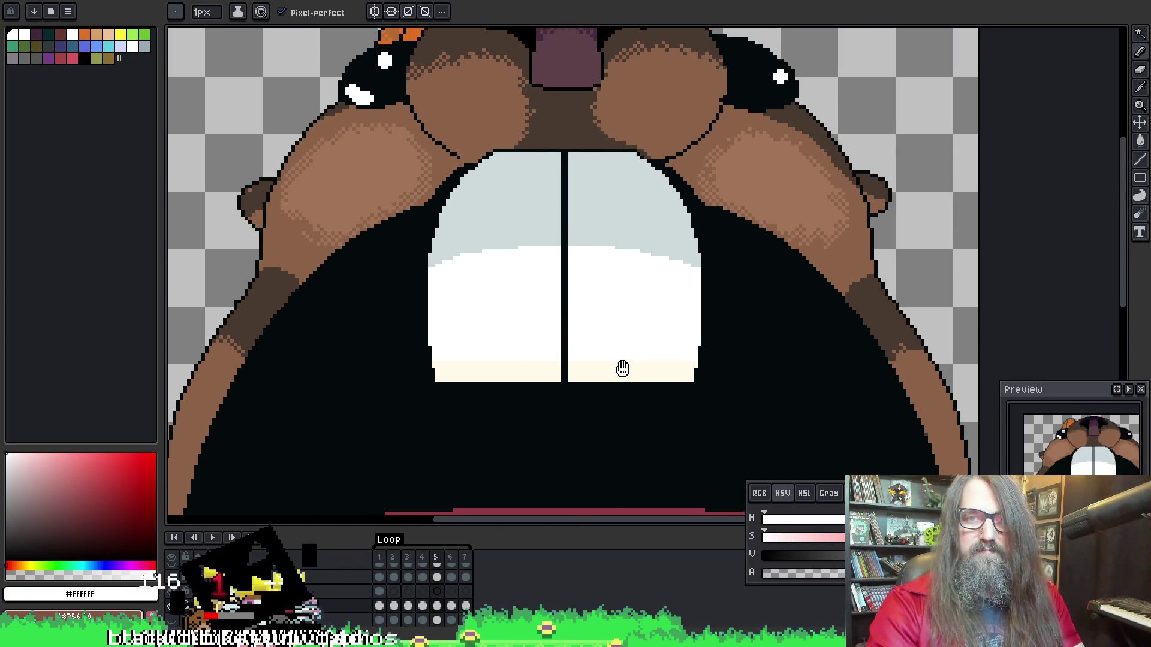
Magic-wand select the light grey tops of both buck teeth
{"action": "left_click_drag", "start_coordinate": [622, 368], "coordinate": [595, 372]}
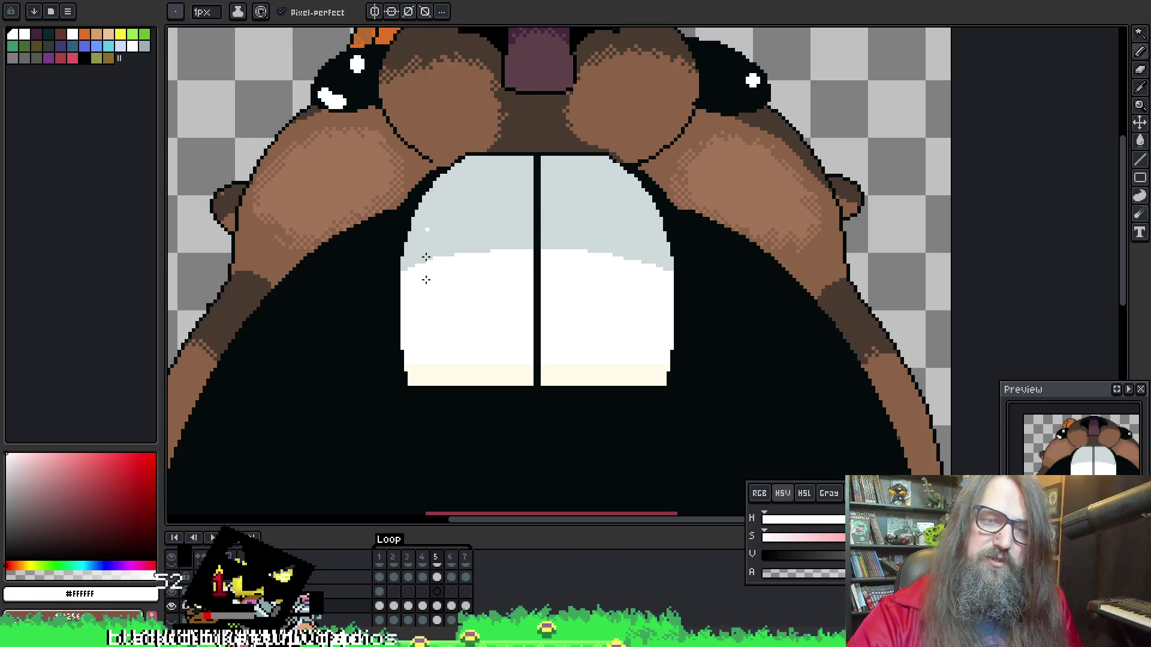
{"action": "key", "text": "w"}
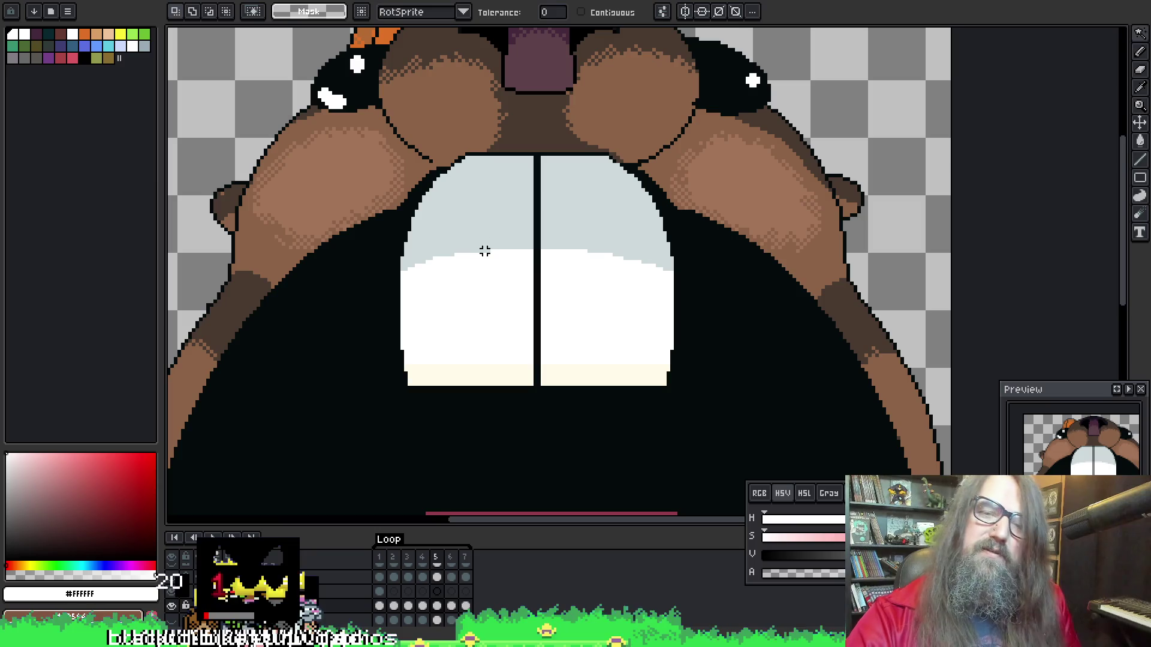
{"action": "left_click", "coordinate": [453, 301]}
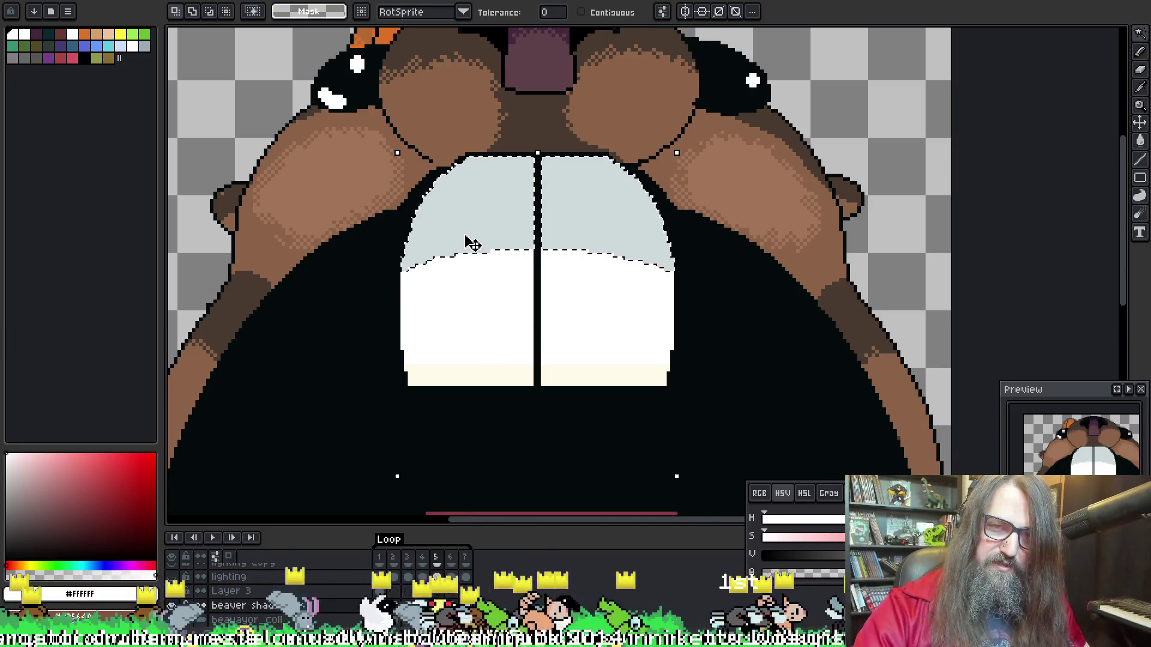
{"action": "left_click_drag", "start_coordinate": [573, 297], "coordinate": [587, 318]}
{"action": "key", "text": "b"}
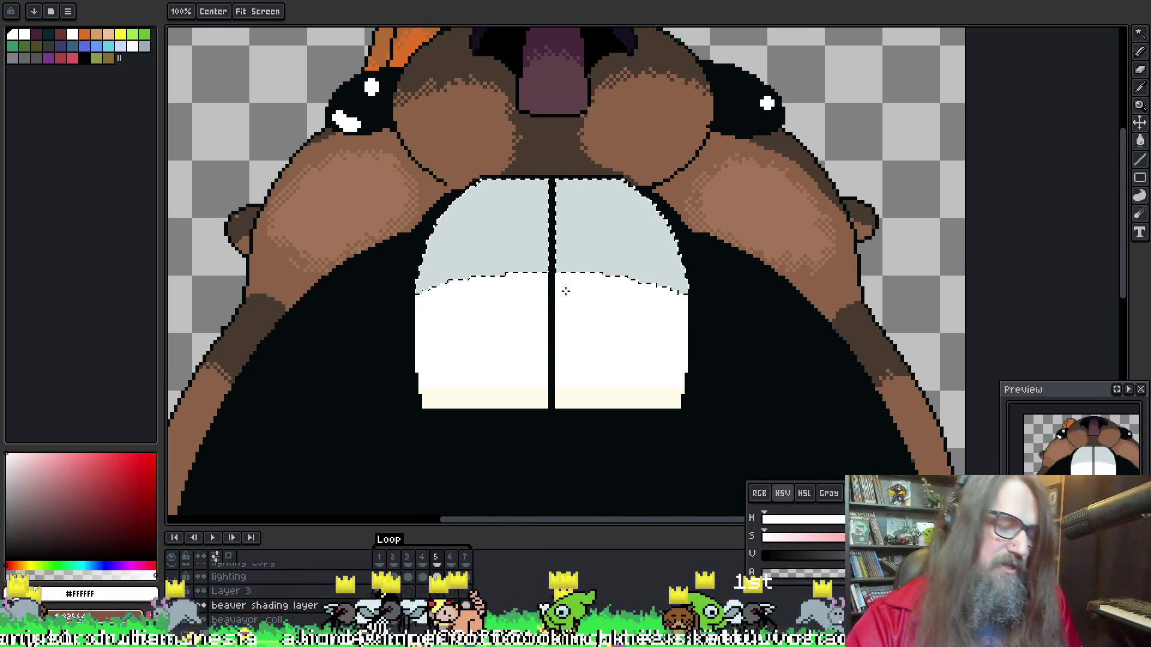
Dither white pixels along the grey edge of the left and right teeth
{"action": "left_click", "coordinate": [499, 238]}
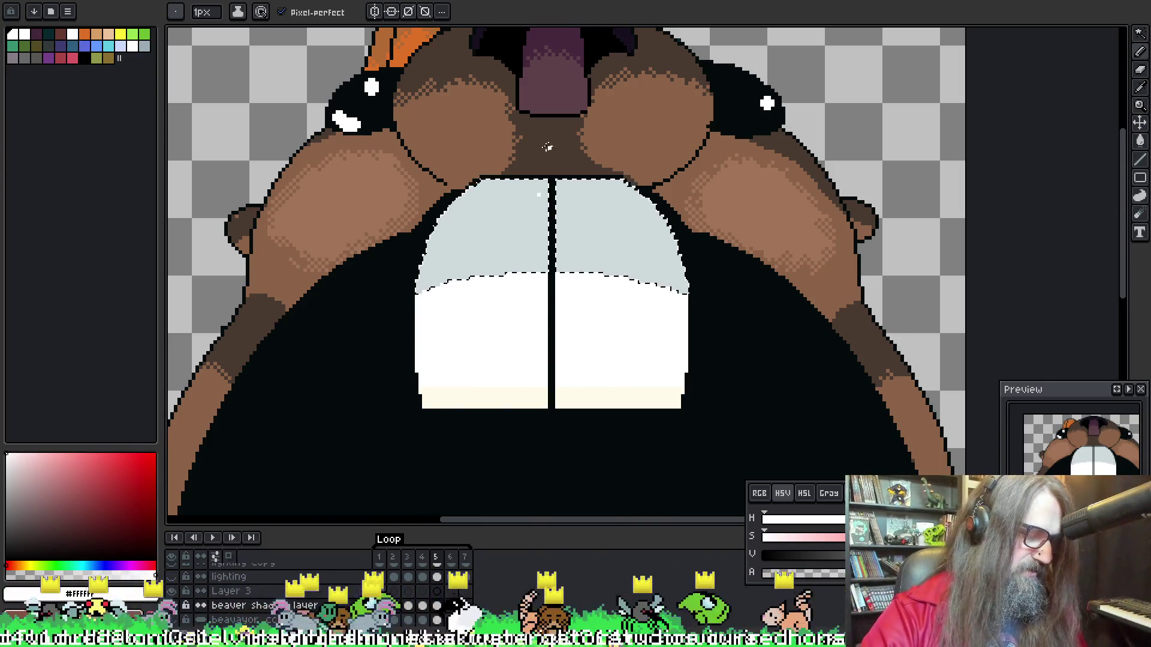
{"action": "key", "text": "i"}
{"action": "key", "text": "b"}
{"action": "left_click_drag", "start_coordinate": [476, 239], "coordinate": [478, 249]}
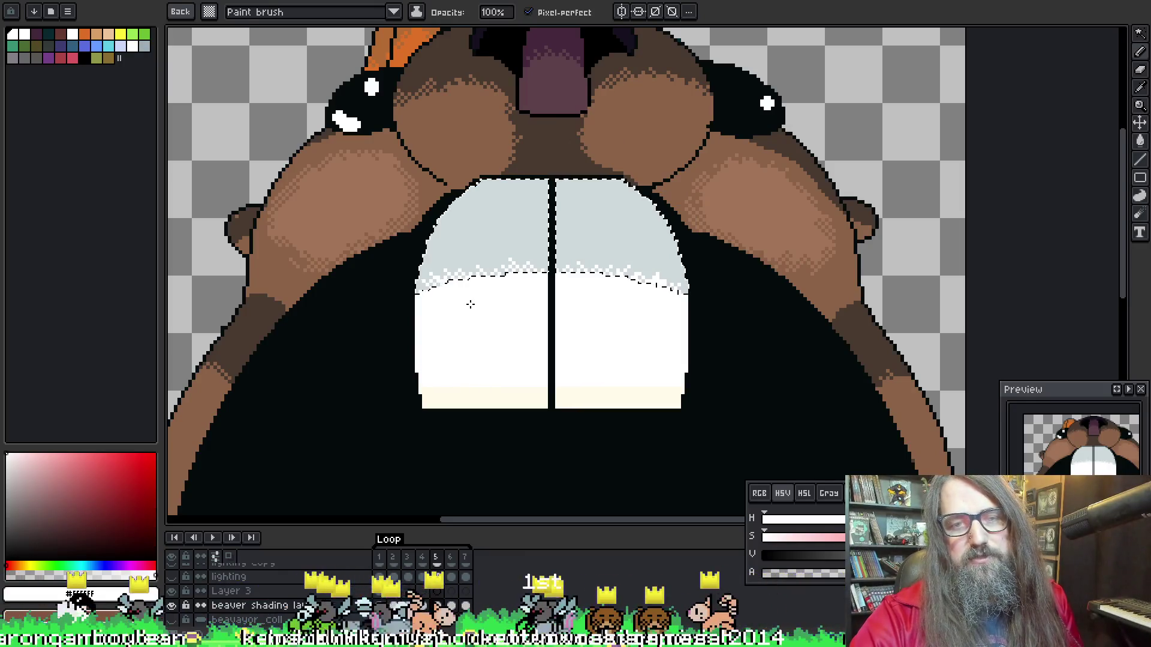
{"action": "mouse_move", "coordinate": [534, 286]}
{"action": "left_mouse_down"}
{"action": "mouse_move", "coordinate": [526, 226]}
{"action": "mouse_move", "coordinate": [545, 227]}
{"action": "left_mouse_up"}
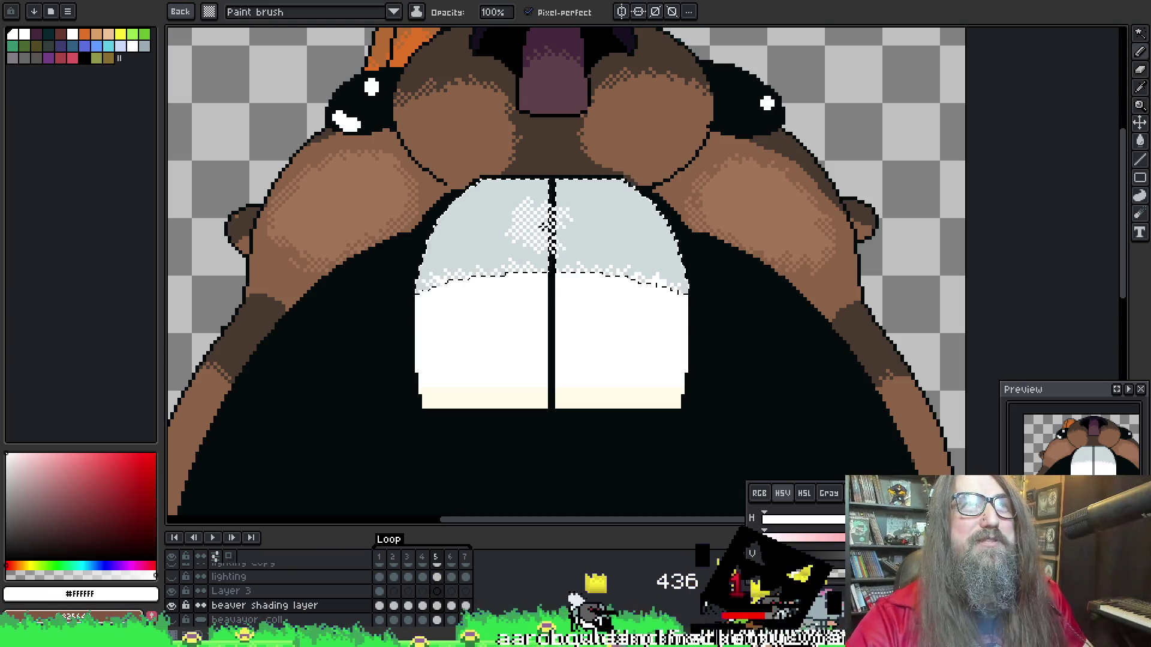
{"action": "left_click_drag", "start_coordinate": [579, 302], "coordinate": [578, 296]}
{"action": "left_click_drag", "start_coordinate": [593, 198], "coordinate": [610, 210]}
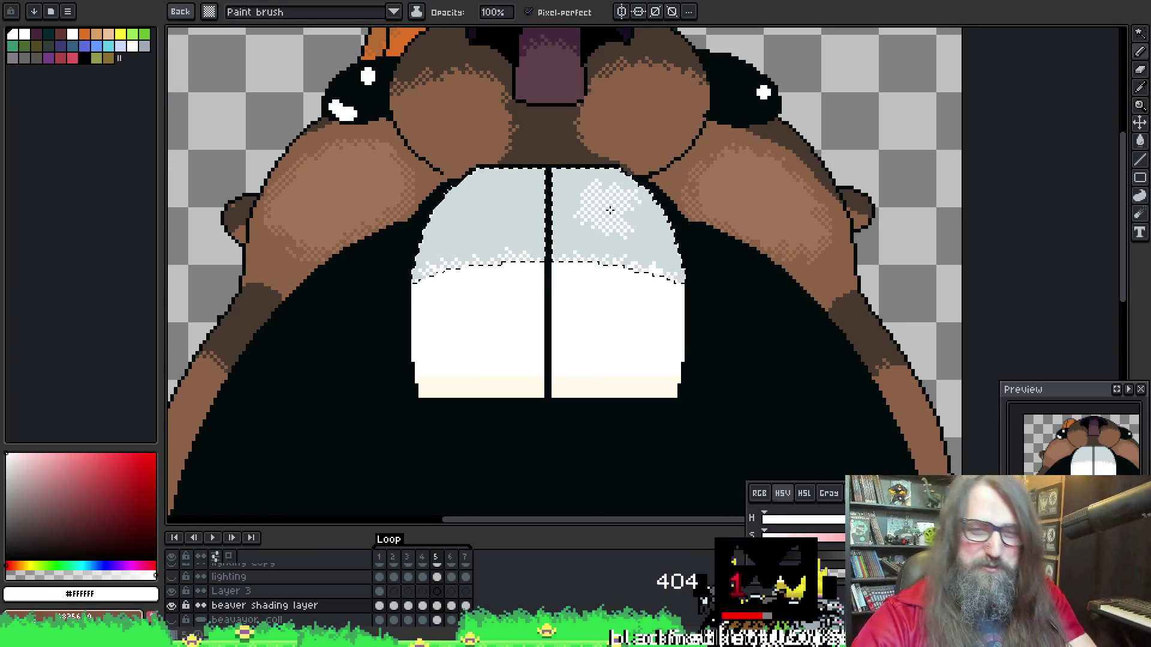
Clear the selection and select the white lower part of the teeth instead
{"action": "key", "text": "Escape"}
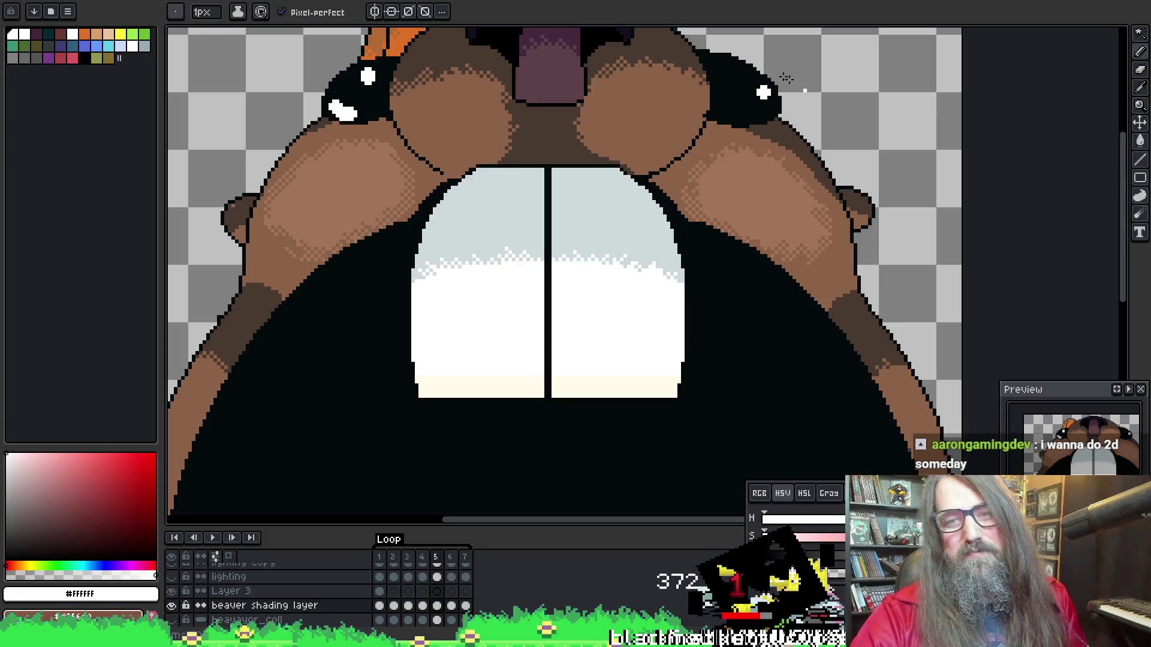
{"action": "left_click_drag", "start_coordinate": [596, 193], "coordinate": [600, 243]}
{"action": "left_click", "coordinate": [641, 330]}
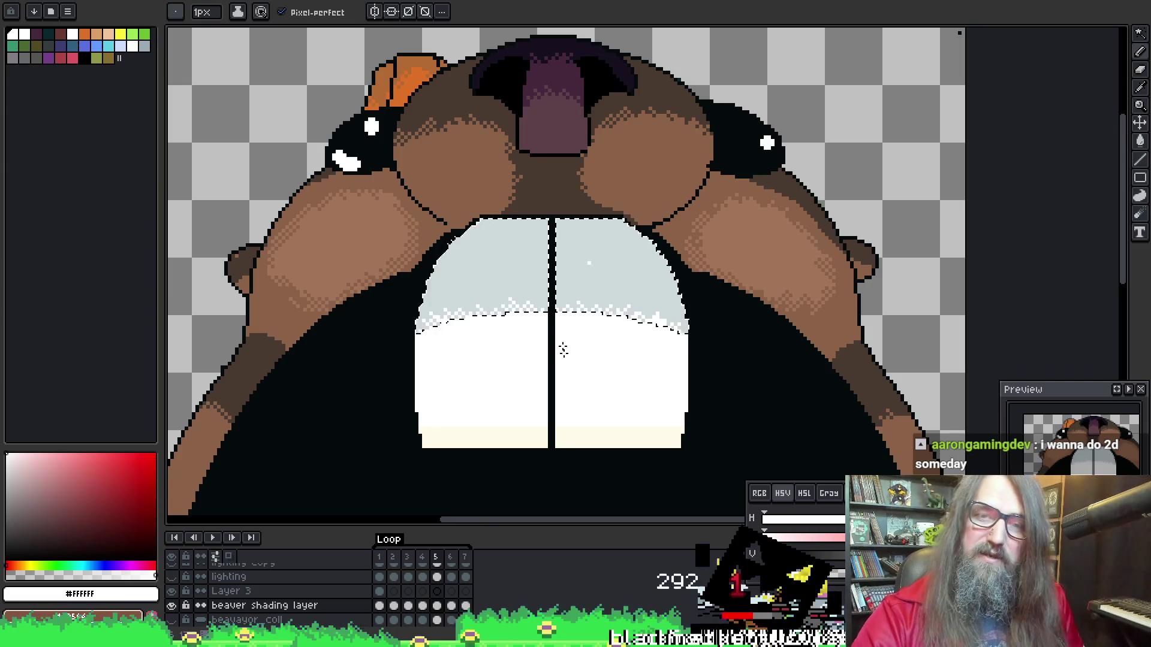
{"action": "left_click_drag", "start_coordinate": [585, 333], "coordinate": [609, 312]}
{"action": "mouse_move", "coordinate": [621, 227]}
{"action": "left_mouse_down"}
{"action": "mouse_move", "coordinate": [644, 209]}
{"action": "mouse_move", "coordinate": [586, 191]}
{"action": "left_mouse_up"}
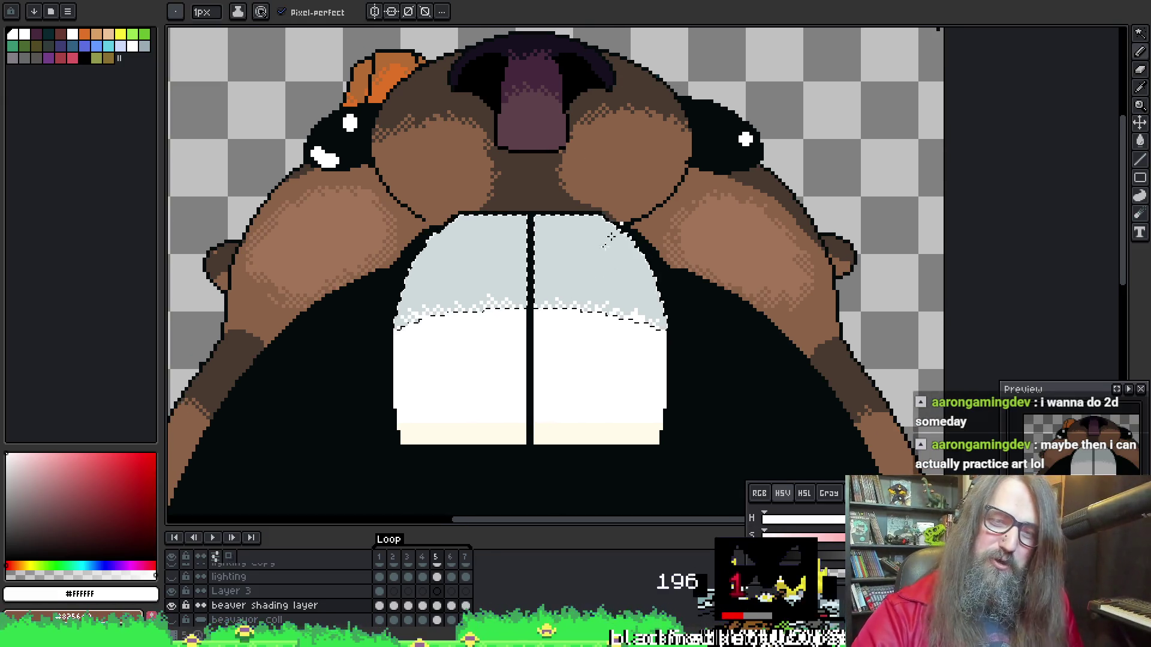
Sample the light grey and then white tooth colours from the canvas
{"action": "left_click", "coordinate": [617, 290], "text": "alt"}
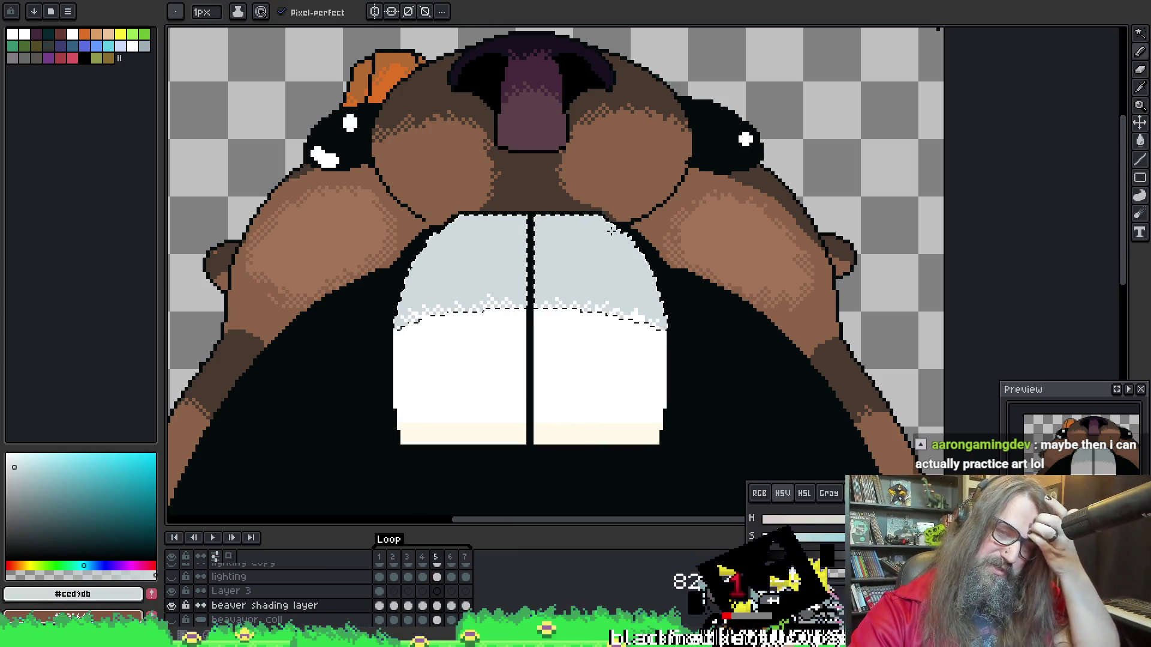
{"action": "left_click_drag", "start_coordinate": [655, 187], "coordinate": [675, 190]}
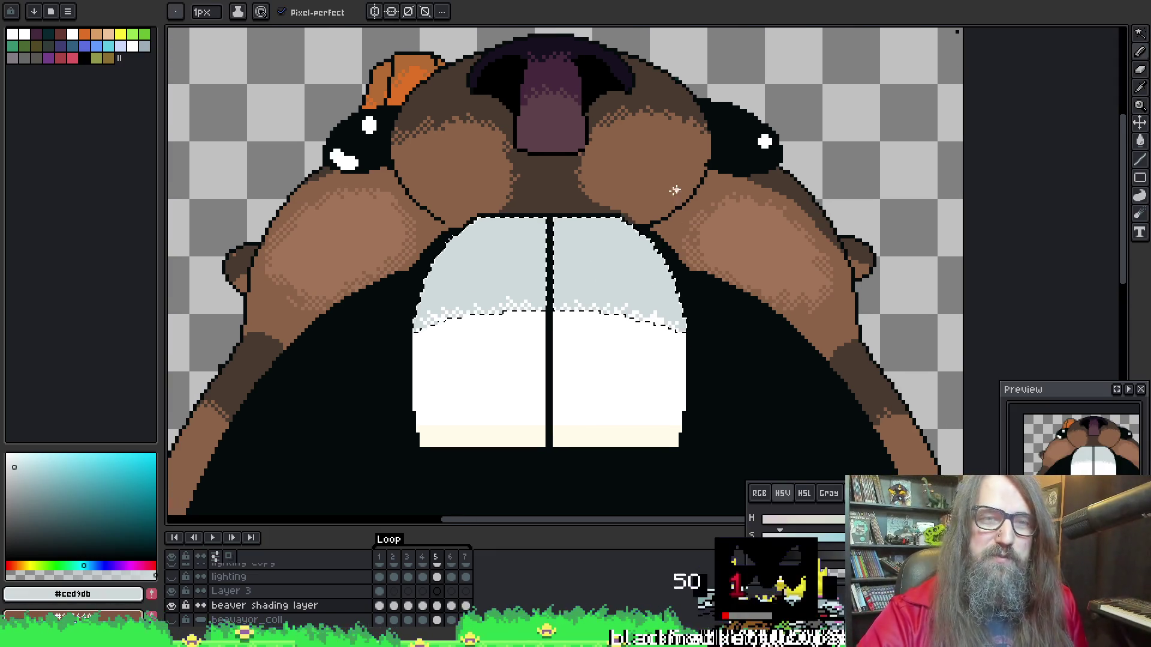
{"action": "left_click_drag", "start_coordinate": [604, 296], "coordinate": [588, 298]}
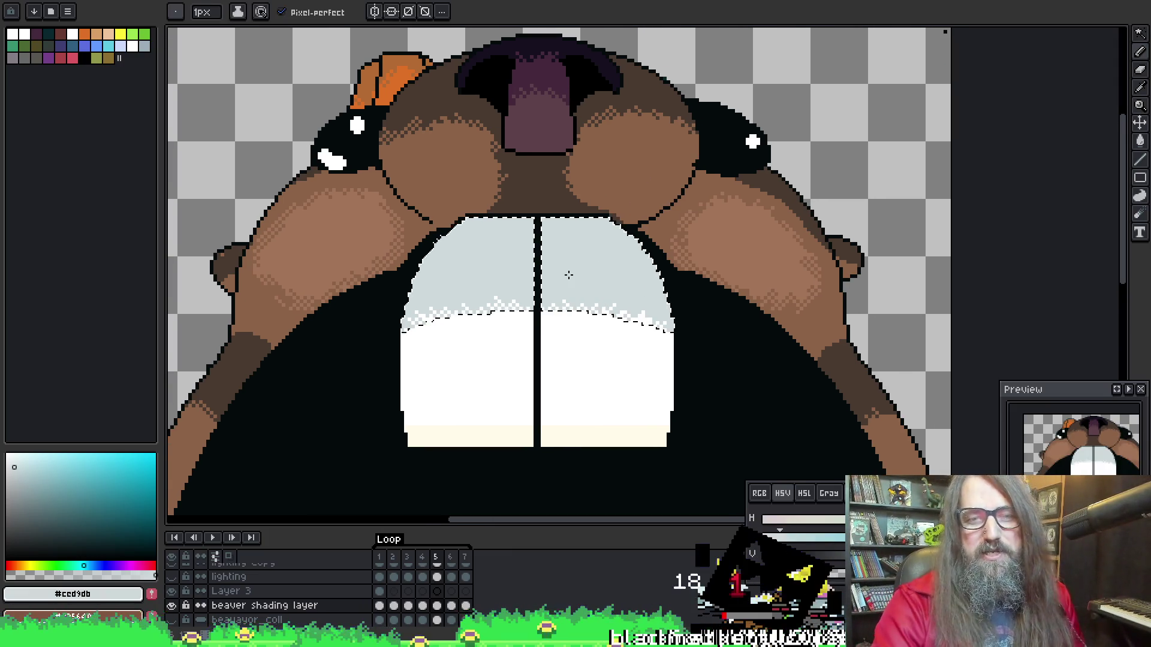
{"action": "scroll", "coordinate": [571, 274], "scroll_direction": "up", "scroll_amount": 1}
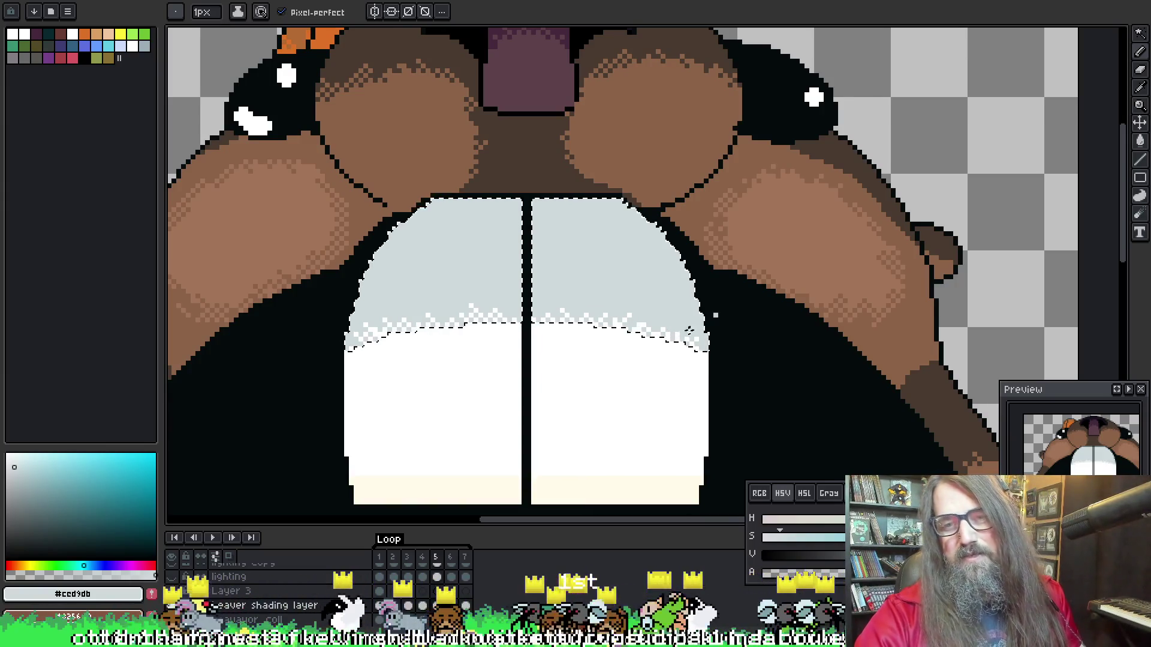
{"action": "left_click", "coordinate": [671, 339], "text": "alt"}
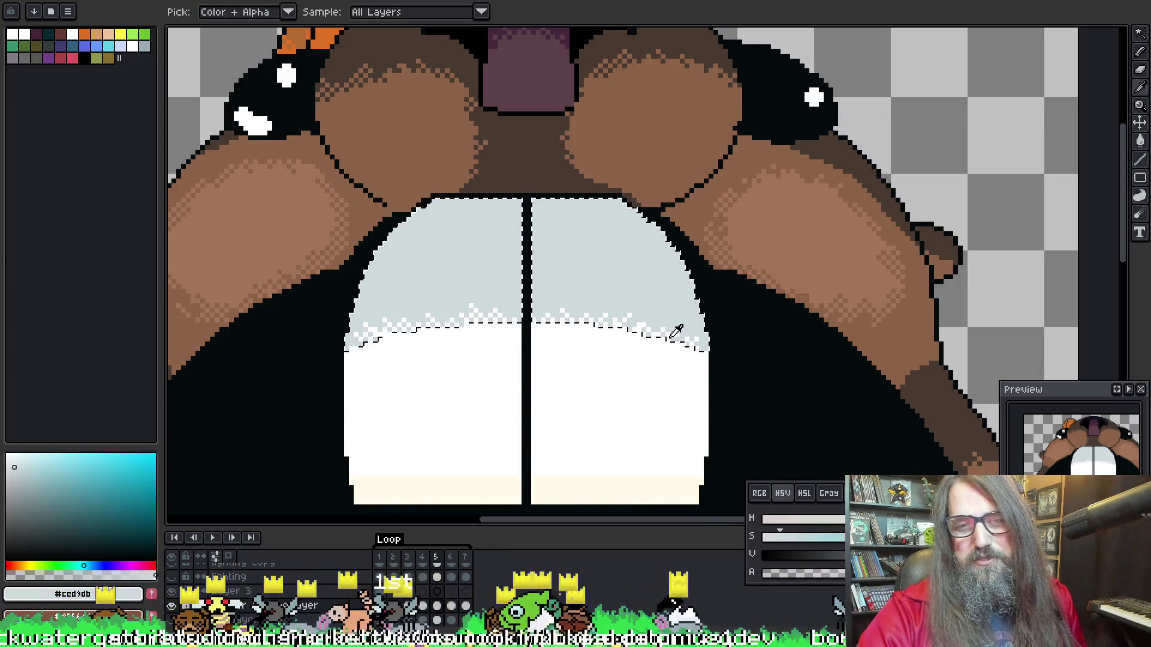
{"action": "left_click", "coordinate": [670, 335], "text": "alt"}
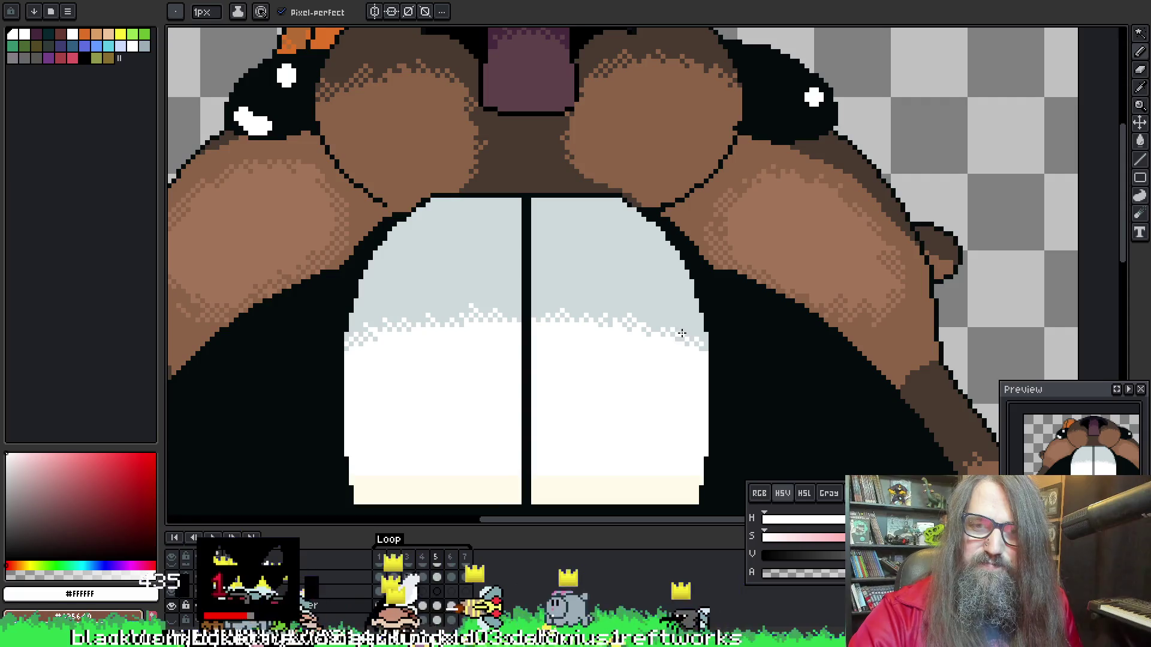
{"action": "scroll", "coordinate": [583, 270], "scroll_direction": "up", "scroll_amount": 1}
{"action": "scroll", "coordinate": [553, 257], "scroll_direction": "down", "scroll_amount": 1}
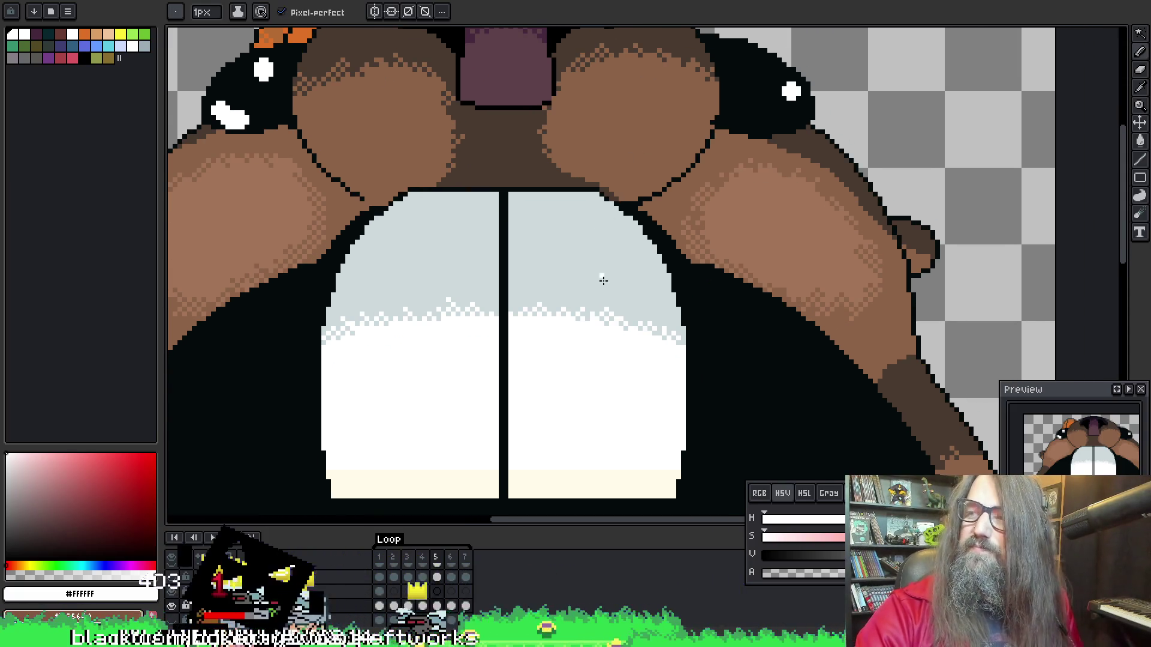
{"action": "scroll", "coordinate": [619, 264], "scroll_direction": "up", "scroll_amount": 1}
{"action": "scroll", "coordinate": [604, 252], "scroll_direction": "down", "scroll_amount": 1}
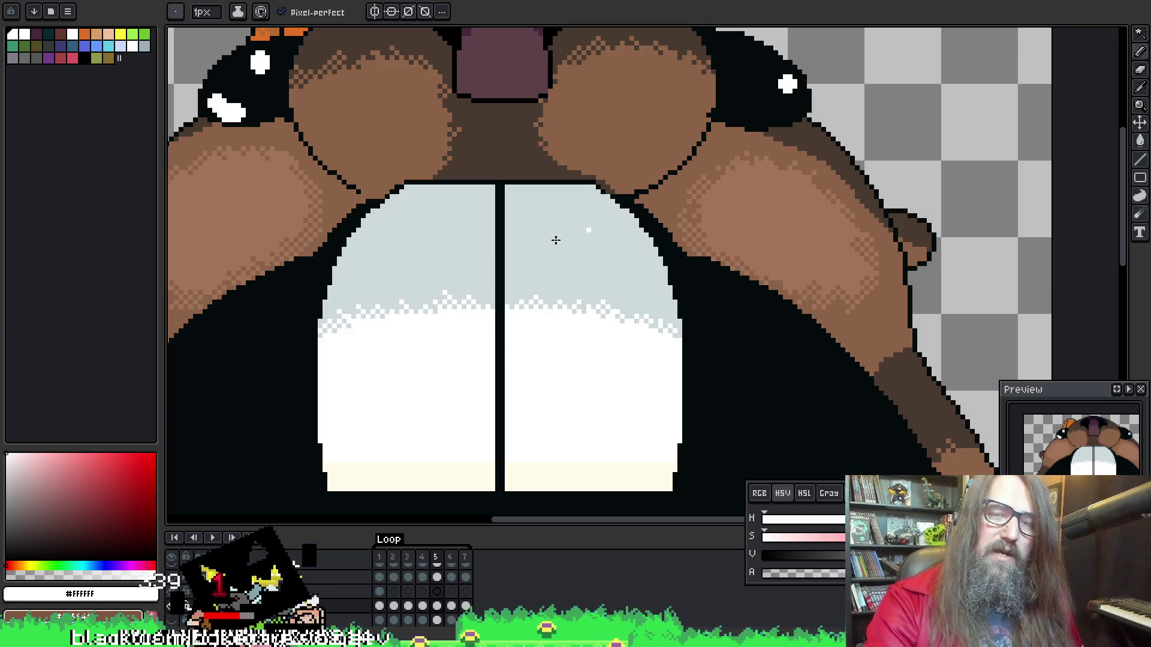
{"action": "scroll", "coordinate": [556, 240], "scroll_direction": "down", "scroll_amount": 1}
{"action": "scroll", "coordinate": [540, 238], "scroll_direction": "up", "scroll_amount": 2}
Magic-wand select the light-grey tops of both teeth
{"action": "key", "text": "m"}
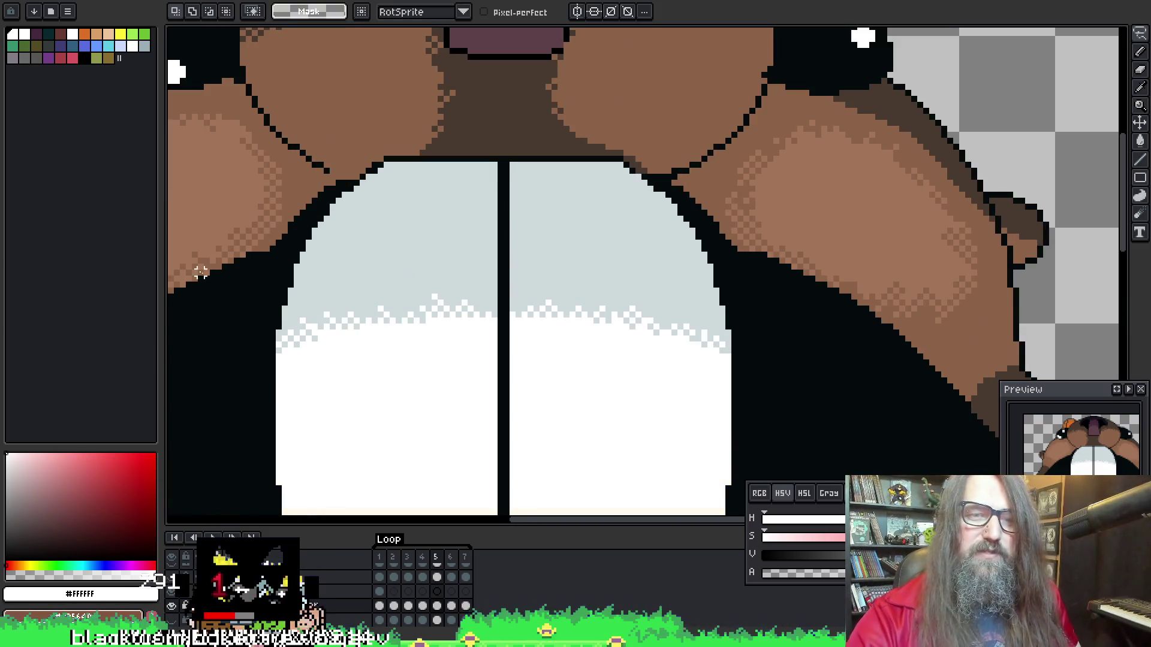
{"action": "key", "text": "w"}
{"action": "left_click", "coordinate": [428, 242]}
{"action": "scroll", "coordinate": [472, 255], "scroll_direction": "down", "scroll_amount": 1}
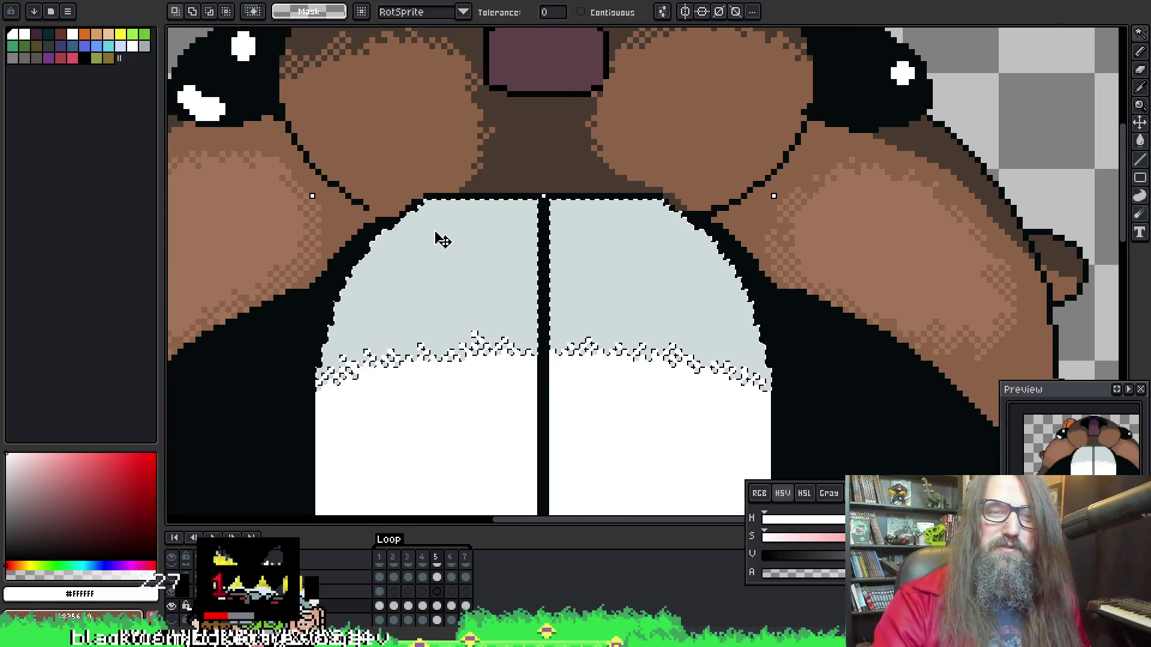
{"action": "scroll", "coordinate": [534, 172], "scroll_direction": "down", "scroll_amount": 3}
{"action": "scroll", "coordinate": [593, 162], "scroll_direction": "up", "scroll_amount": 2}
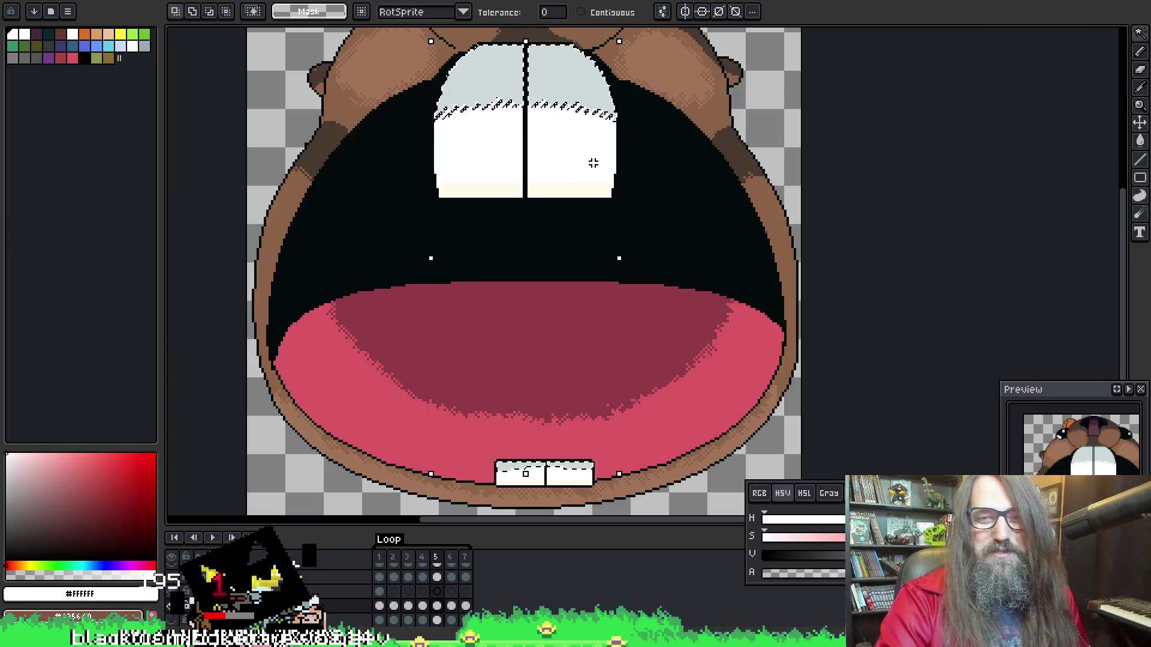
{"action": "scroll", "coordinate": [477, 408], "scroll_direction": "up", "scroll_amount": 1}
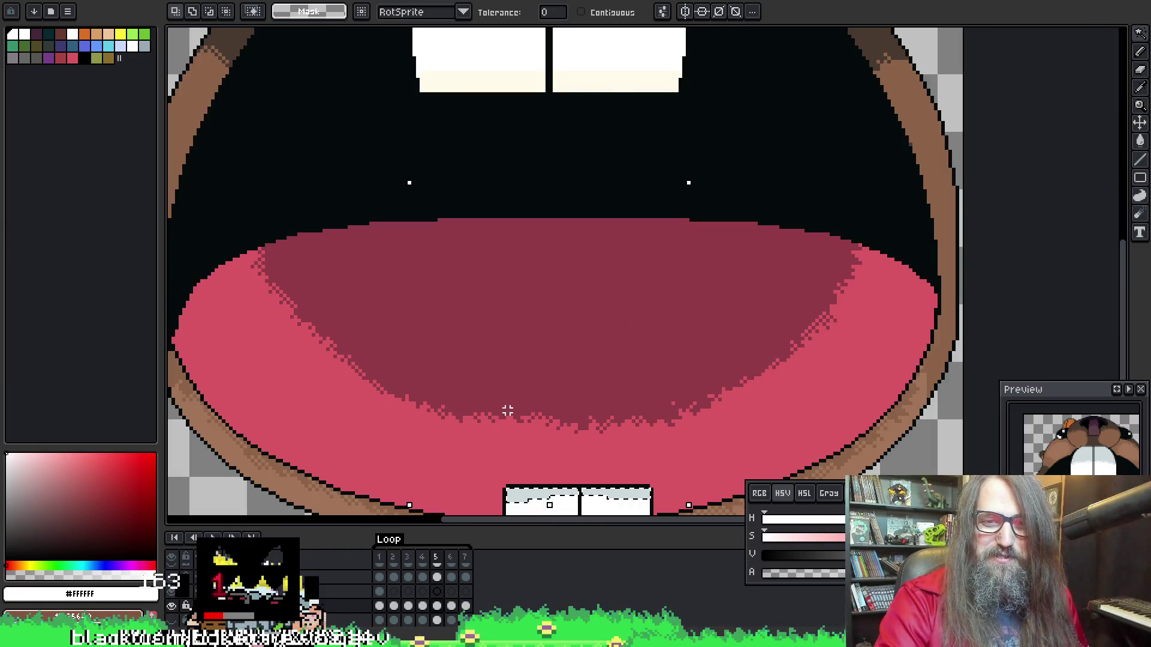
{"action": "scroll", "coordinate": [507, 411], "scroll_direction": "down", "scroll_amount": 1}
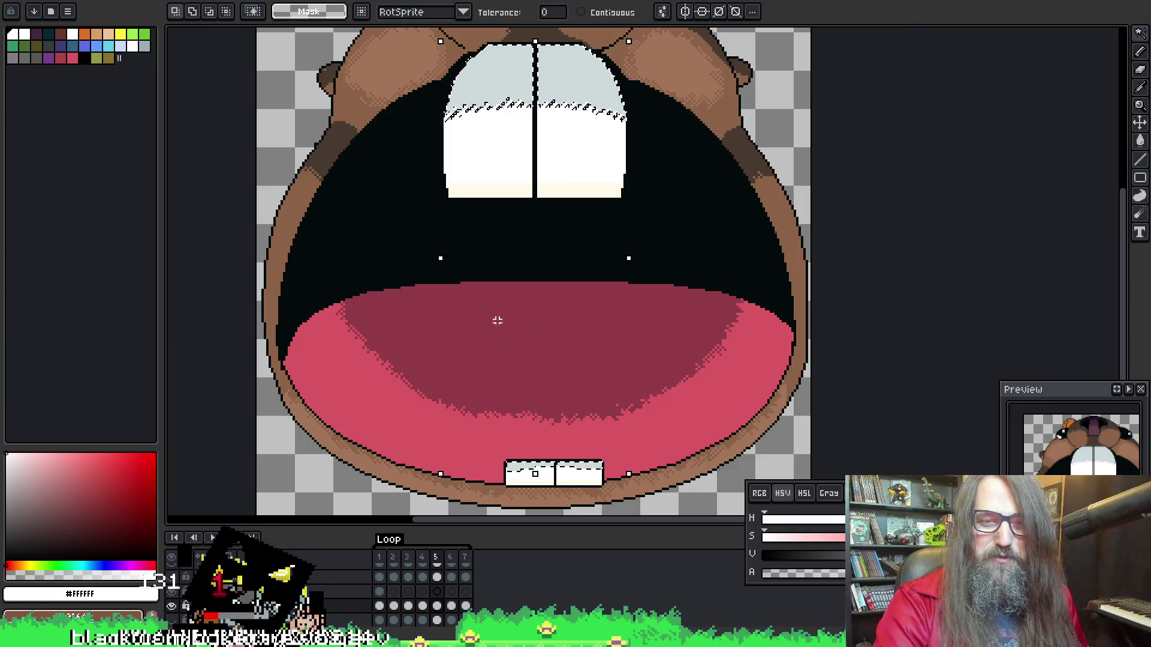
{"action": "scroll", "coordinate": [488, 442], "scroll_direction": "up", "scroll_amount": 1}
Pan to the upper teeth, drop the selection, and select the white tooth areas
{"action": "mouse_move", "coordinate": [514, 455]}
{"action": "left_mouse_down"}
{"action": "mouse_move", "coordinate": [413, 332]}
{"action": "mouse_move", "coordinate": [423, 376]}
{"action": "mouse_move", "coordinate": [462, 359]}
{"action": "mouse_move", "coordinate": [488, 515]}
{"action": "left_mouse_up"}
{"action": "scroll", "coordinate": [462, 372], "scroll_direction": "up", "scroll_amount": 1}
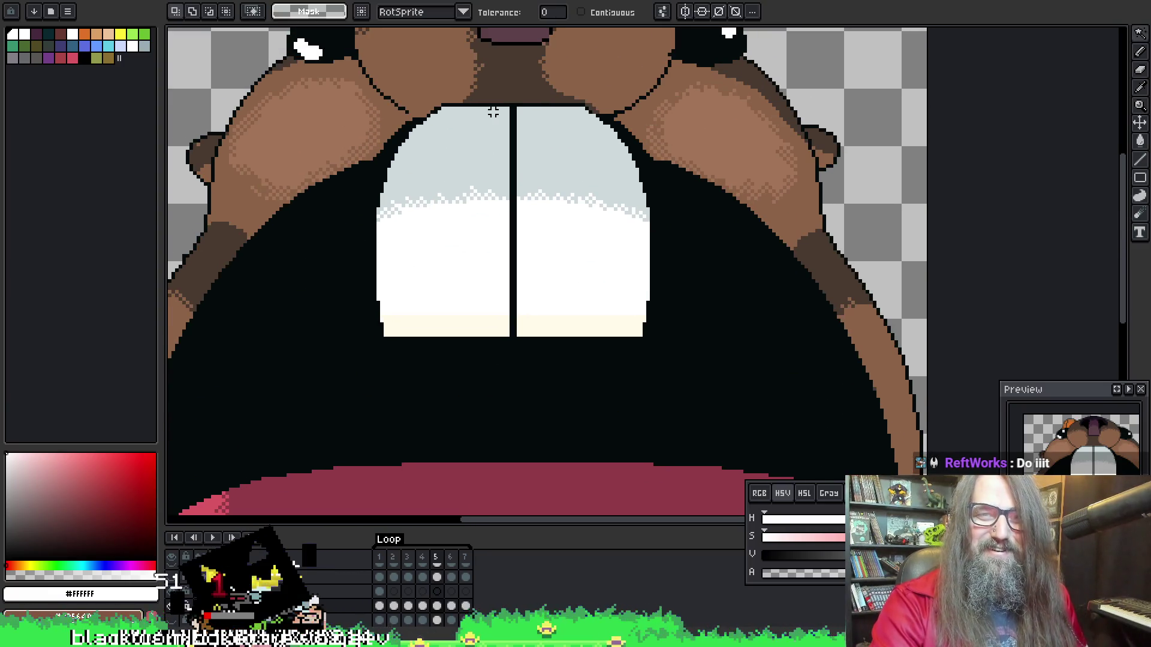
{"action": "scroll", "coordinate": [476, 142], "scroll_direction": "down", "scroll_amount": 2}
{"action": "left_click_drag", "start_coordinate": [471, 396], "coordinate": [465, 326]}
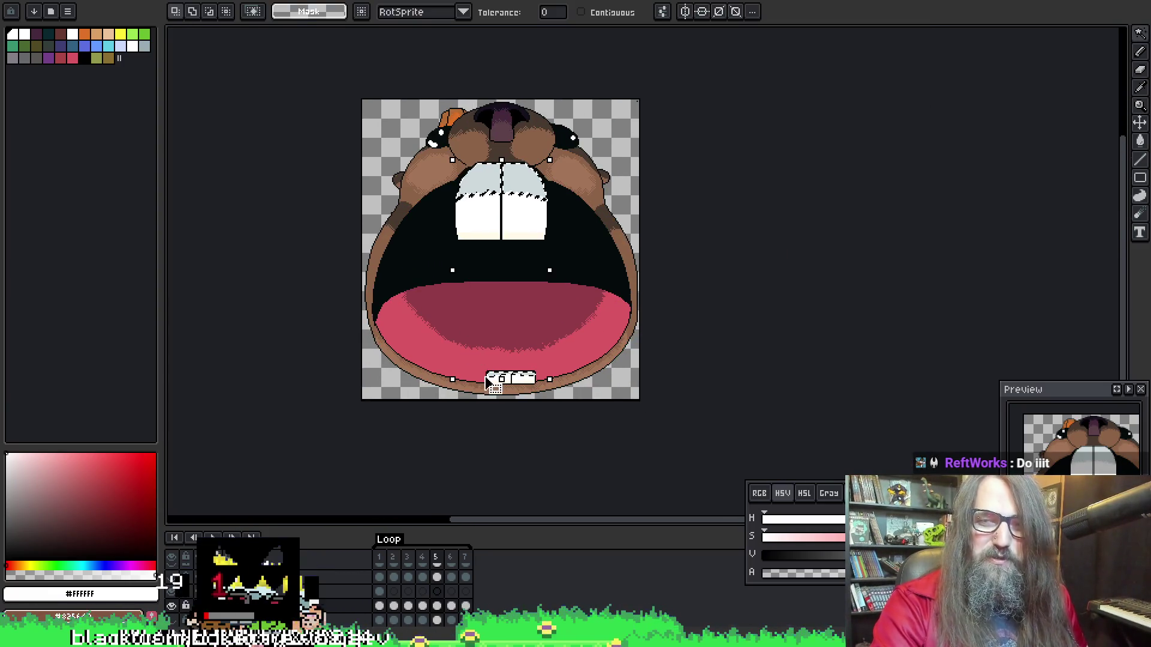
{"action": "scroll", "coordinate": [488, 382], "scroll_direction": "up", "scroll_amount": 1}
{"action": "left_click_drag", "start_coordinate": [489, 382], "coordinate": [476, 360]}
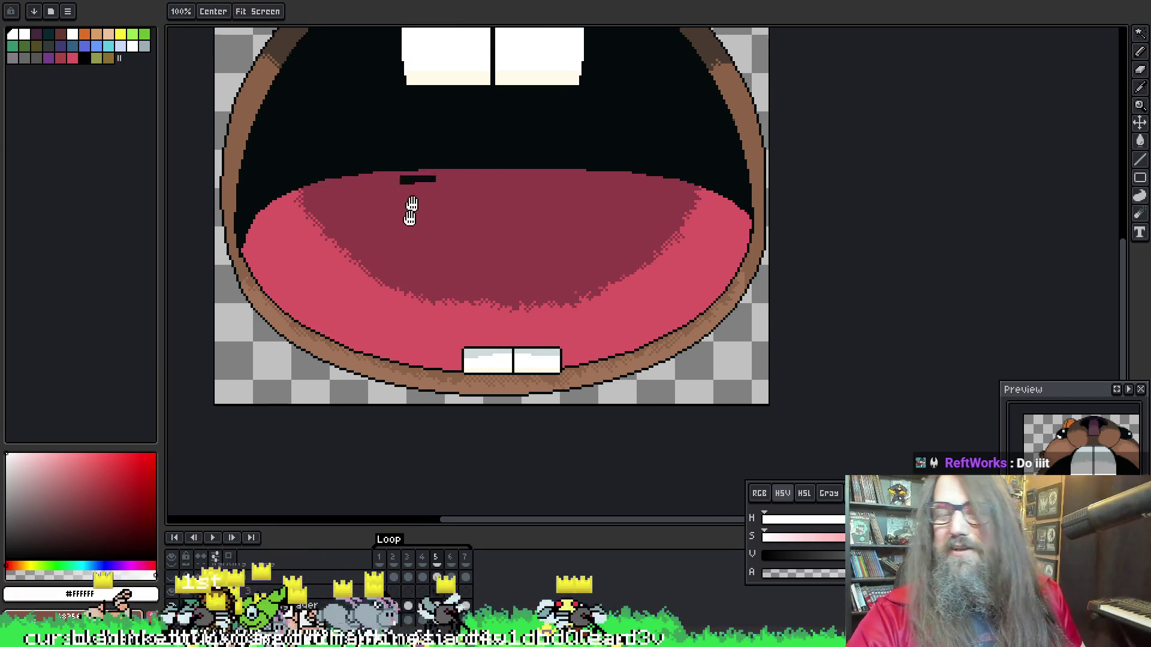
{"action": "left_click_drag", "start_coordinate": [412, 205], "coordinate": [411, 362]}
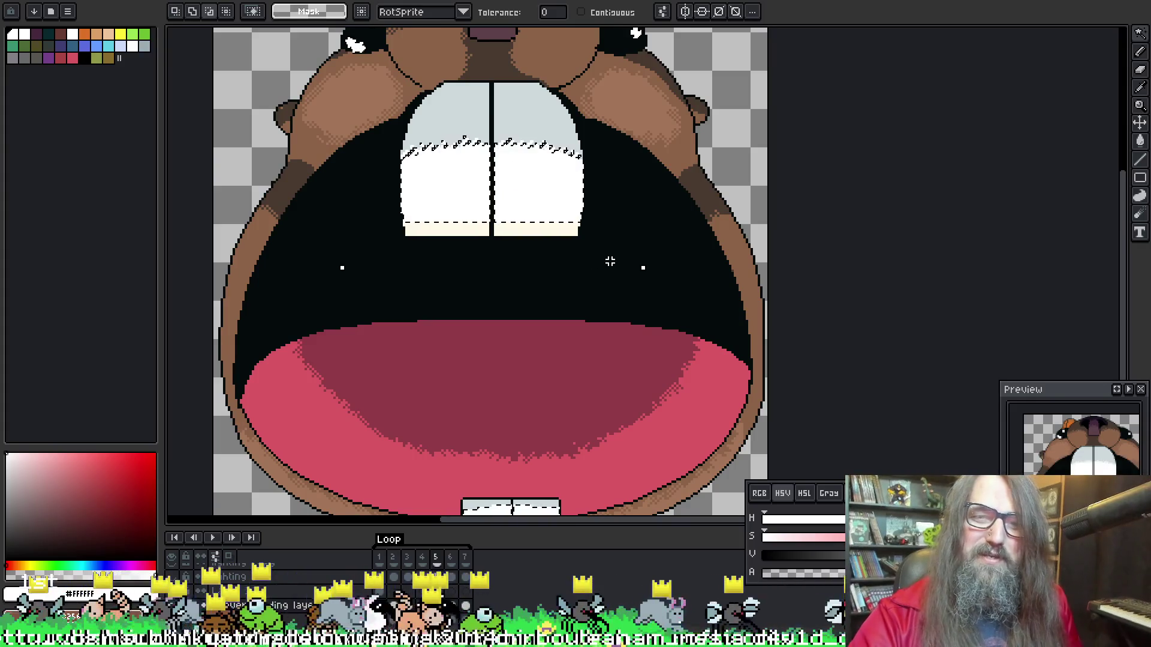
{"action": "key", "text": "ctrl+d"}
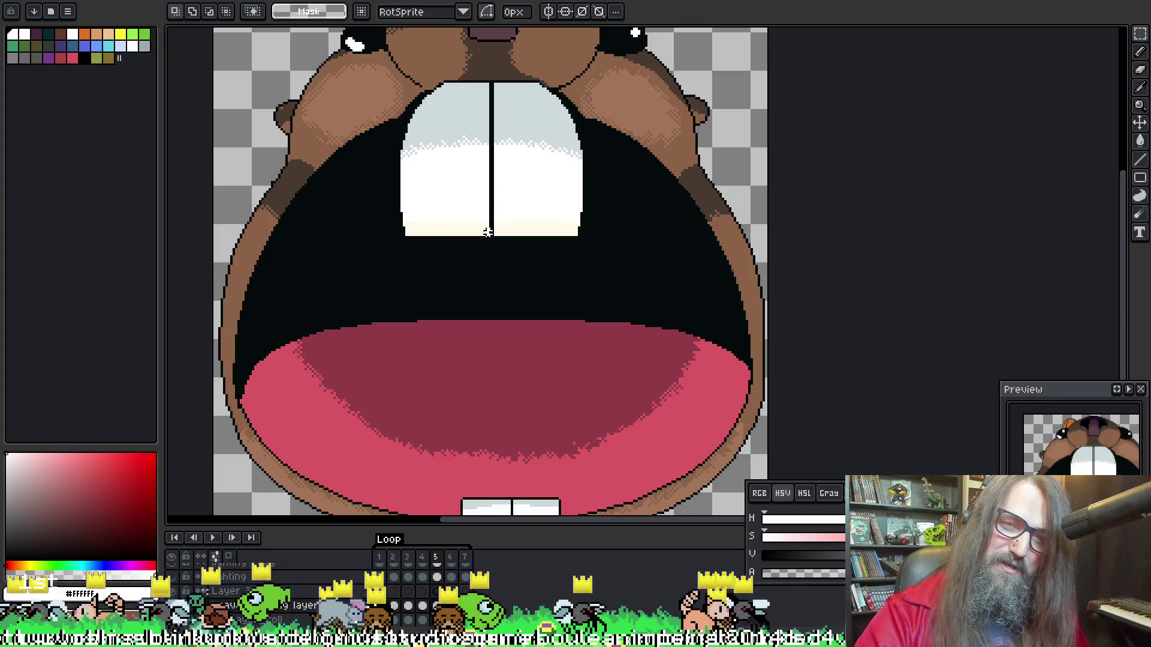
{"action": "left_click", "coordinate": [508, 186]}
Rectangle-select the upper teeth area, then undo the white smear over them
{"action": "key", "text": "m"}
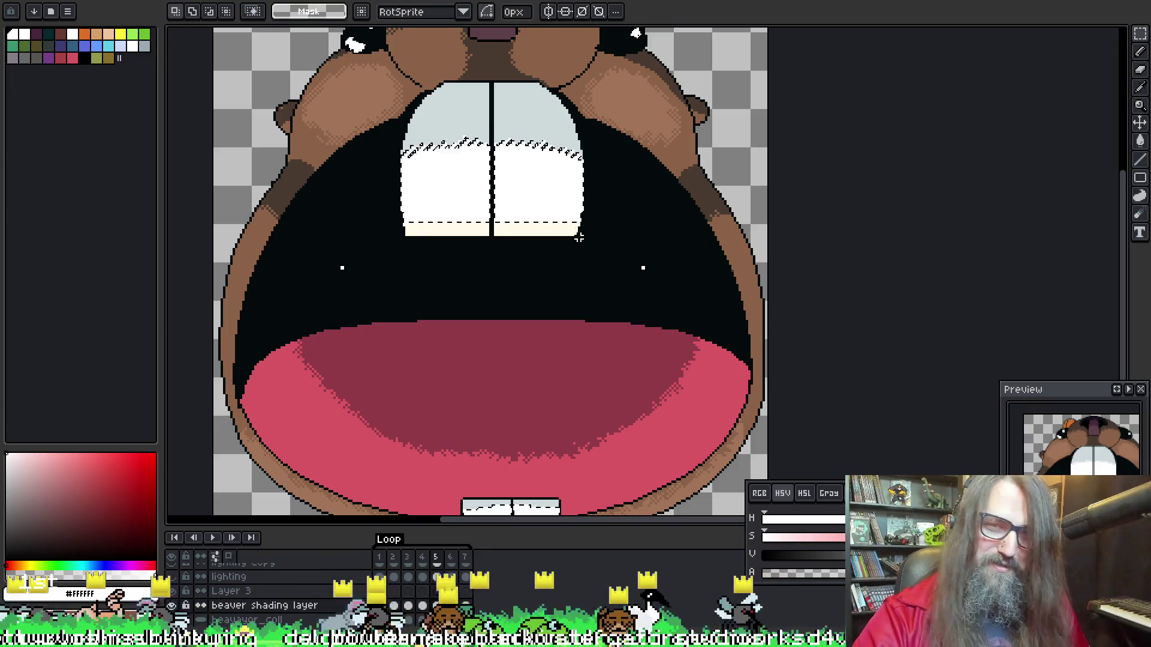
{"action": "mouse_move", "coordinate": [614, 257]}
{"action": "left_mouse_down"}
{"action": "mouse_move", "coordinate": [353, 180]}
{"action": "mouse_move", "coordinate": [338, 201]}
{"action": "left_mouse_up"}
{"action": "left_click_drag", "start_coordinate": [464, 158], "coordinate": [370, 298]}
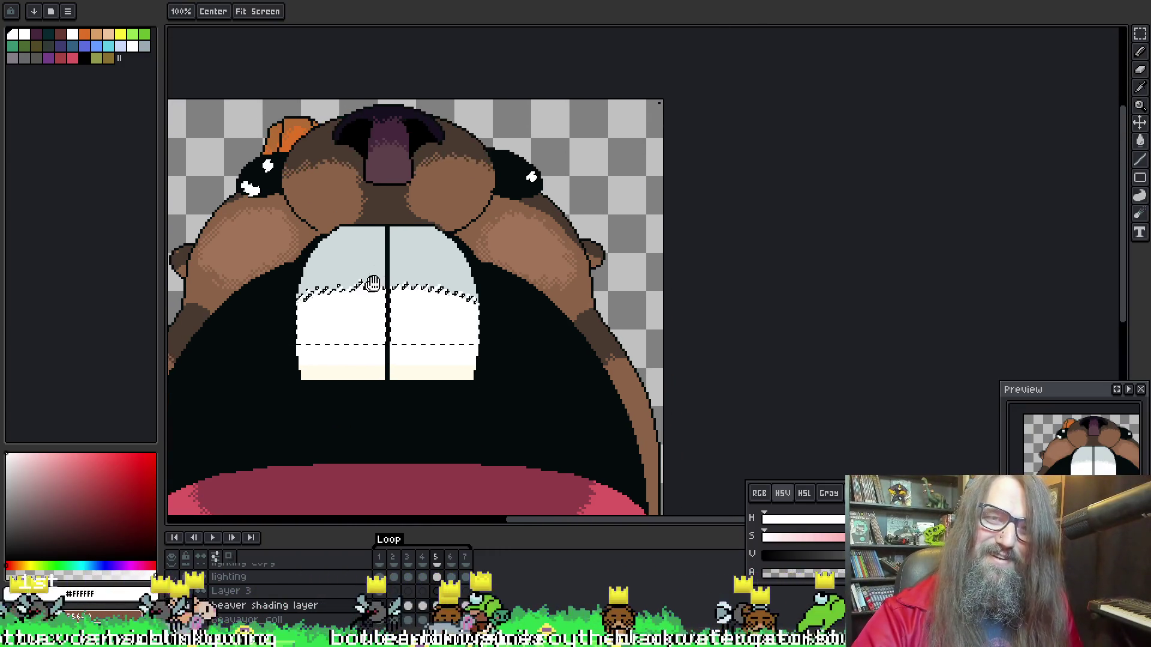
{"action": "mouse_move", "coordinate": [459, 425]}
{"action": "left_mouse_down"}
{"action": "mouse_move", "coordinate": [482, 121]}
{"action": "mouse_move", "coordinate": [418, 290]}
{"action": "left_mouse_up"}
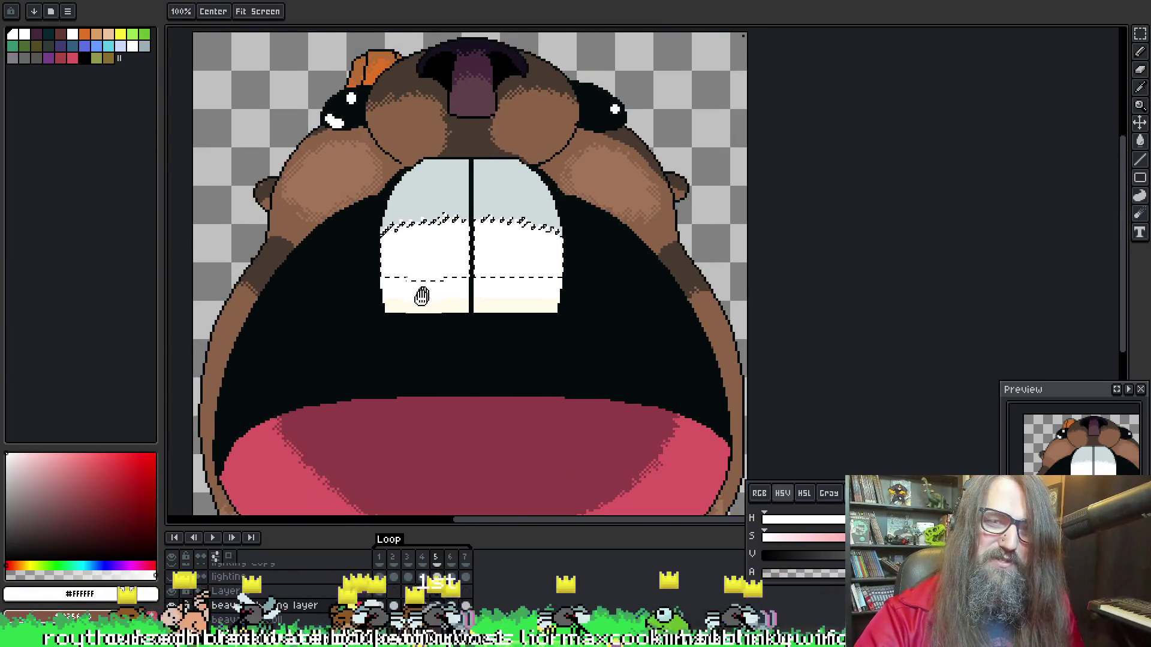
{"action": "mouse_move", "coordinate": [561, 343]}
{"action": "left_mouse_down"}
{"action": "mouse_move", "coordinate": [340, 276]}
{"action": "mouse_move", "coordinate": [340, 264]}
{"action": "left_mouse_up"}
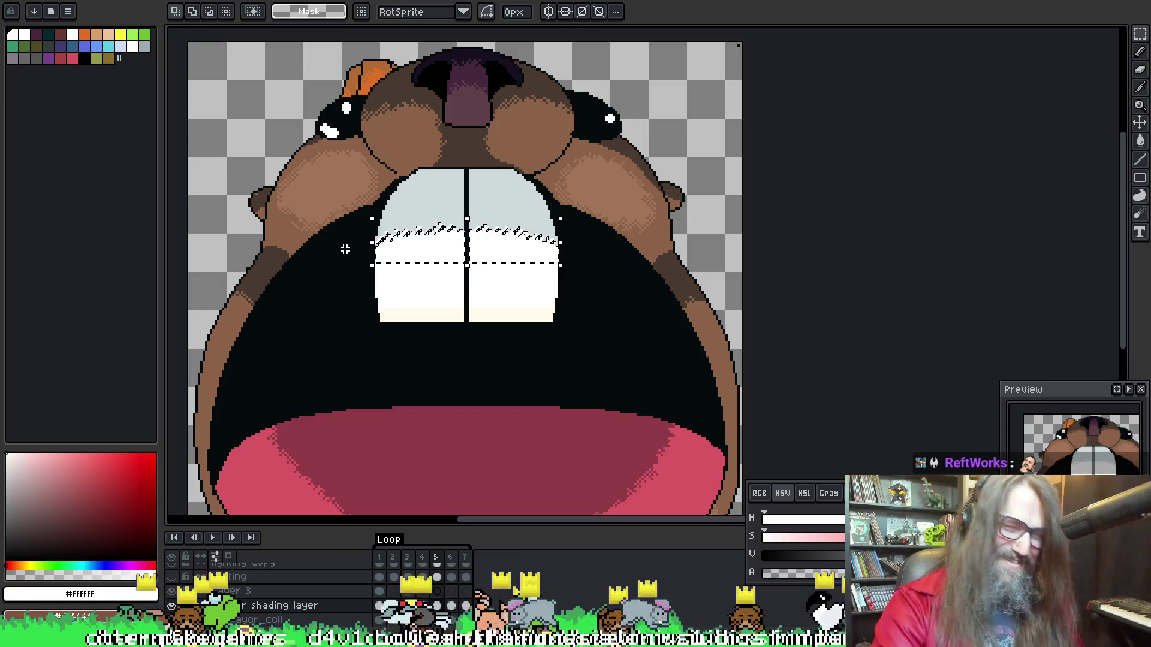
{"action": "key", "text": "b"}
{"action": "scroll", "coordinate": [474, 230], "scroll_direction": "up", "scroll_amount": 1}
{"action": "key", "text": "ctrl+z"}
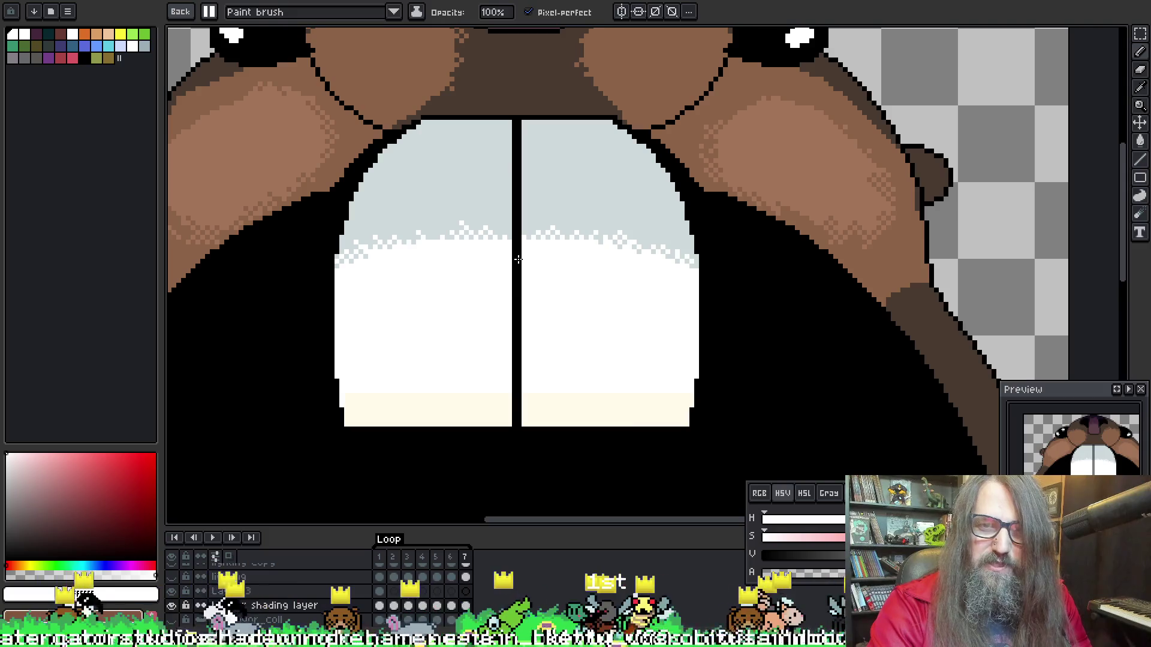
Play the animation and frame the whole beaver face to review the dithered teeth
{"action": "key", "text": "Return"}
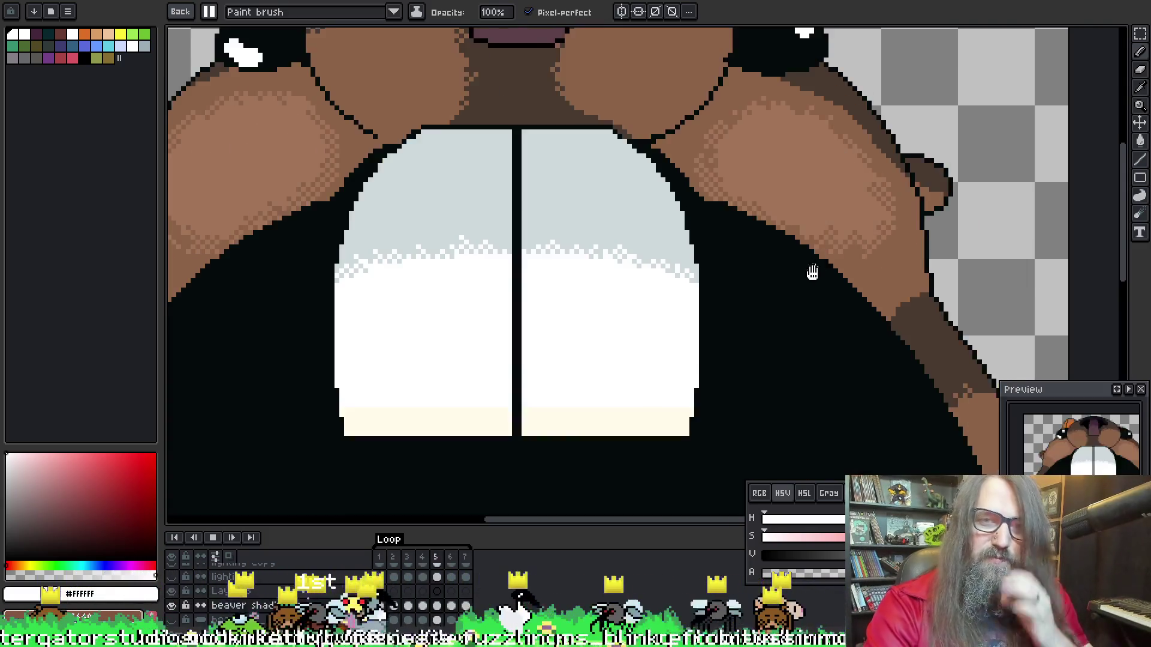
{"action": "scroll", "coordinate": [813, 273], "scroll_direction": "down", "scroll_amount": 4}
{"action": "left_click_drag", "start_coordinate": [776, 298], "coordinate": [455, 218]}
{"action": "scroll", "coordinate": [577, 164], "scroll_direction": "up", "scroll_amount": 2}
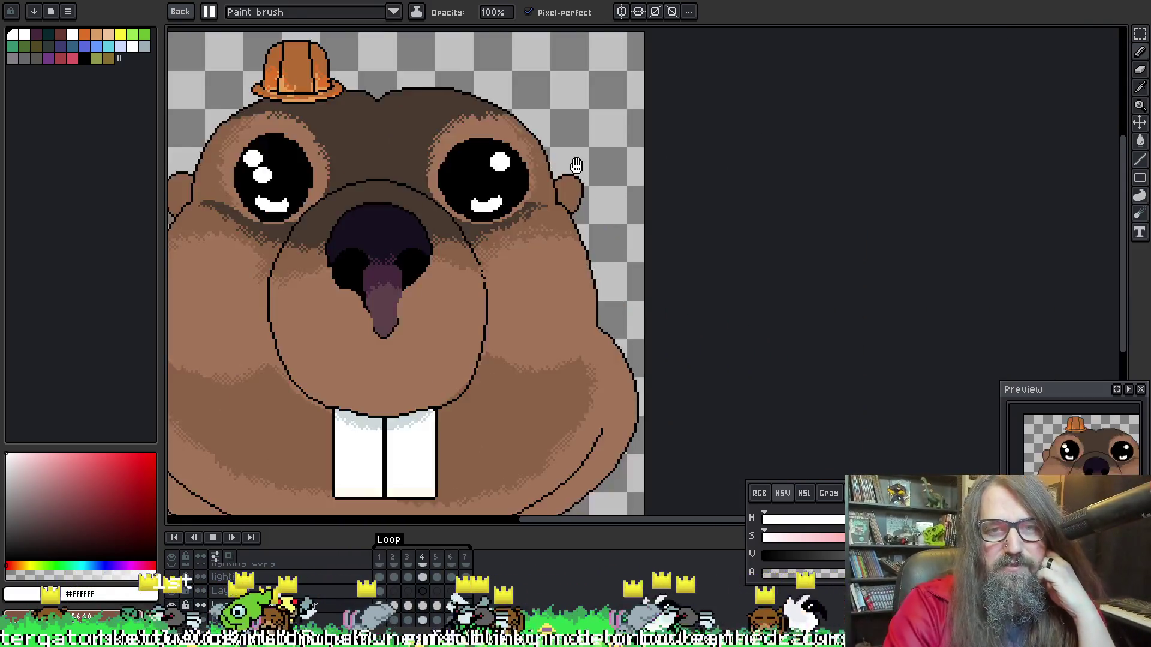
{"action": "scroll", "coordinate": [576, 165], "scroll_direction": "down", "scroll_amount": 2}
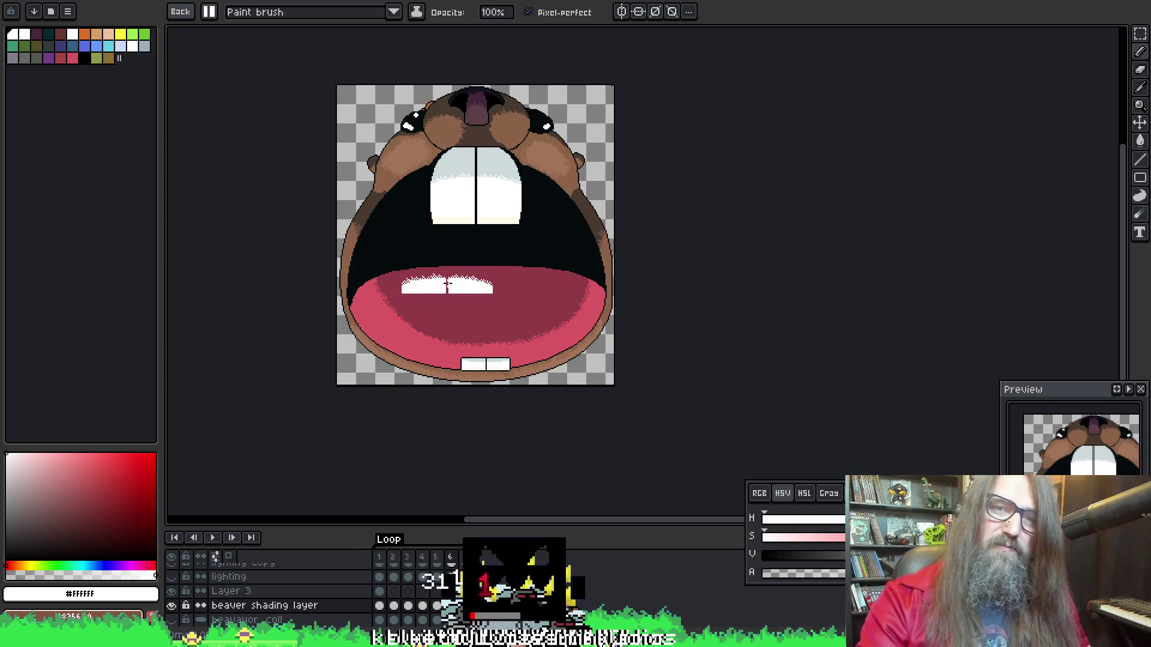
{"action": "scroll", "coordinate": [552, 239], "scroll_direction": "up", "scroll_amount": 5}
Set the drawing colour to the tooth grey #ccd9db and open the brush presets
{"action": "key", "text": "w"}
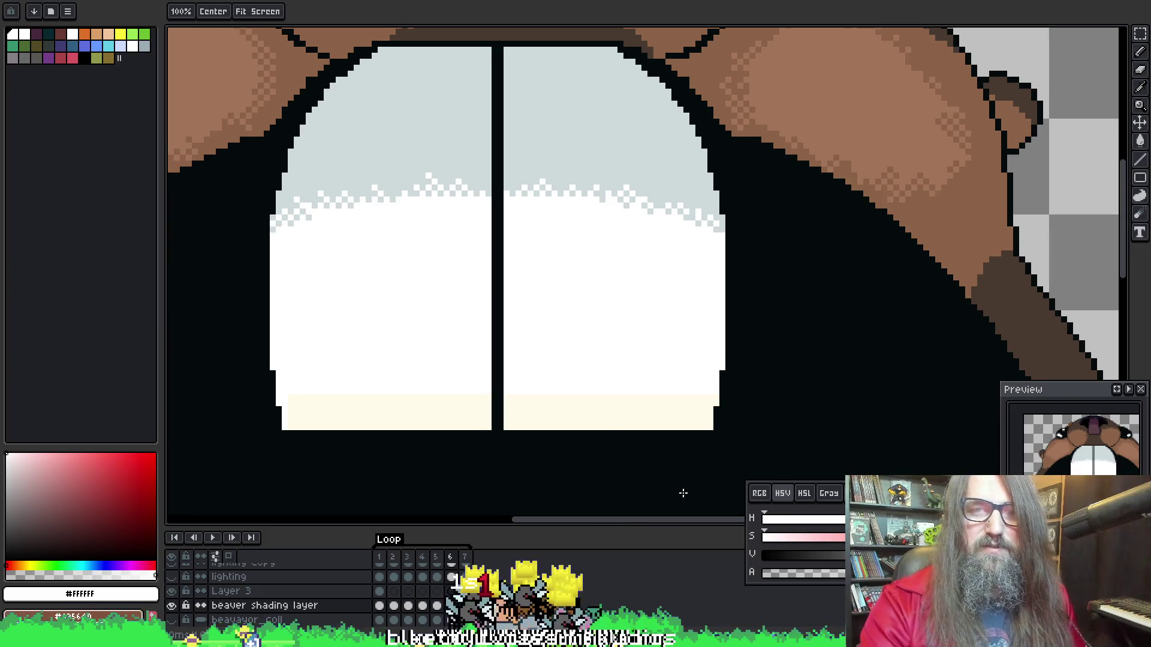
{"action": "left_click", "coordinate": [444, 162], "text": "alt"}
{"action": "key", "text": "b"}
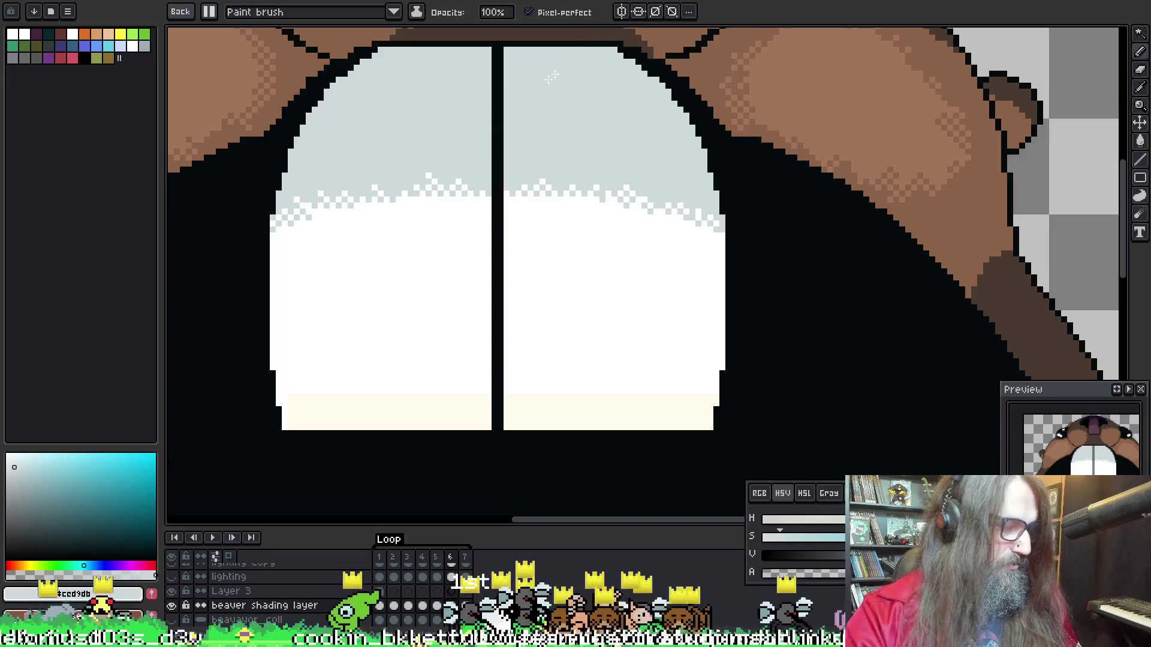
{"action": "left_click", "coordinate": [180, 12]}
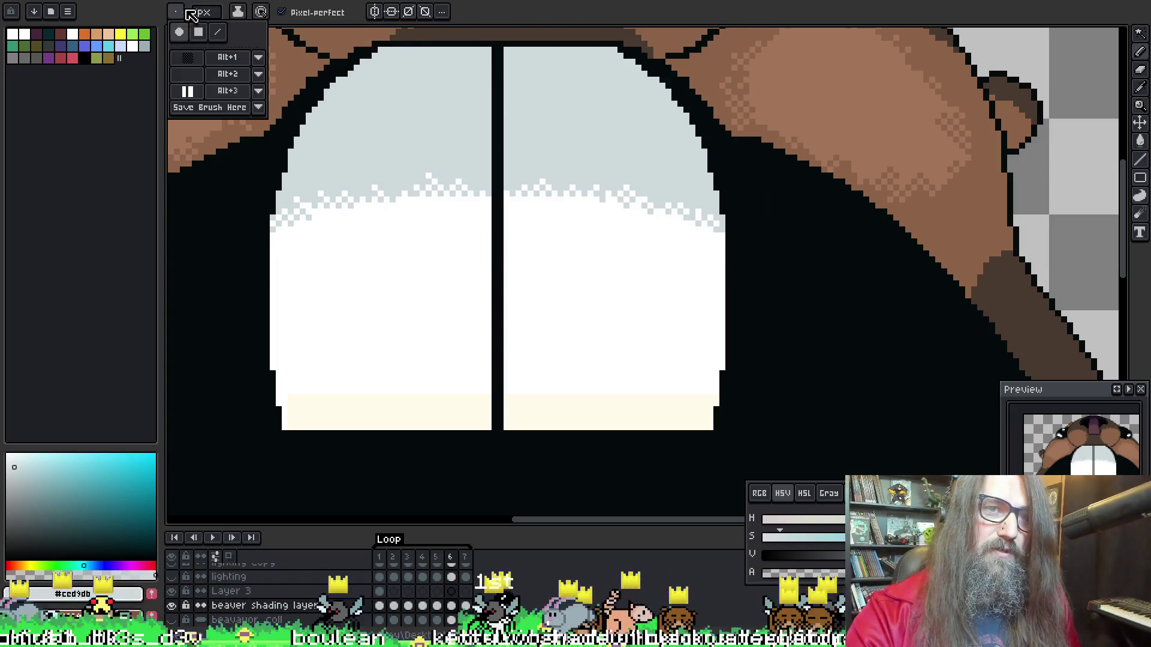
{"action": "key", "text": "alt"}
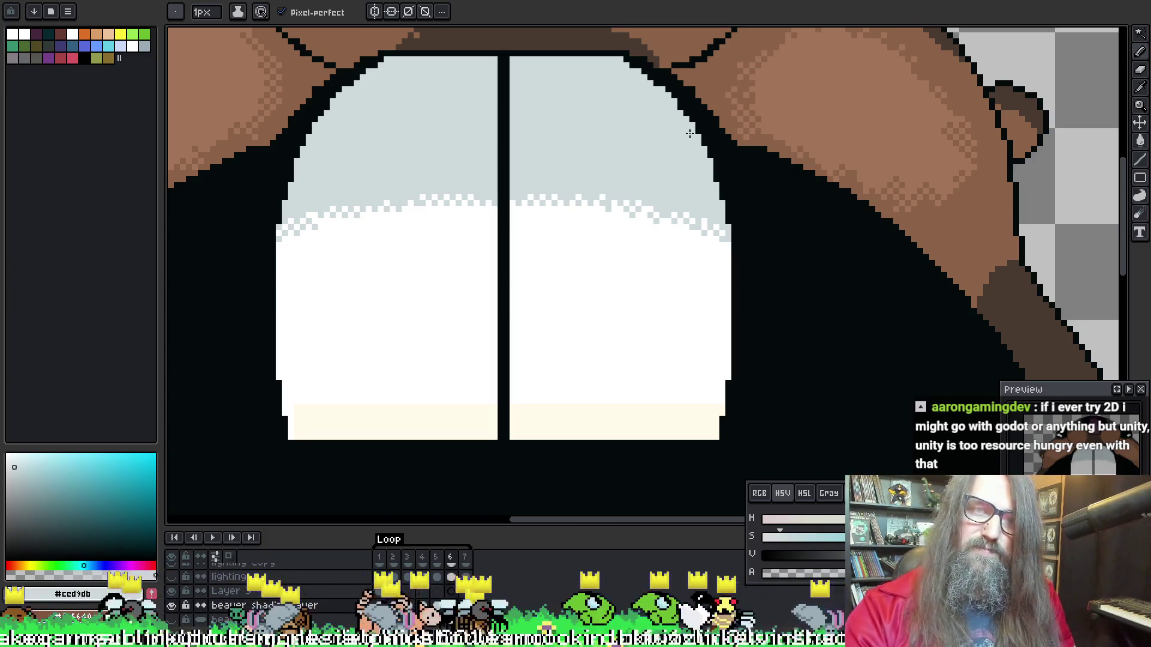
Flip between frames 5 and 6 with the arrow keys to compare the teeth
{"action": "key", "text": "Left"}
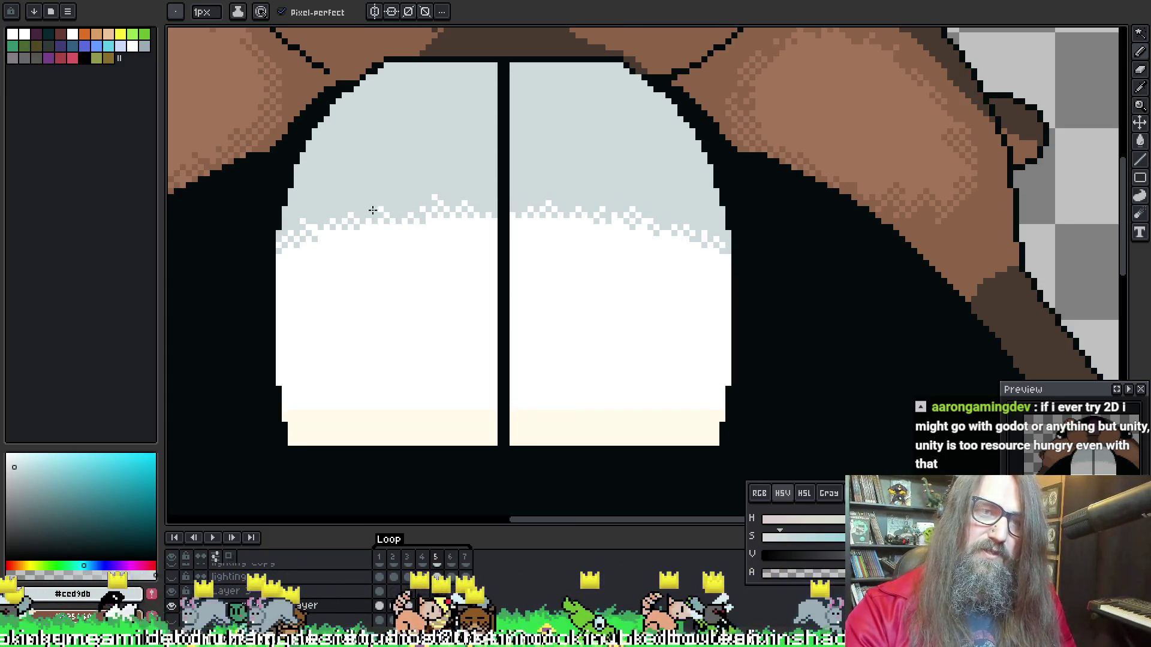
{"action": "key", "text": "Right"}
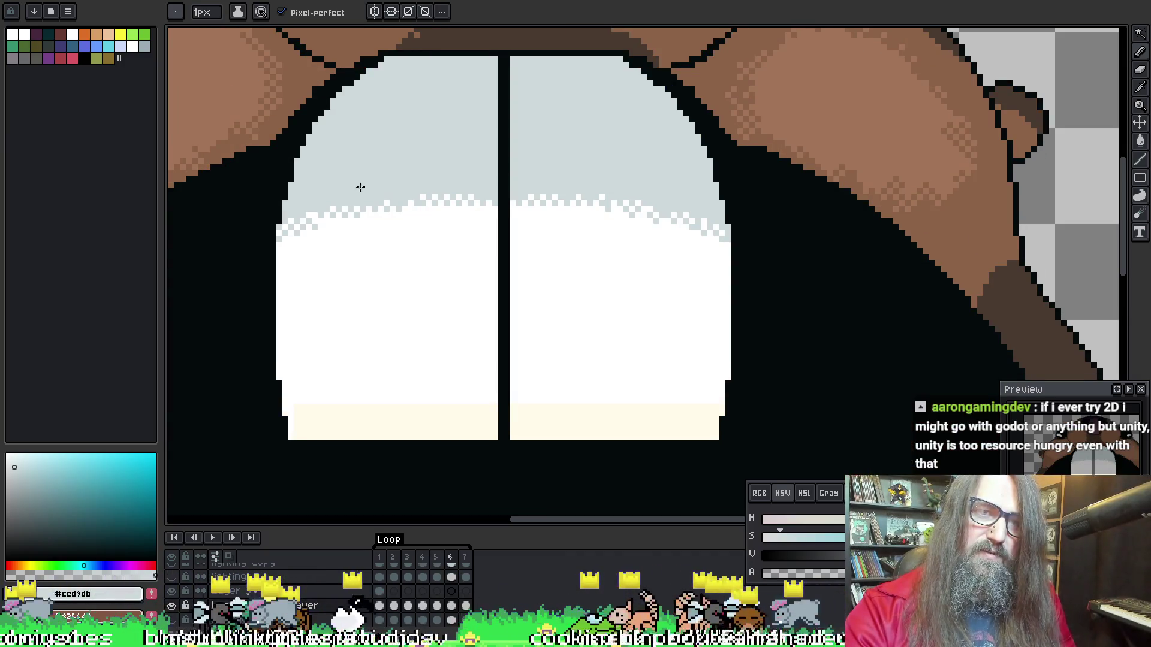
{"action": "key", "text": "Left"}
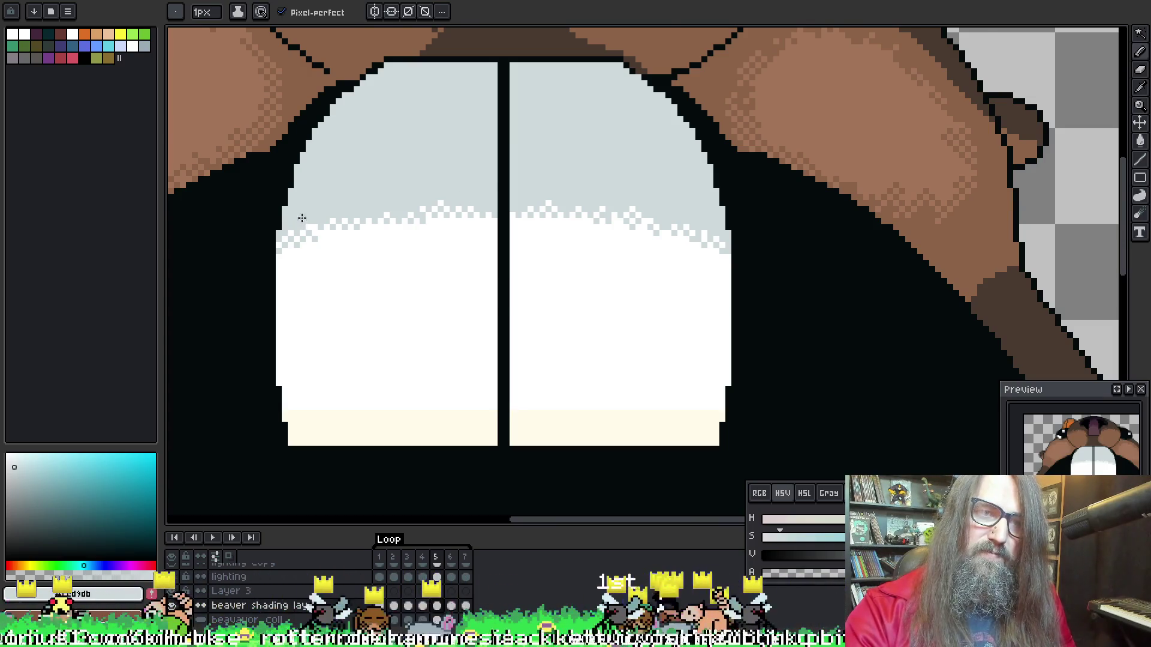
{"action": "key", "text": "Left"}
{"action": "key", "text": "Right"}
{"action": "key", "text": "Right"}
{"action": "key", "text": "Left"}
{"action": "key", "text": "Right"}
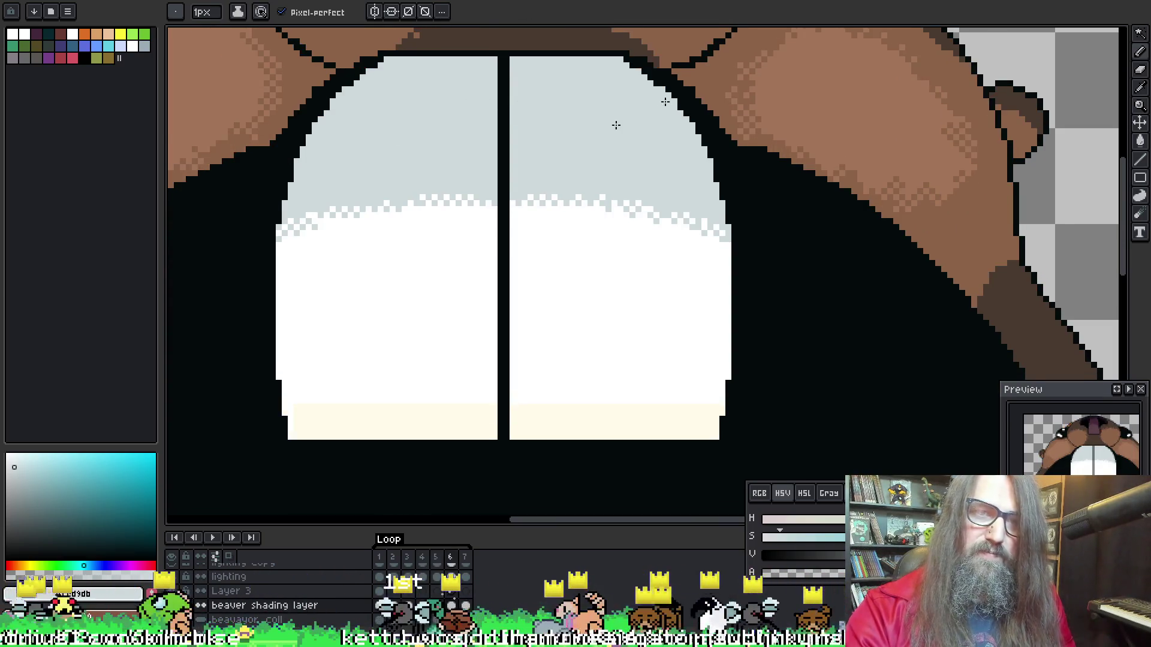
{"action": "key", "text": "Left"}
{"action": "key", "text": "Left"}
{"action": "key", "text": "Right"}
{"action": "key", "text": "Right"}
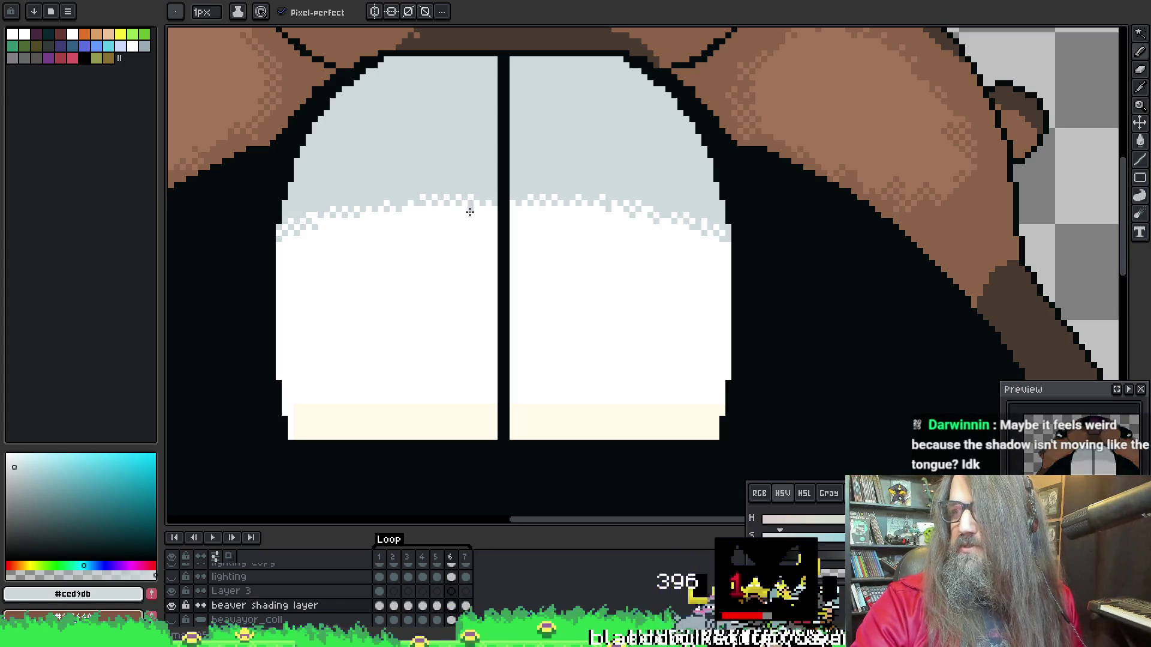
Recentre on the teeth and toggle frames 5 and 6 with comma and period
{"action": "key", "text": "space"}
{"action": "left_click_drag", "start_coordinate": [380, 222], "coordinate": [385, 248]}
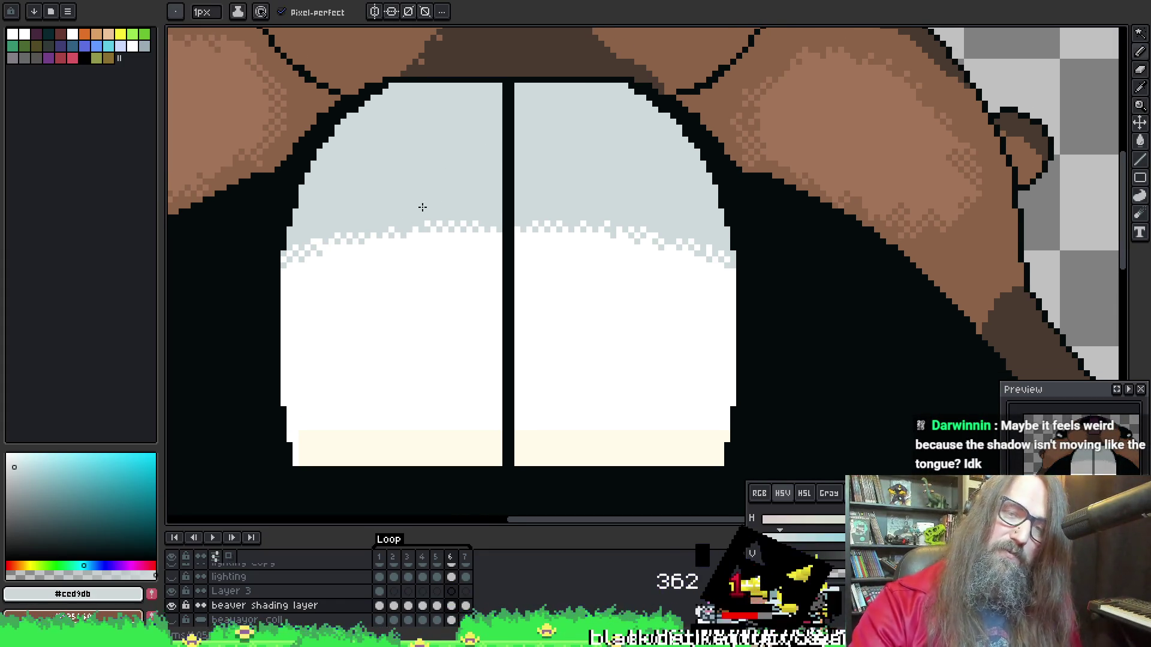
{"action": "key", "text": "comma"}
{"action": "key", "text": "period"}
{"action": "key", "text": "comma"}
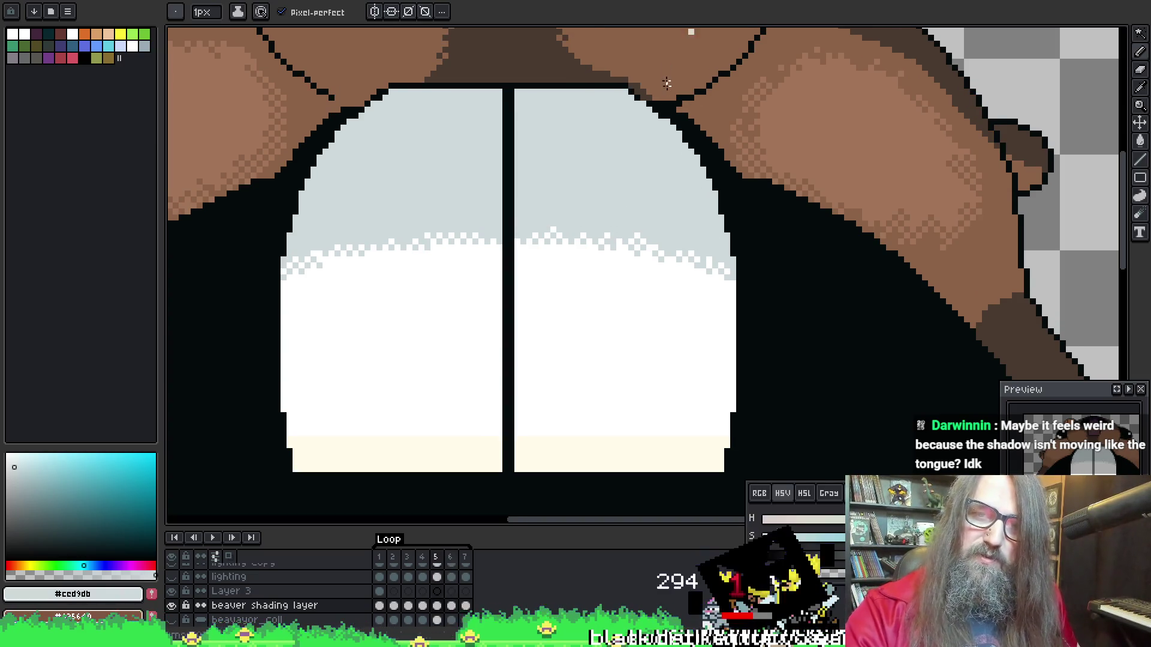
{"action": "key", "text": "period"}
{"action": "key", "text": "comma"}
{"action": "key", "text": "period"}
{"action": "key", "text": "comma"}
{"action": "key", "text": "period"}
{"action": "key", "text": "comma"}
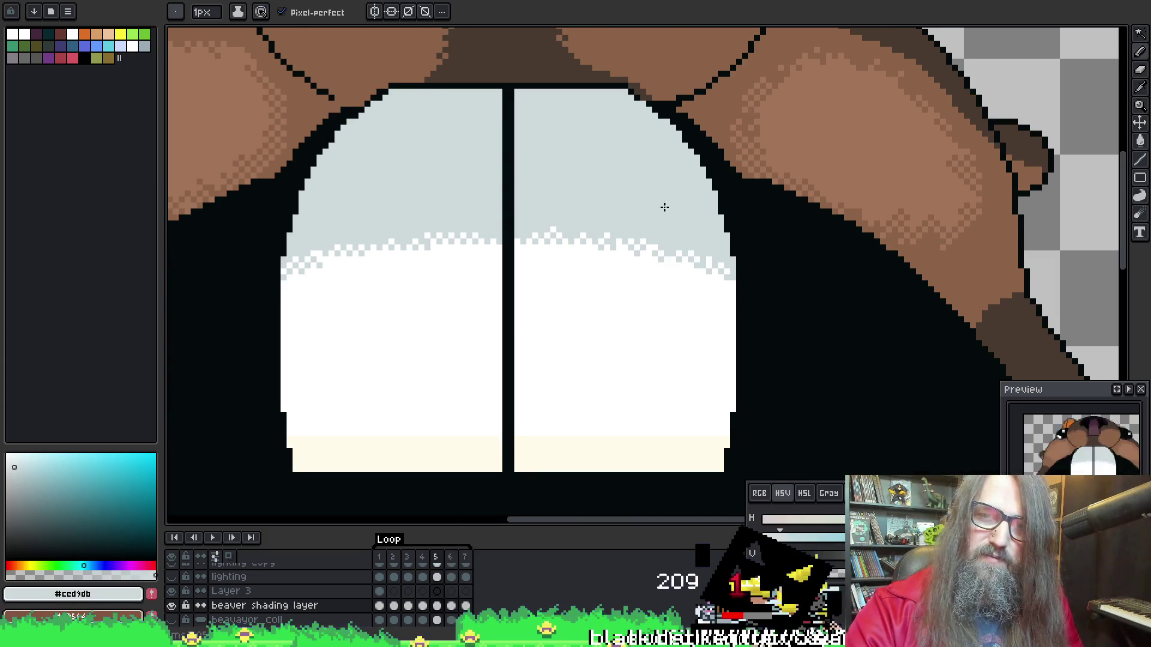
{"action": "key", "text": "comma"}
{"action": "key", "text": "period"}
{"action": "key", "text": "period"}
{"action": "key", "text": "comma"}
{"action": "key", "text": "period"}
{"action": "key", "text": "comma"}
{"action": "key", "text": "period"}
{"action": "key", "text": "period"}
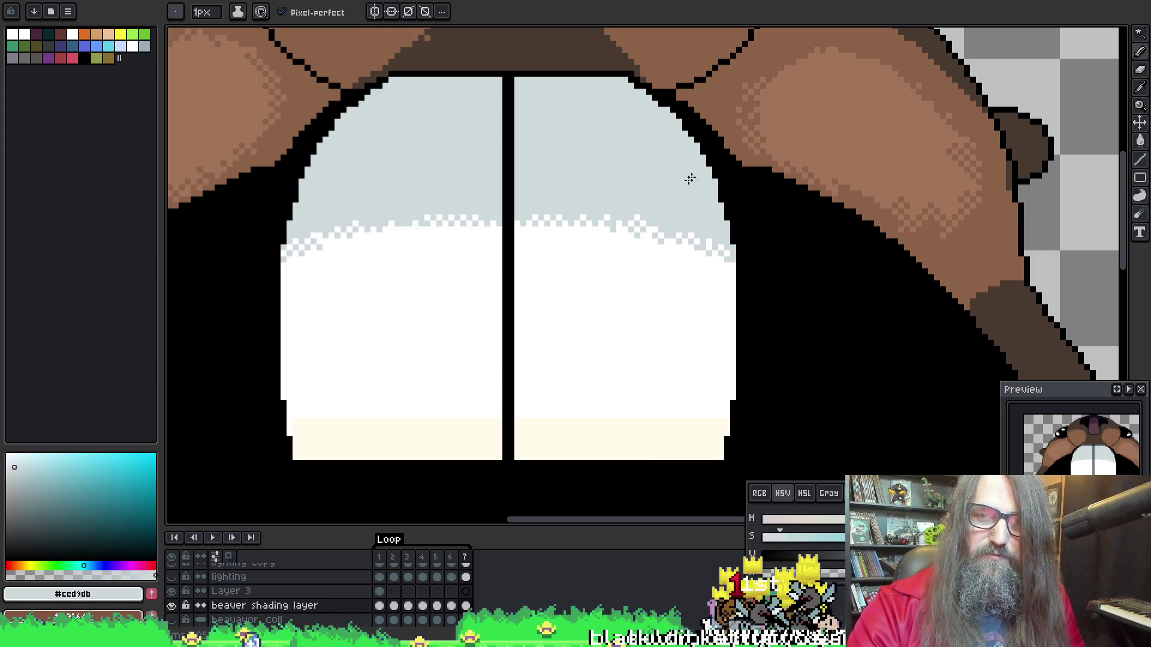
Replay the full beaver animation
{"action": "scroll", "coordinate": [632, 215], "scroll_direction": "down", "scroll_amount": 1}
{"action": "scroll", "coordinate": [645, 213], "scroll_direction": "up", "scroll_amount": 1}
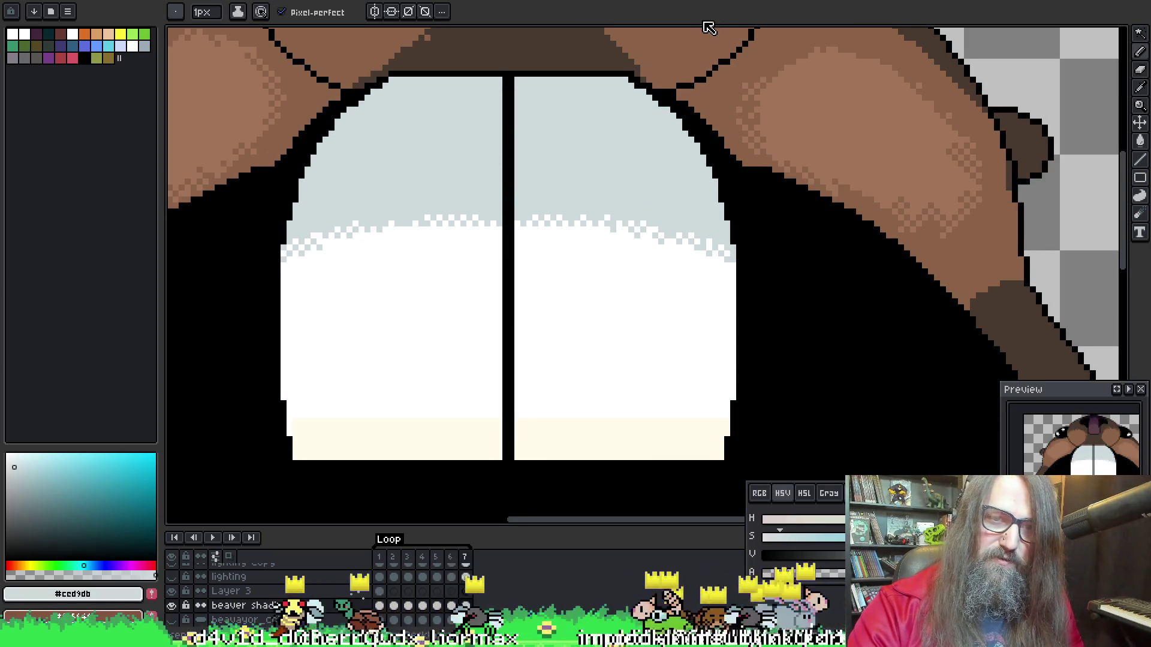
{"action": "key", "text": "Return"}
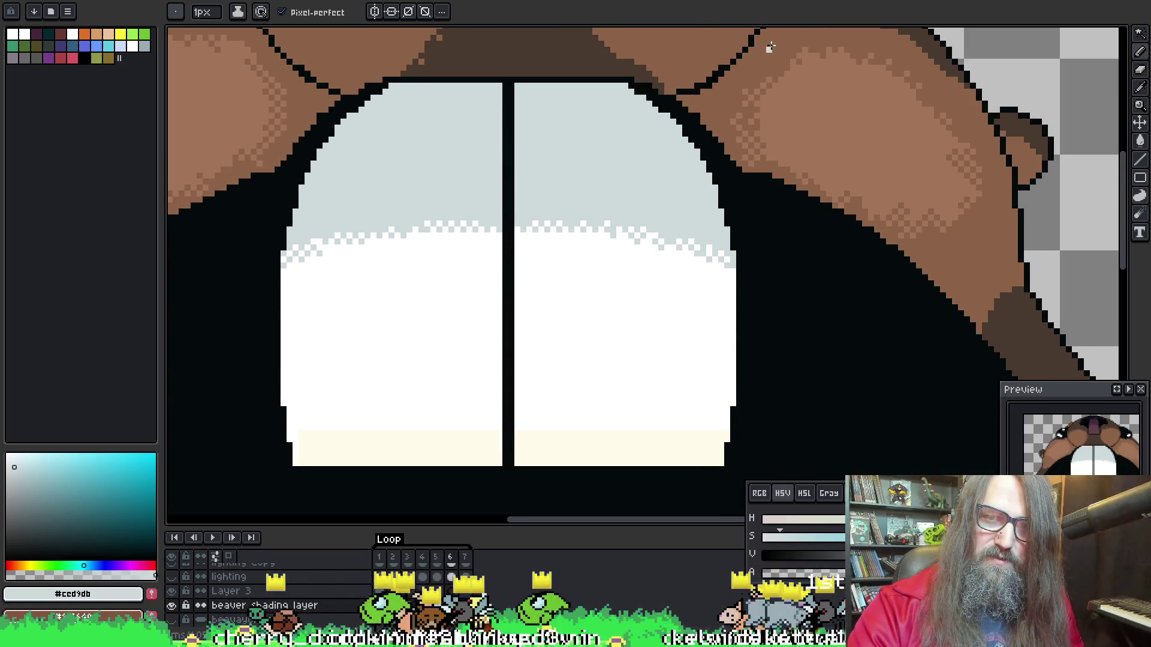
{"action": "scroll", "coordinate": [600, 232], "scroll_direction": "down", "scroll_amount": 3}
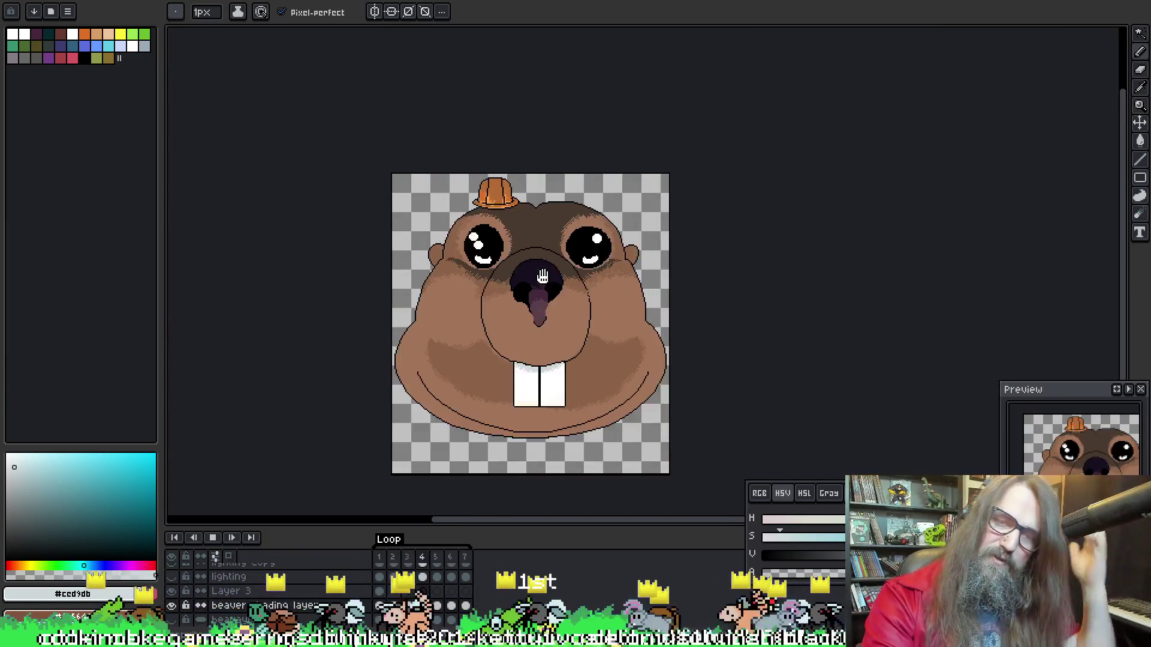
{"action": "scroll", "coordinate": [600, 232], "scroll_direction": "up", "scroll_amount": 1}
{"action": "scroll", "coordinate": [600, 232], "scroll_direction": "down", "scroll_amount": 2}
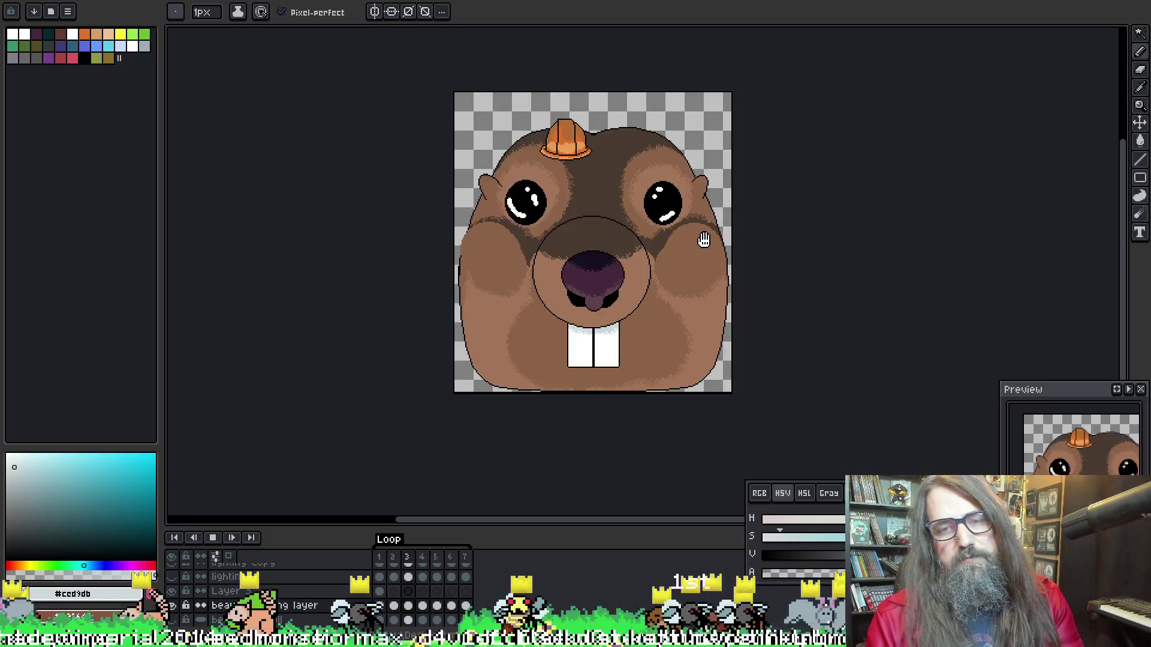
{"action": "key", "text": "Return"}
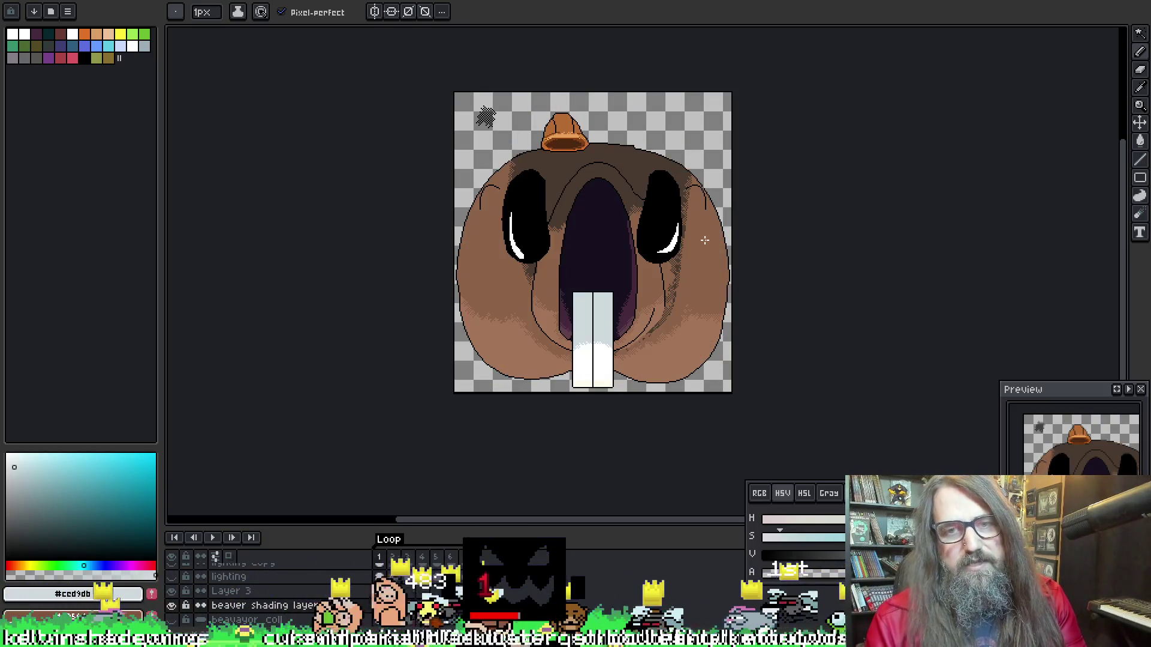
{"action": "scroll", "coordinate": [702, 240], "scroll_direction": "up", "scroll_amount": 5}
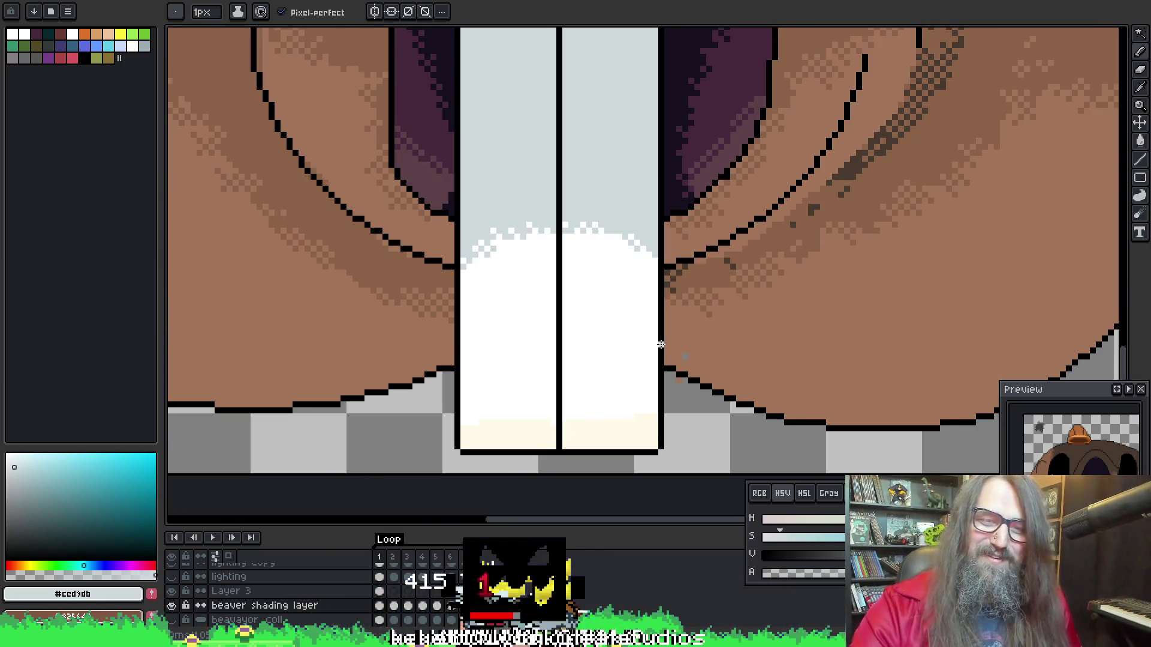
{"action": "key", "text": "w"}
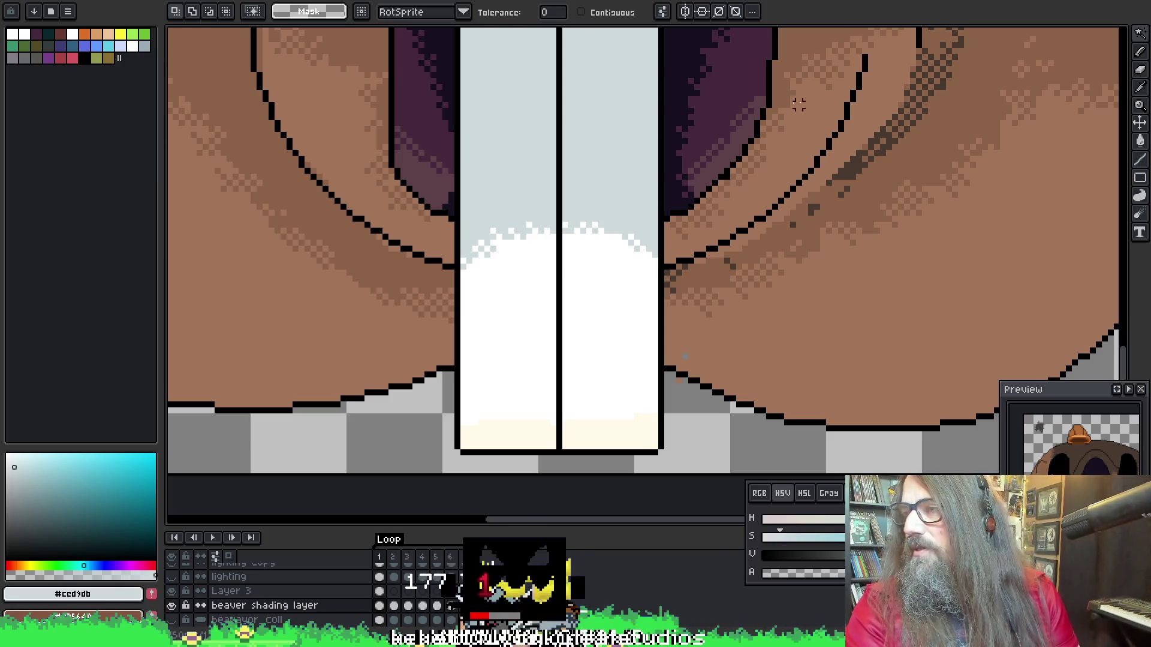
{"action": "scroll", "coordinate": [805, 212], "scroll_direction": "down", "scroll_amount": 3}
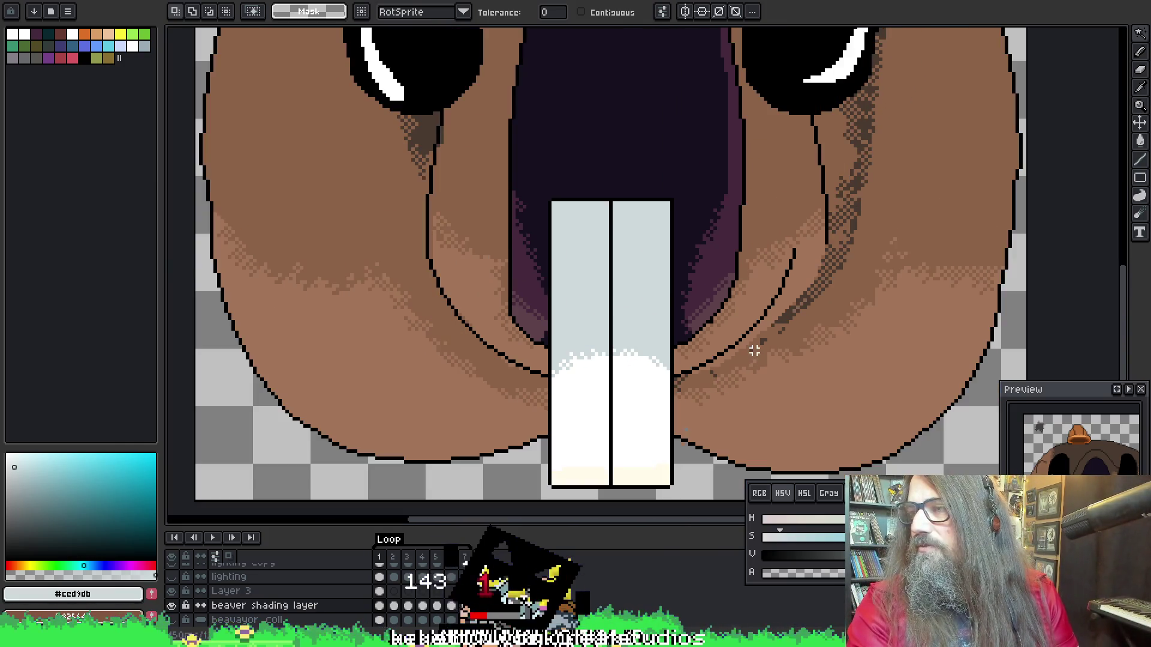
{"action": "scroll", "coordinate": [756, 354], "scroll_direction": "down", "scroll_amount": 4}
{"action": "key", "text": "Return"}
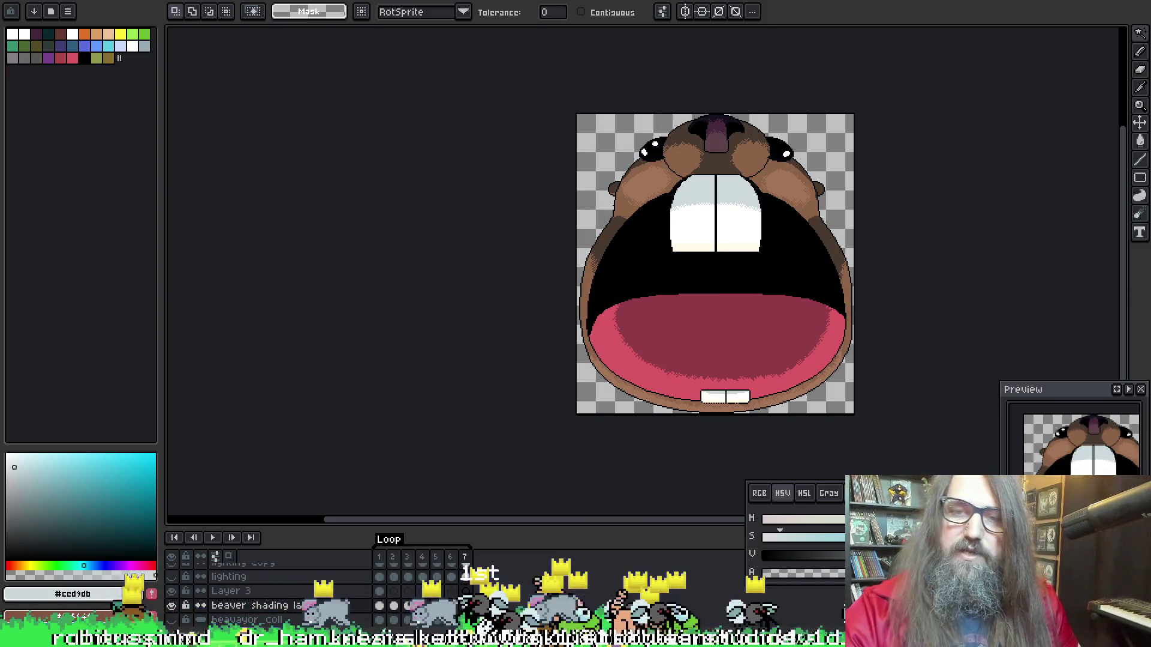
{"action": "left_click", "coordinate": [136, 37]}
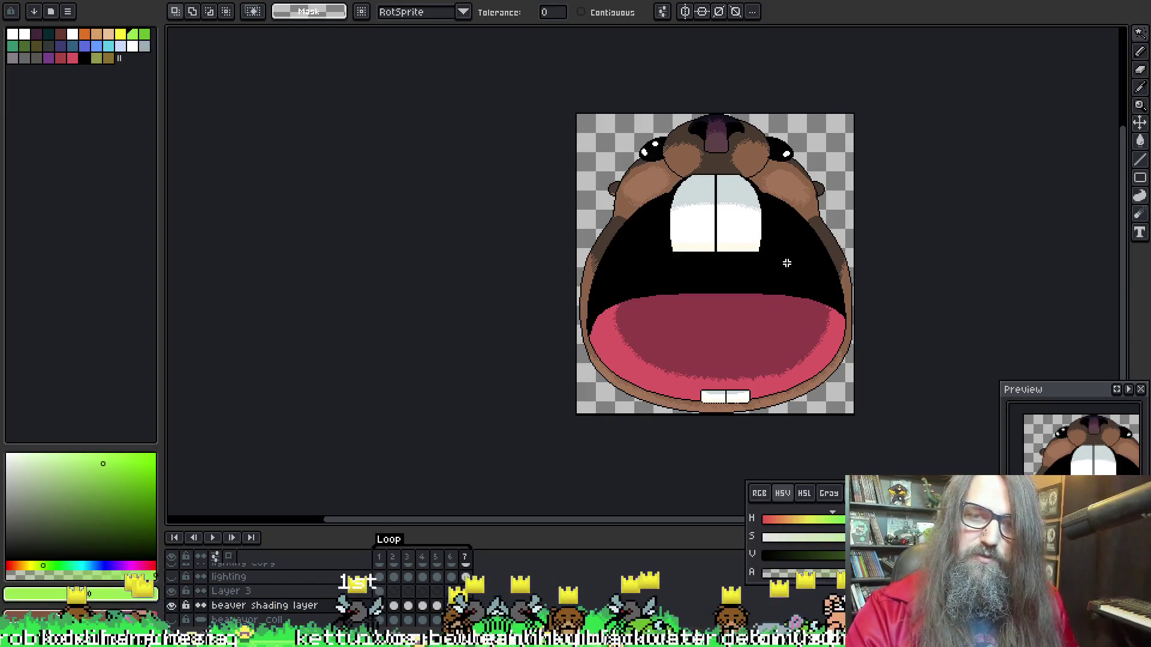
{"action": "key", "text": "b"}
{"action": "mouse_move", "coordinate": [749, 288]}
{"action": "left_mouse_down"}
{"action": "mouse_move", "coordinate": [816, 336]}
{"action": "mouse_move", "coordinate": [752, 290]}
{"action": "left_mouse_up"}
{"action": "key", "text": "ctrl+z"}
{"action": "key", "text": "plus"}
{"action": "left_click_drag", "start_coordinate": [704, 190], "coordinate": [720, 187]}
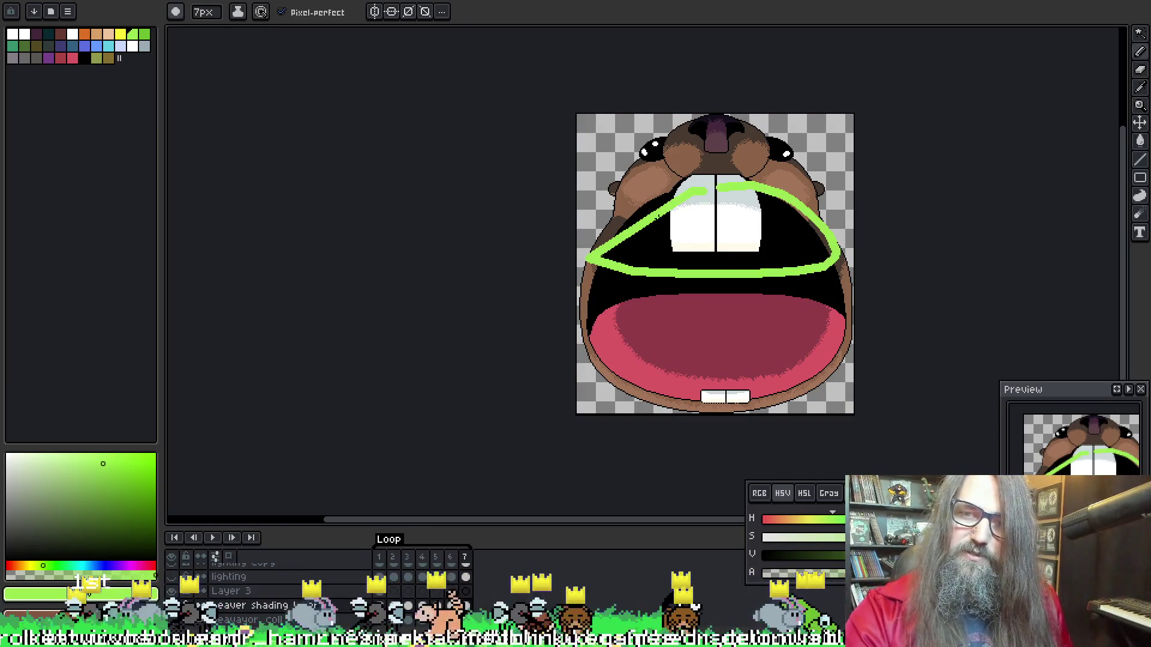
{"action": "key", "text": "ctrl+z"}
{"action": "left_click_drag", "start_coordinate": [738, 257], "coordinate": [776, 310]}
{"action": "key", "text": "ctrl+z"}
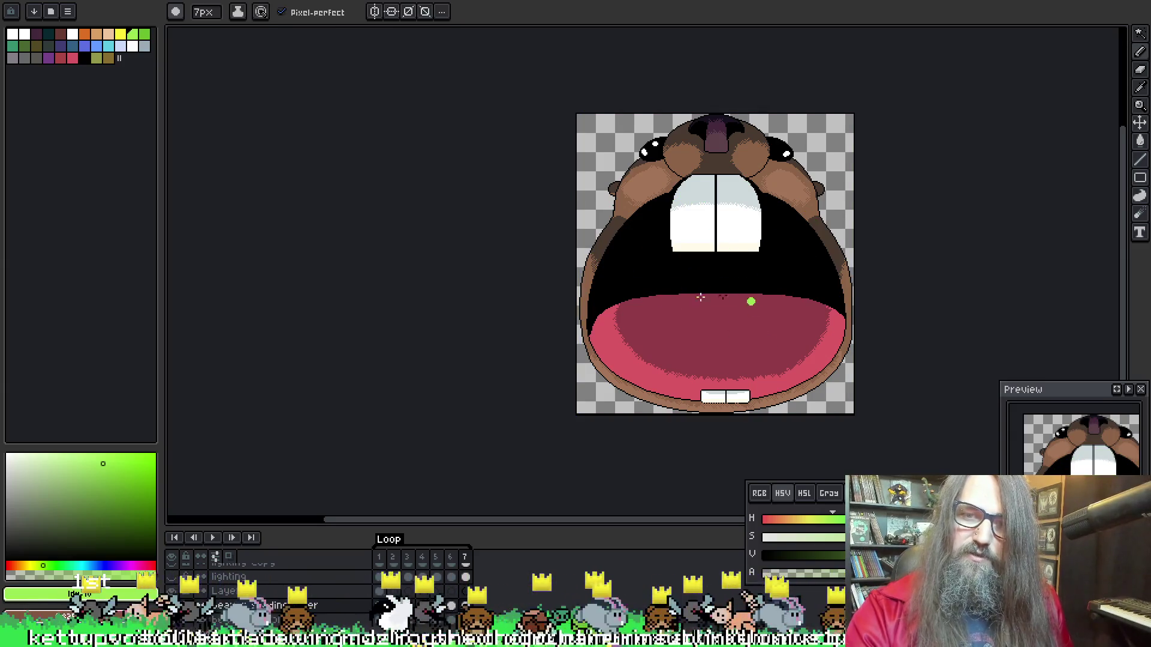
{"action": "left_click_drag", "start_coordinate": [700, 298], "coordinate": [713, 295]}
{"action": "key", "text": "ctrl+z"}
{"action": "key", "text": "v"}
{"action": "key", "text": "b"}
{"action": "mouse_move", "coordinate": [636, 308]}
{"action": "left_mouse_down"}
{"action": "mouse_move", "coordinate": [546, 271]}
{"action": "mouse_move", "coordinate": [464, 311]}
{"action": "left_mouse_up"}
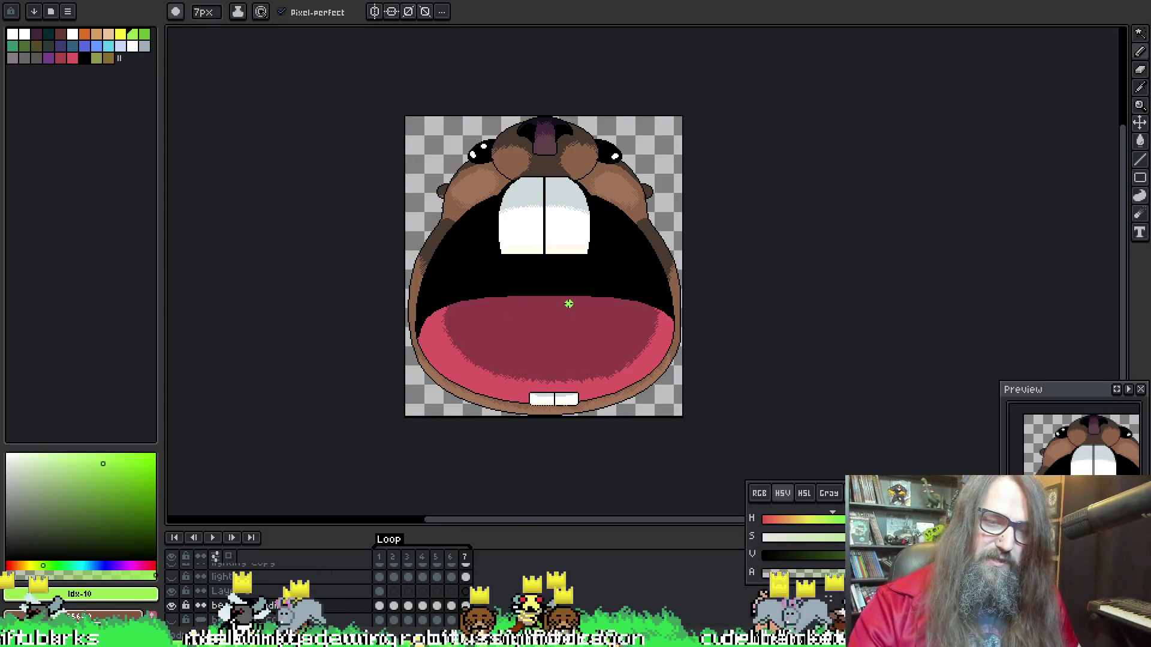
Jump to frame 1 and zoom in on the teeth and lower face
{"action": "left_click", "coordinate": [379, 557]}
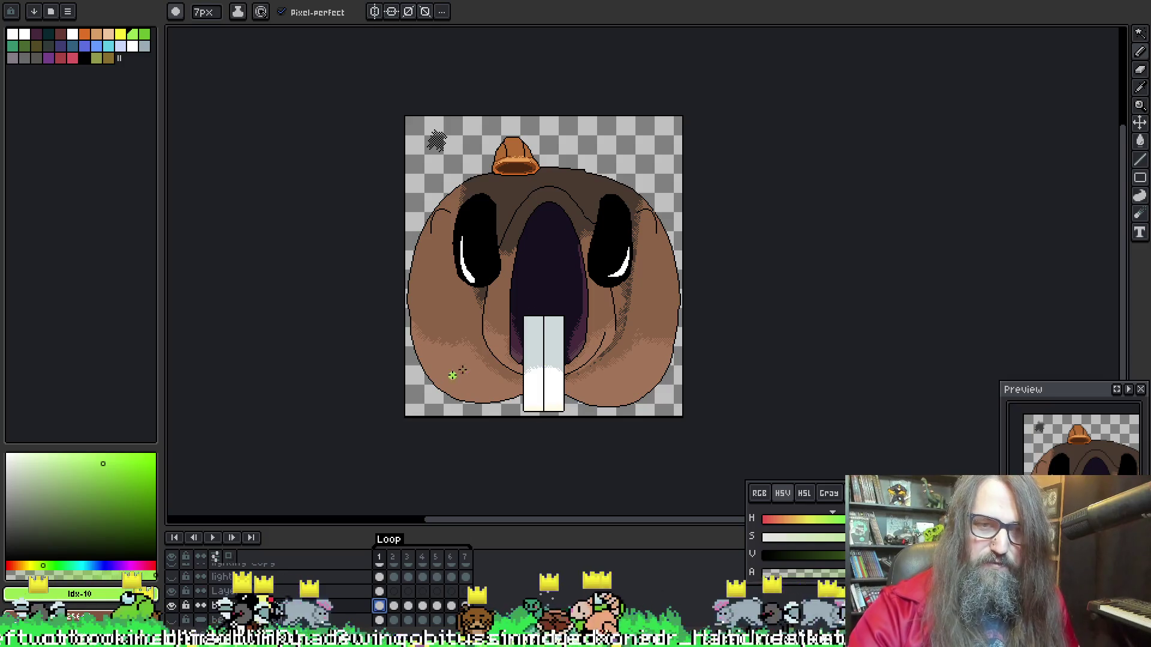
{"action": "scroll", "coordinate": [579, 300], "scroll_direction": "up", "scroll_amount": 3}
{"action": "mouse_move", "coordinate": [578, 299]}
{"action": "left_mouse_down"}
{"action": "mouse_move", "coordinate": [771, 110]}
{"action": "mouse_move", "coordinate": [667, 144]}
{"action": "left_mouse_up"}
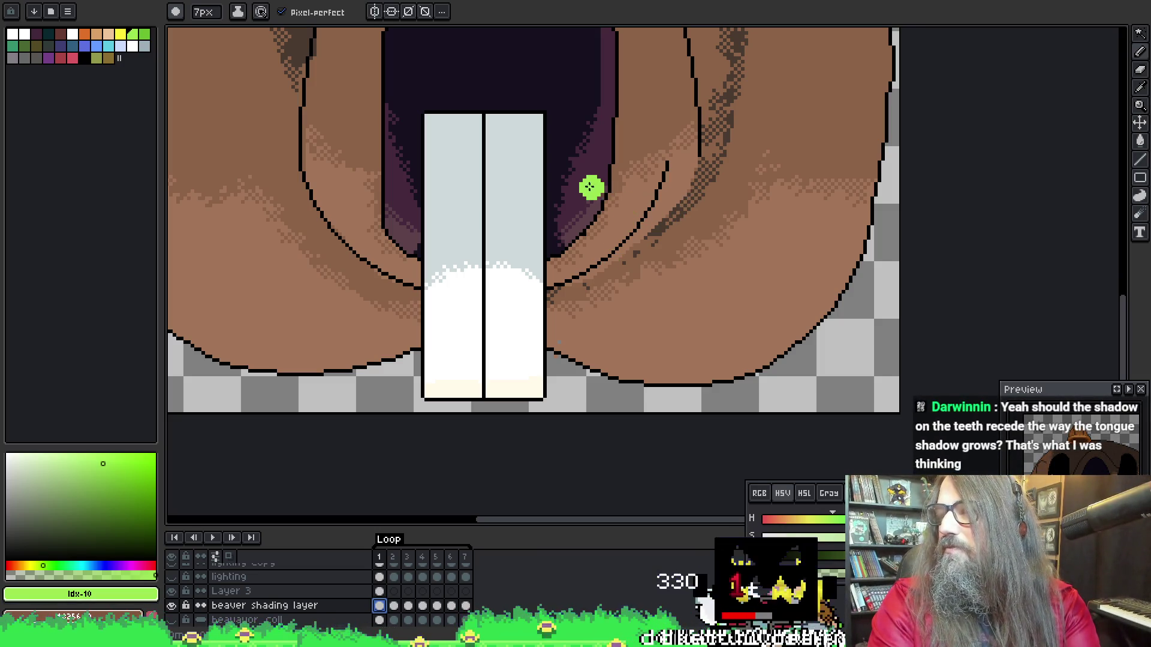
{"action": "scroll", "coordinate": [588, 184], "scroll_direction": "down", "scroll_amount": 5}
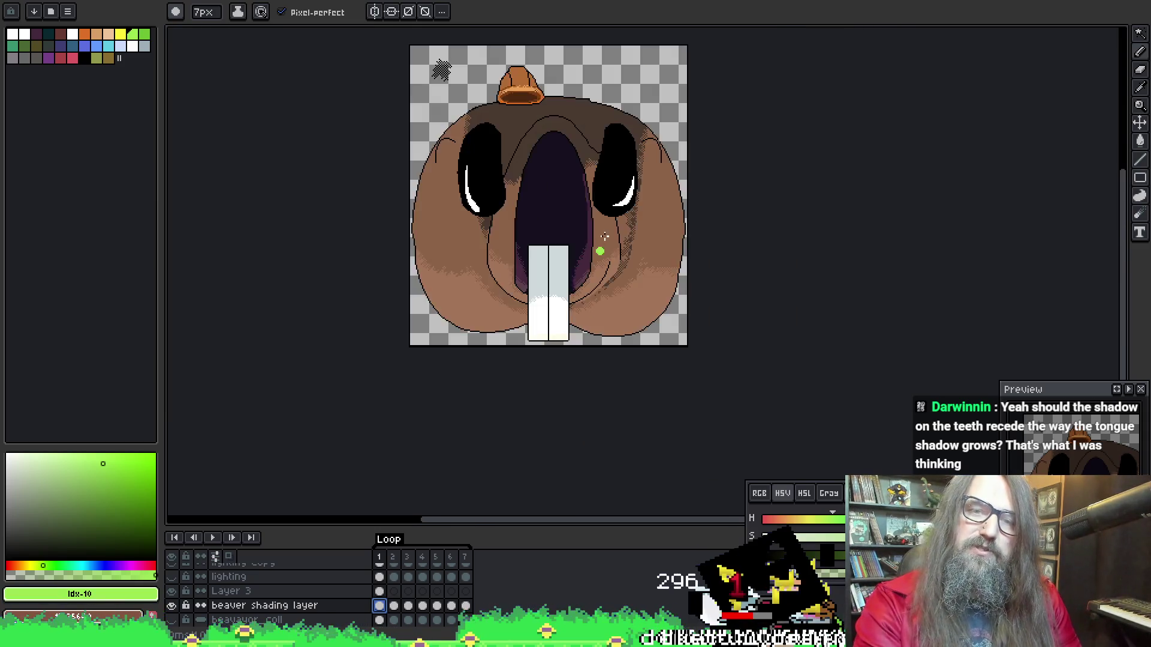
{"action": "scroll", "coordinate": [599, 252], "scroll_direction": "up", "scroll_amount": 4}
Play the animation and stop it on the open-mouth frame 6
{"action": "key", "text": "Return"}
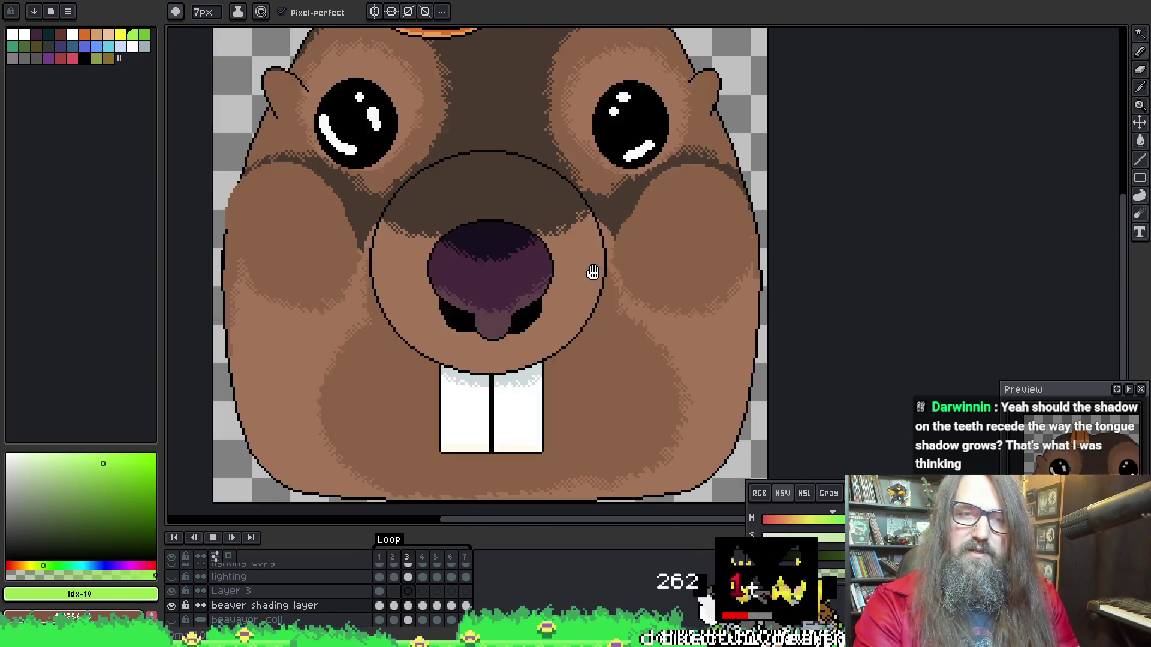
{"action": "scroll", "coordinate": [585, 281], "scroll_direction": "down", "scroll_amount": 2}
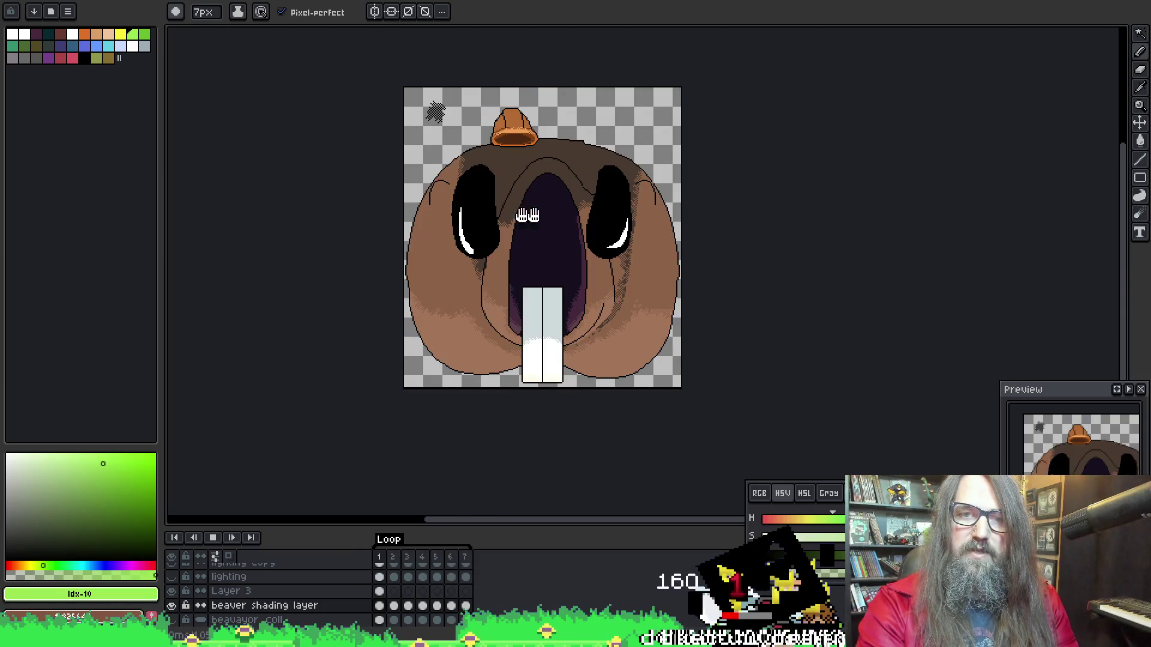
{"action": "key", "text": "Return"}
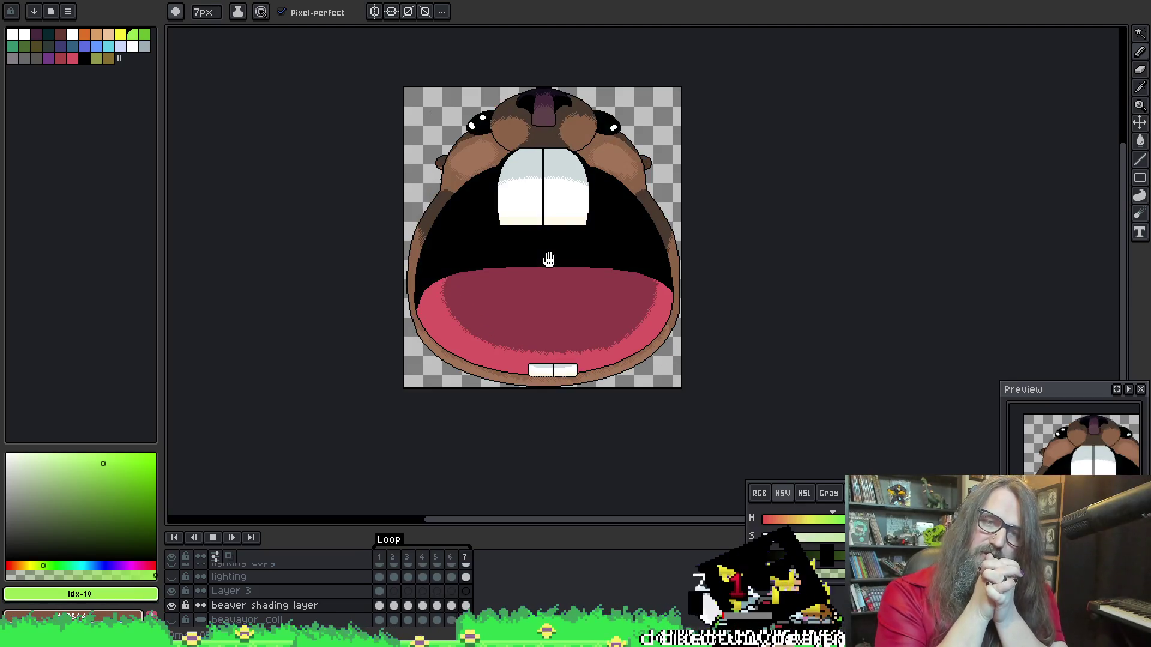
{"action": "key", "text": "Return"}
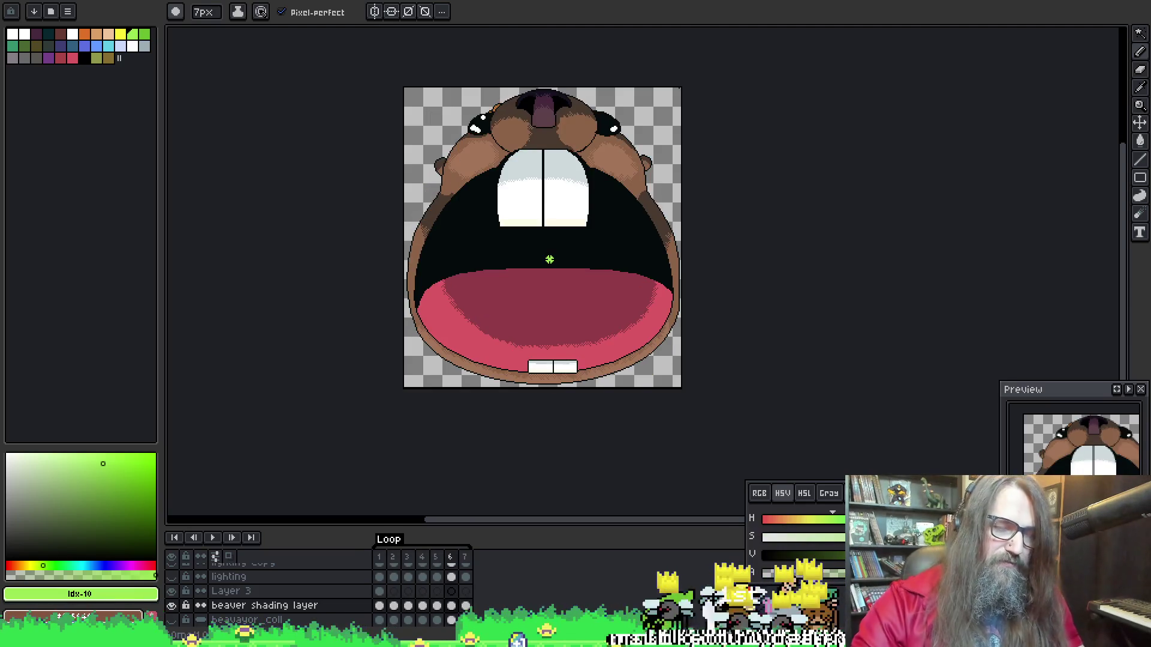
{"action": "scroll", "coordinate": [549, 259], "scroll_direction": "up", "scroll_amount": 2}
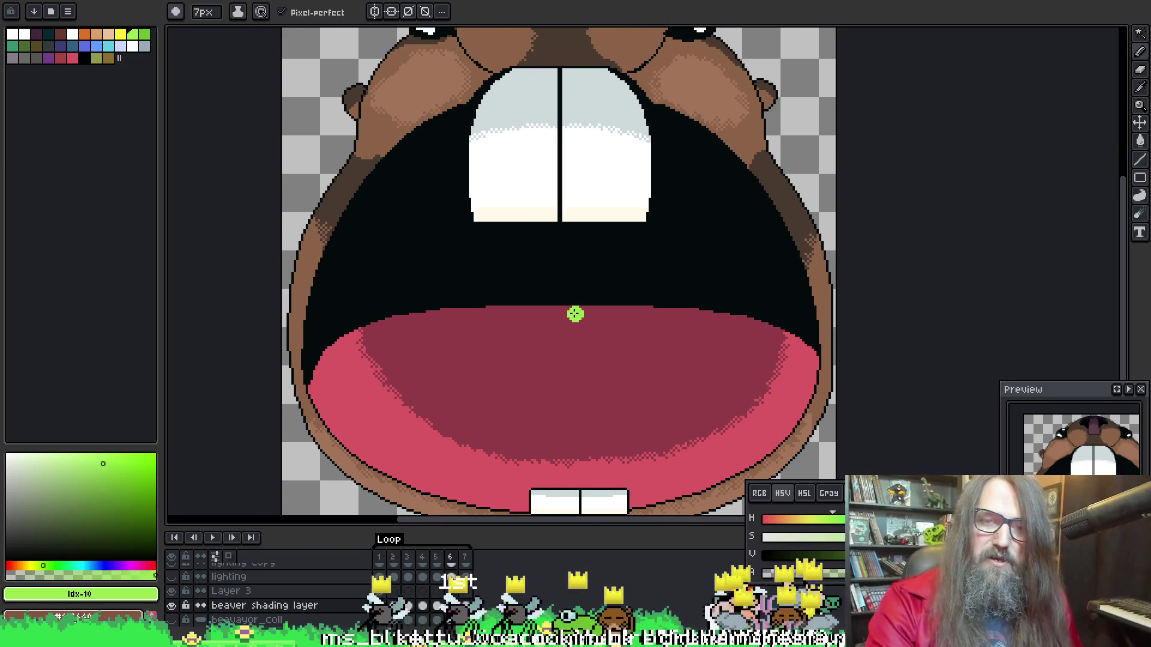
{"action": "key", "text": "w"}
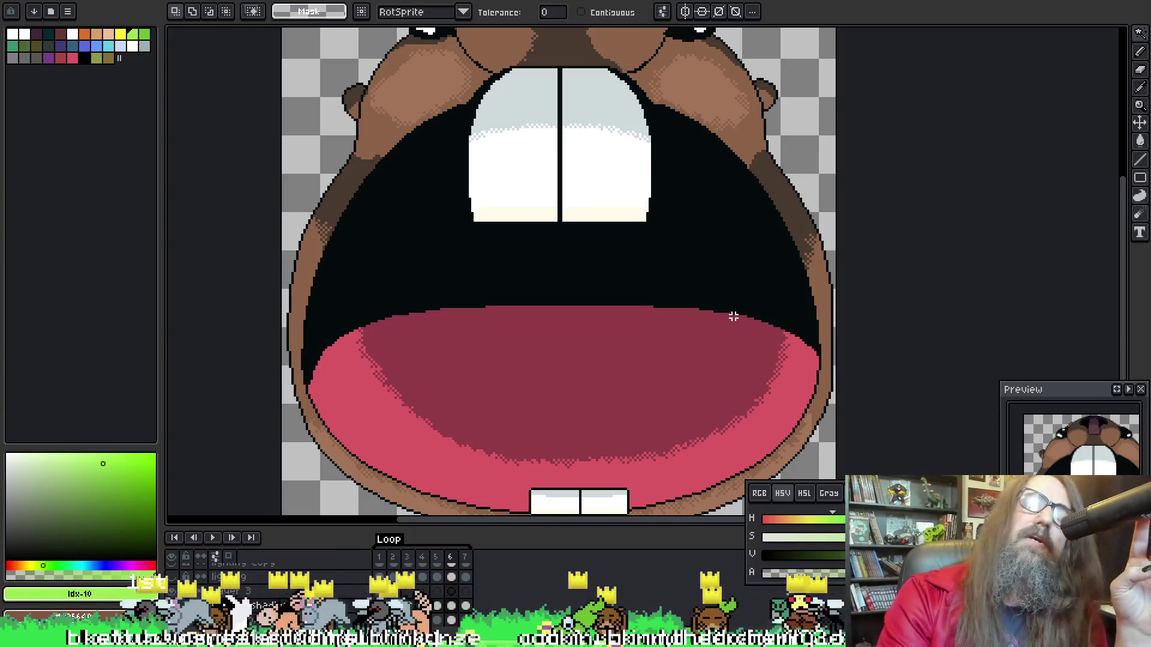
Return to frame 1, zoom in on the buck teeth, and switch to the pencil
{"action": "mouse_move", "coordinate": [606, 246]}
{"action": "left_mouse_down"}
{"action": "mouse_move", "coordinate": [689, 260]}
{"action": "mouse_move", "coordinate": [576, 295]}
{"action": "left_mouse_up"}
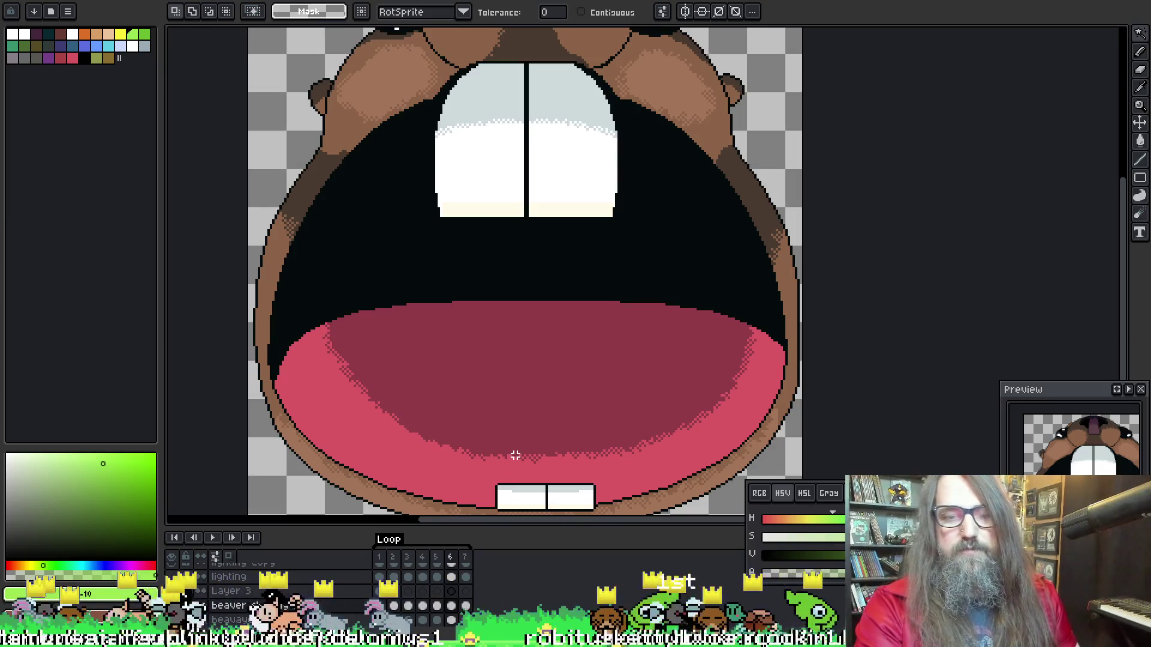
{"action": "key", "text": "Return"}
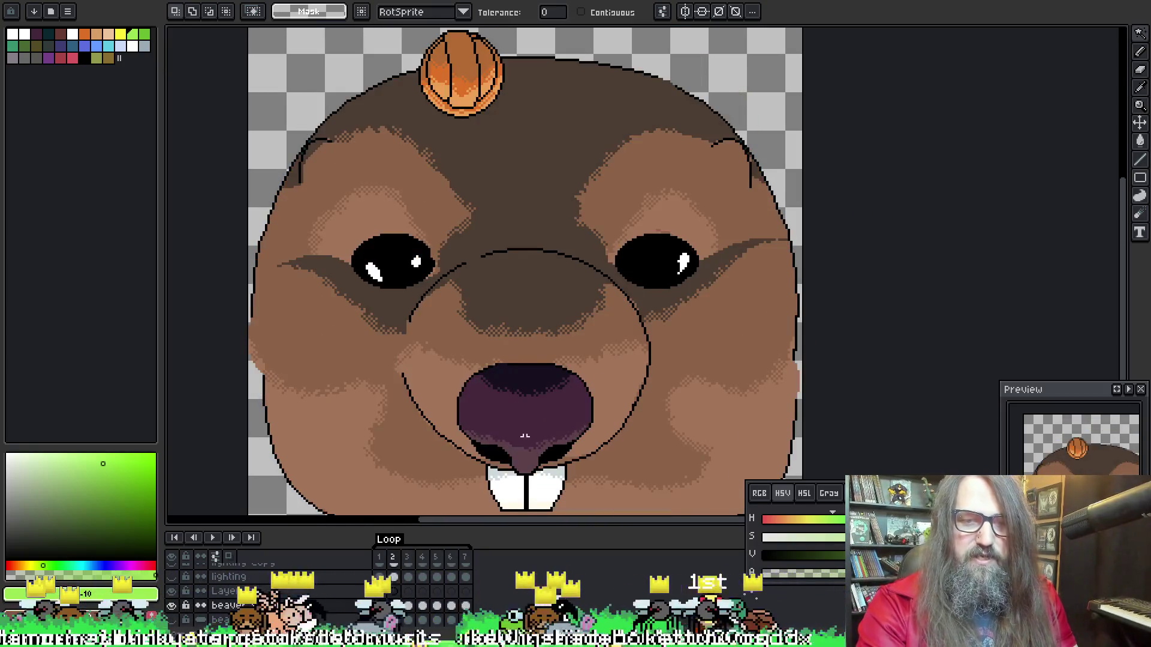
{"action": "left_click_drag", "start_coordinate": [544, 422], "coordinate": [580, 252]}
{"action": "scroll", "coordinate": [568, 310], "scroll_direction": "up", "scroll_amount": 3}
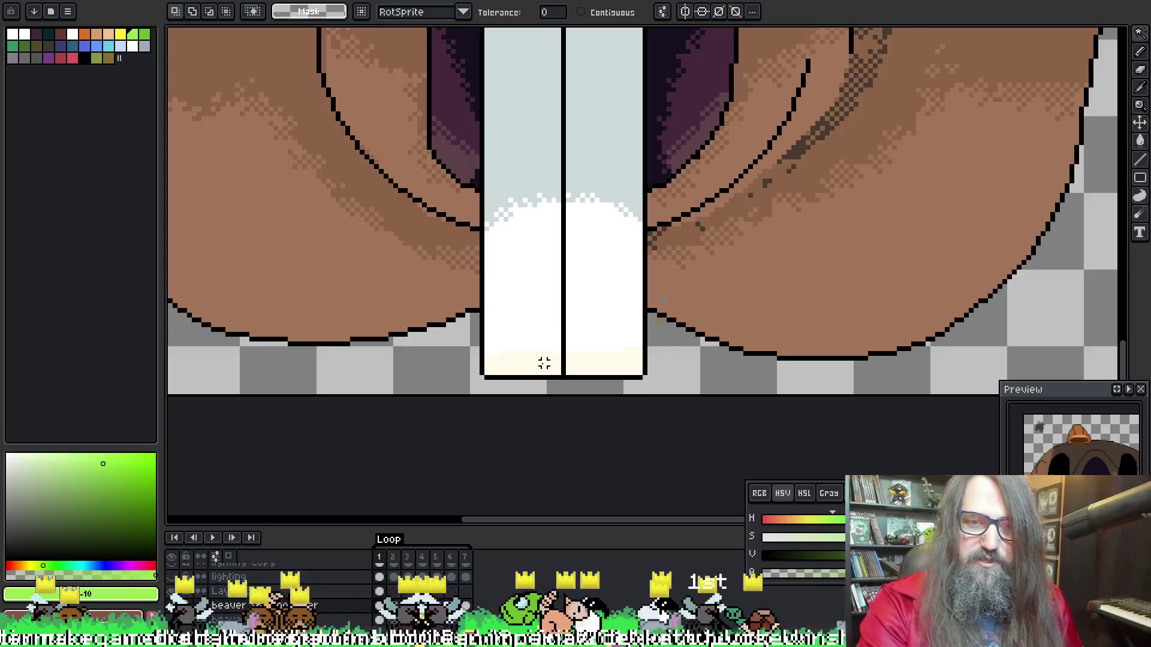
{"action": "key", "text": "b"}
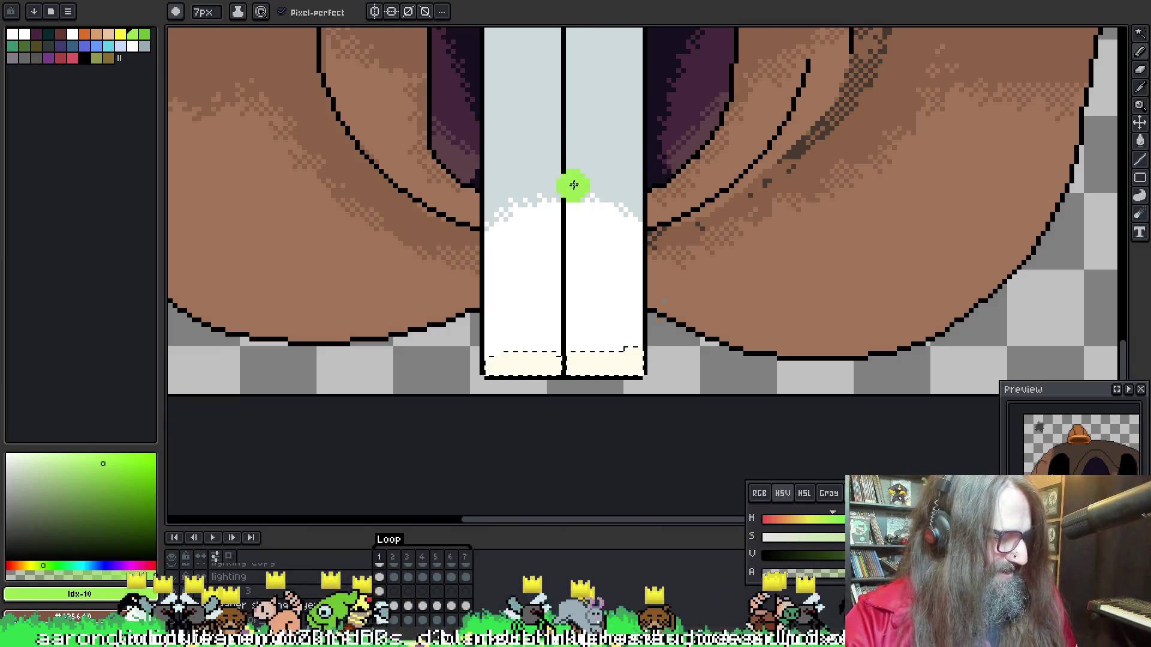
Eyedrop white from the teeth and paint a highlight along the left tooth edge on frame 1
{"action": "key", "text": "i"}
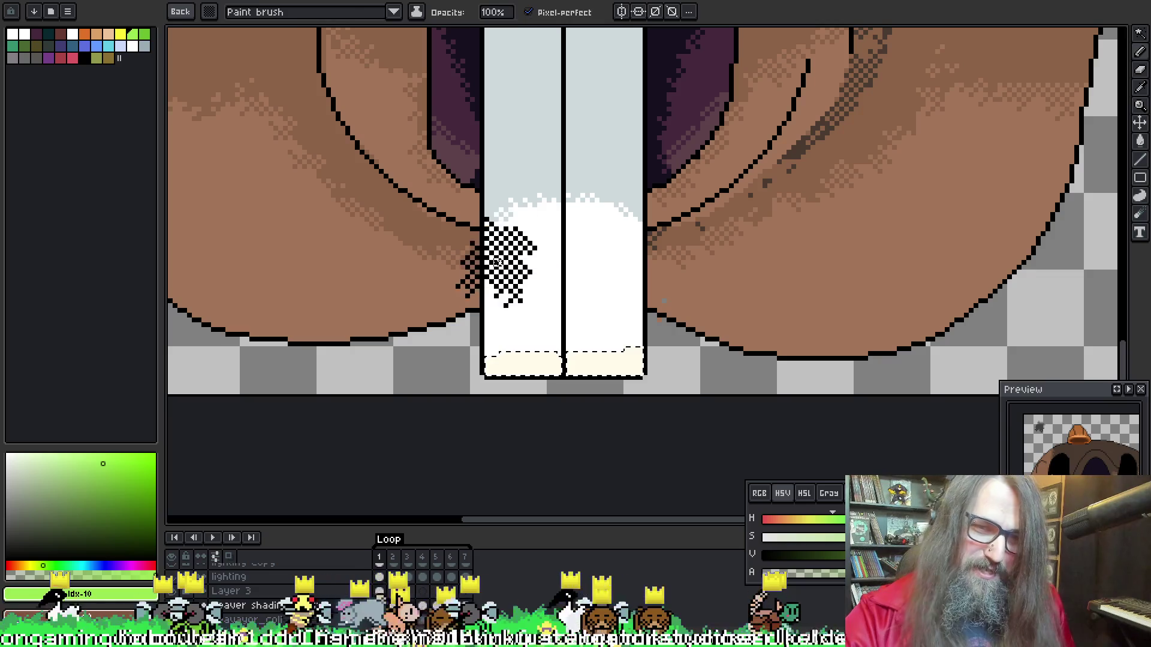
{"action": "left_click", "coordinate": [516, 299]}
{"action": "left_click", "coordinate": [524, 354], "text": "alt"}
{"action": "left_click", "coordinate": [531, 308], "text": "alt"}
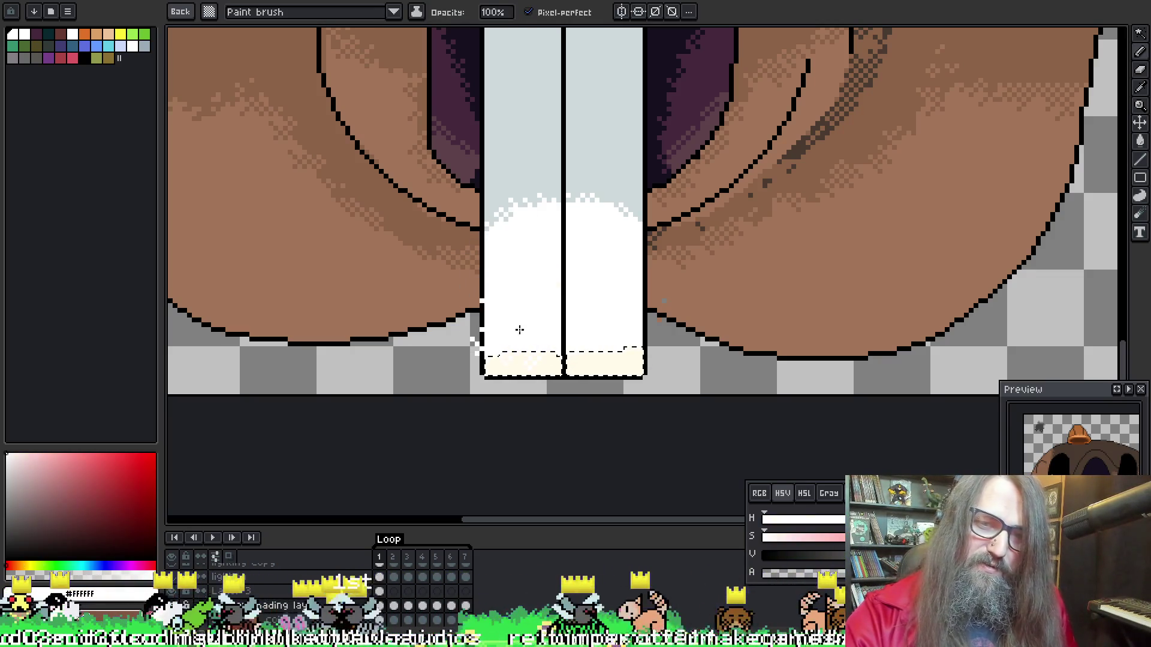
{"action": "left_click_drag", "start_coordinate": [547, 310], "coordinate": [612, 302]}
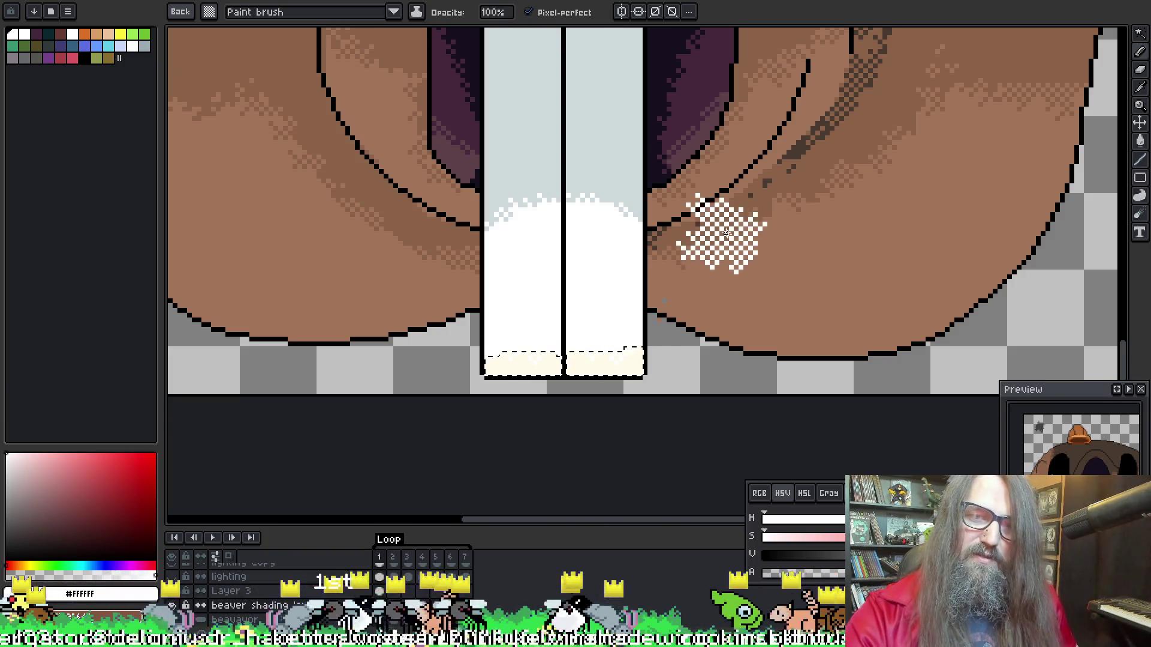
On frame 2, clear the teeth selection and dither a white highlight onto the left front tooth
{"action": "left_click", "coordinate": [392, 557]}
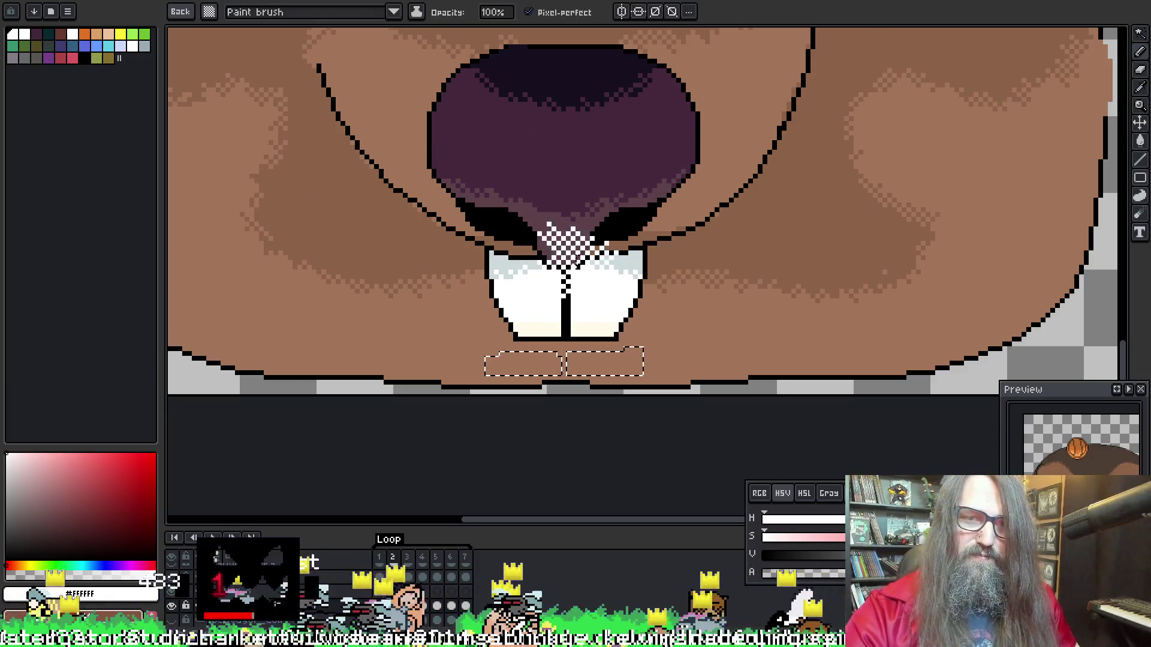
{"action": "key", "text": "w"}
{"action": "key", "text": "ctrl+d"}
{"action": "key", "text": "b"}
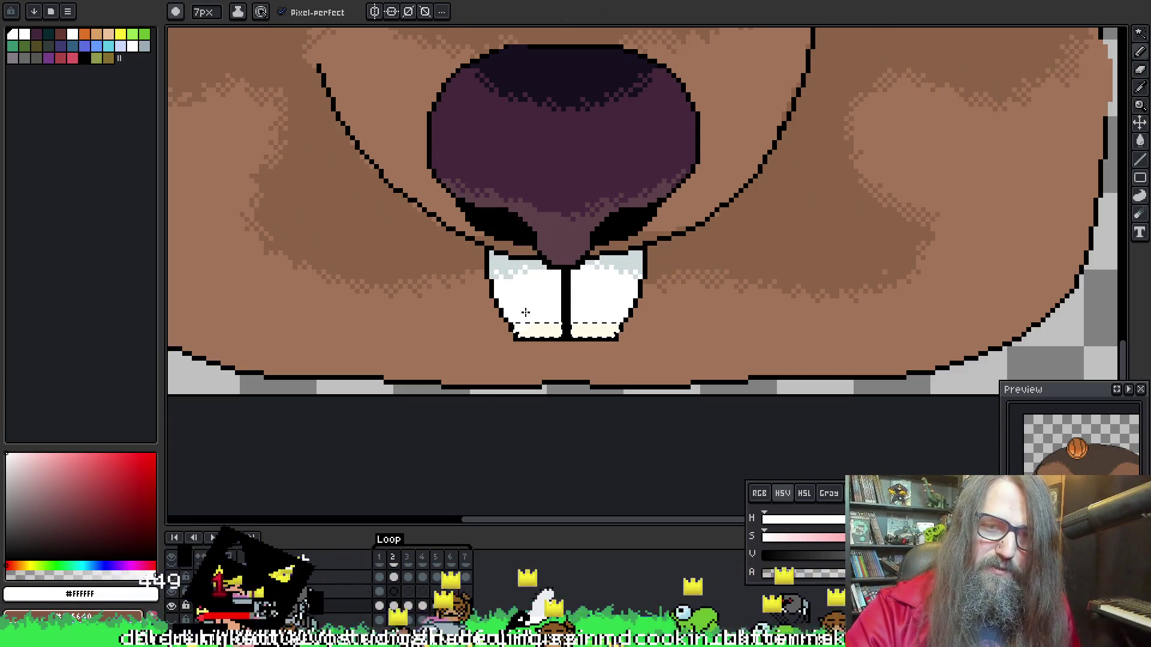
{"action": "left_click_drag", "start_coordinate": [522, 281], "coordinate": [525, 289]}
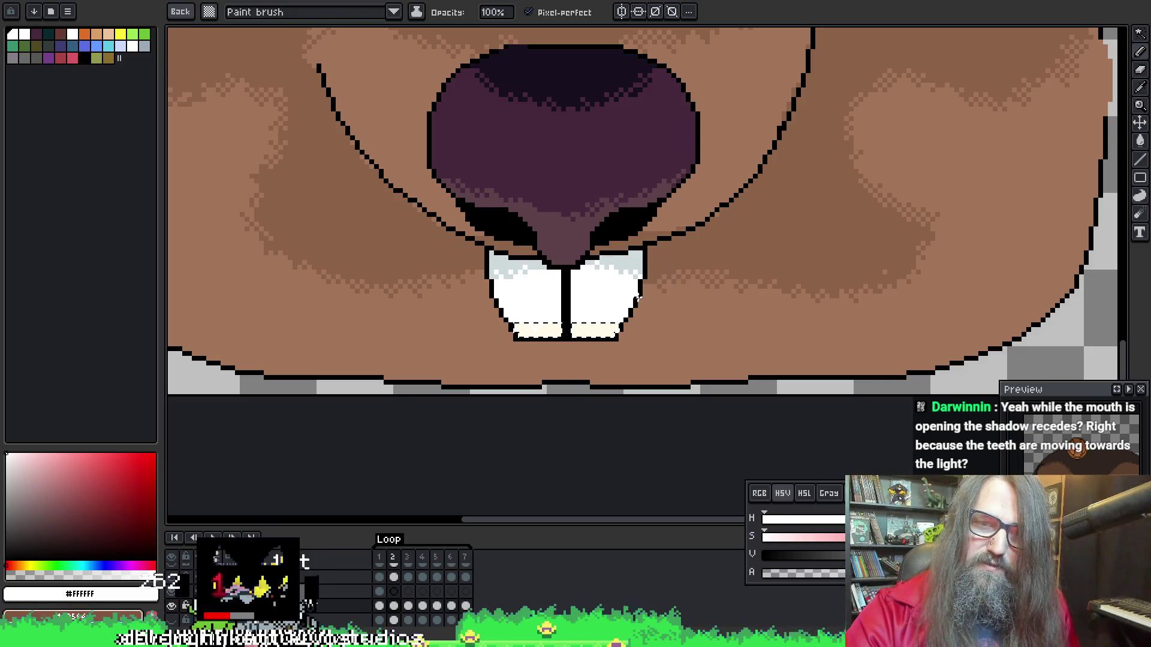
{"action": "key", "text": "Escape"}
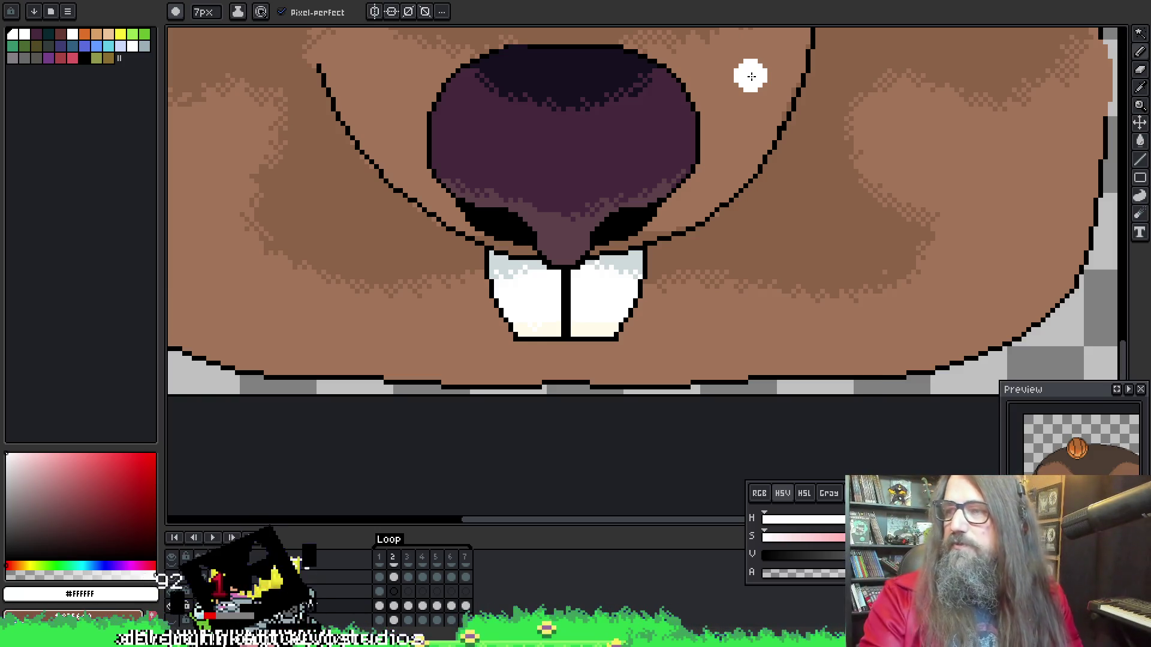
Return to frame 1 and zoom out to see the whole beaver face
{"action": "key", "text": "comma"}
{"action": "scroll", "coordinate": [689, 222], "scroll_direction": "down", "scroll_amount": 2}
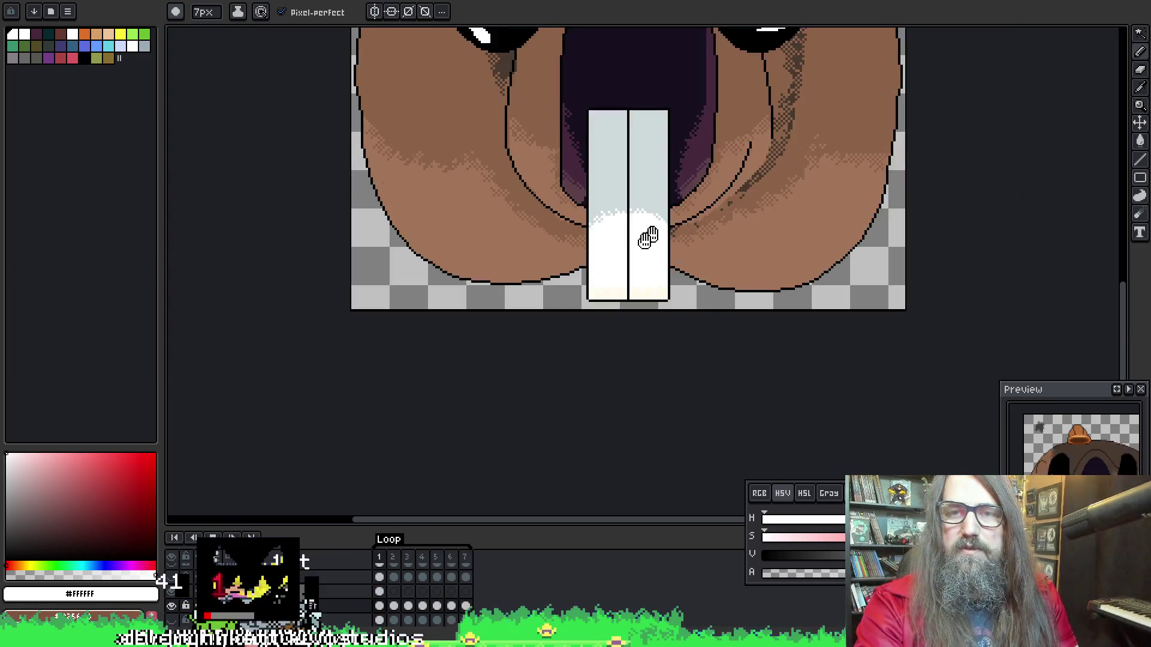
{"action": "scroll", "coordinate": [581, 278], "scroll_direction": "down", "scroll_amount": 1}
{"action": "scroll", "coordinate": [581, 278], "scroll_direction": "down", "scroll_amount": 1}
{"action": "scroll", "coordinate": [581, 277], "scroll_direction": "up", "scroll_amount": 1}
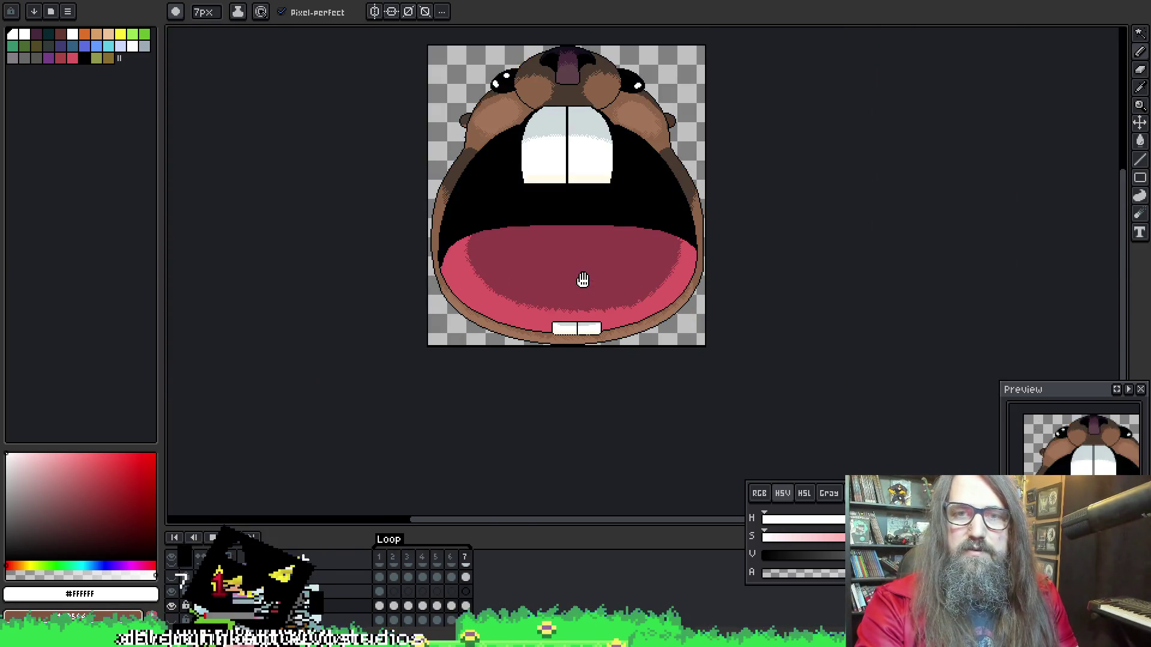
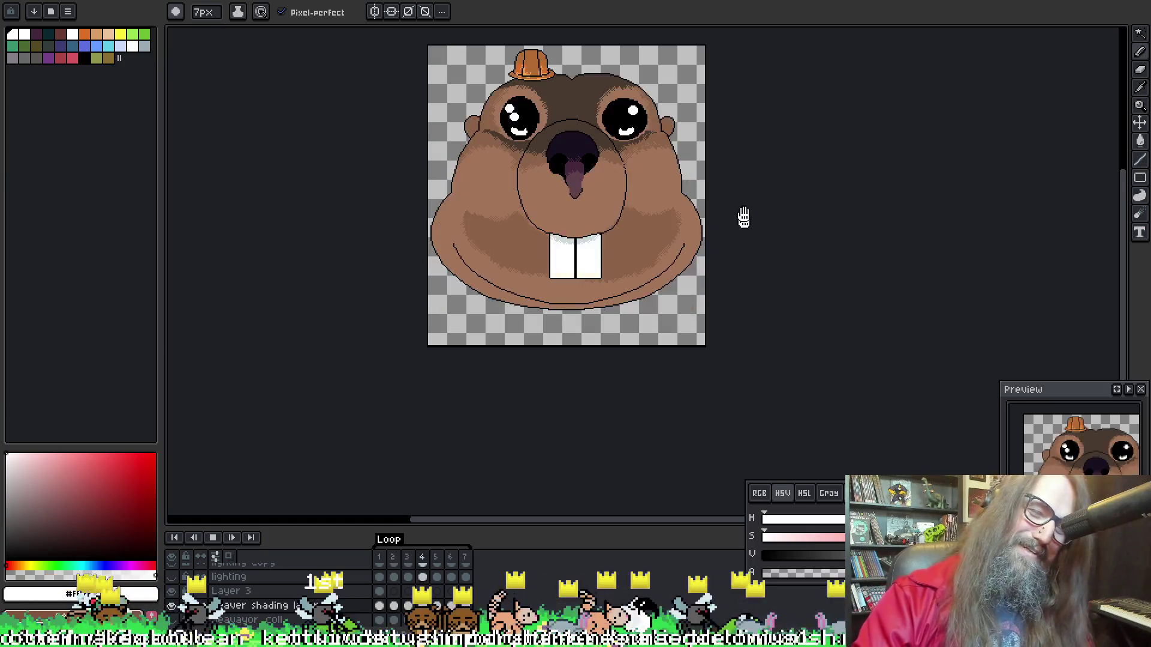
Sample light grey #ccd9db and white from the teeth, then undo a test white dither on the right tooth
{"action": "scroll", "coordinate": [646, 245], "scroll_direction": "up", "scroll_amount": 4}
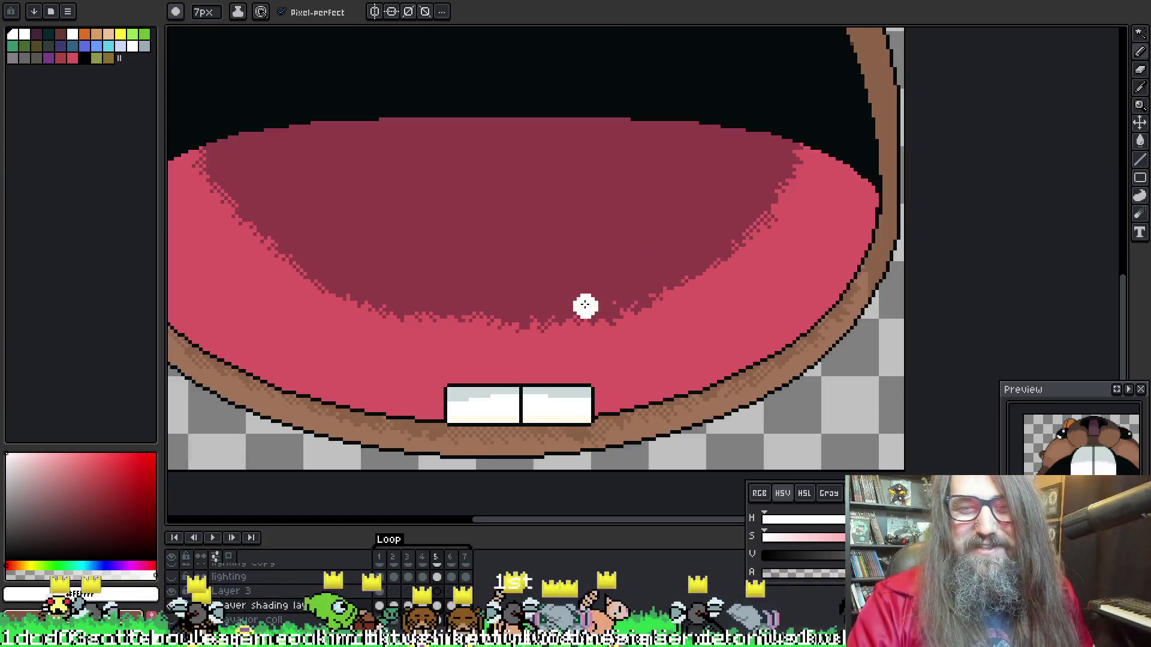
{"action": "scroll", "coordinate": [701, 144], "scroll_direction": "up", "scroll_amount": 2}
{"action": "key", "text": "q"}
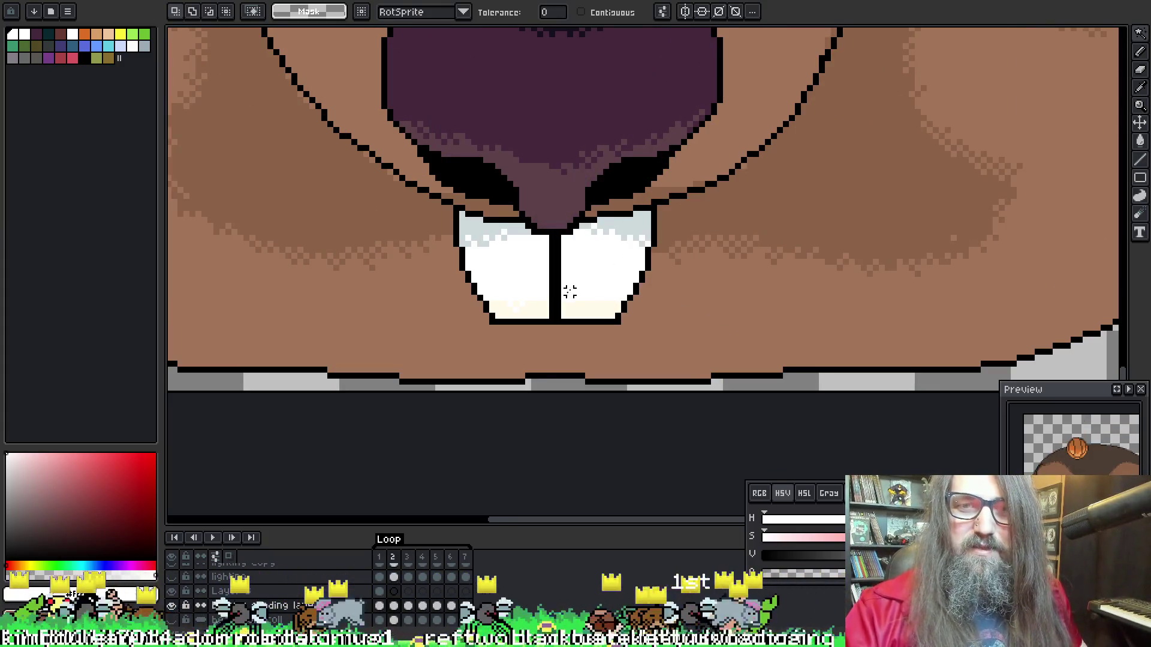
{"action": "key", "text": "i"}
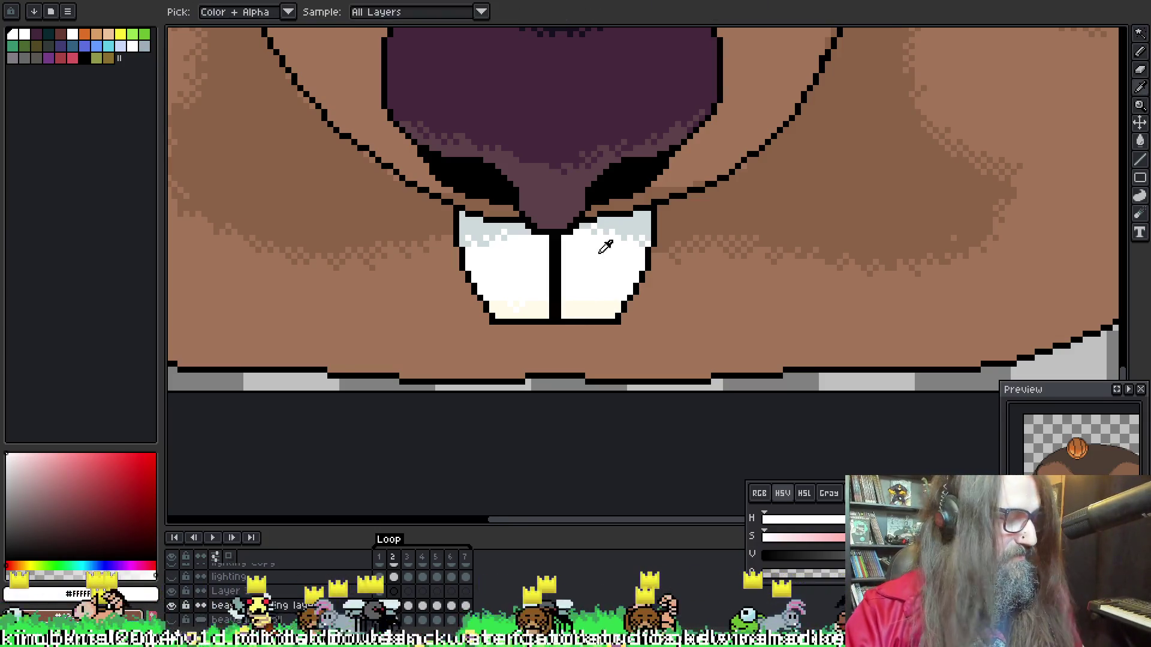
{"action": "key", "text": "w"}
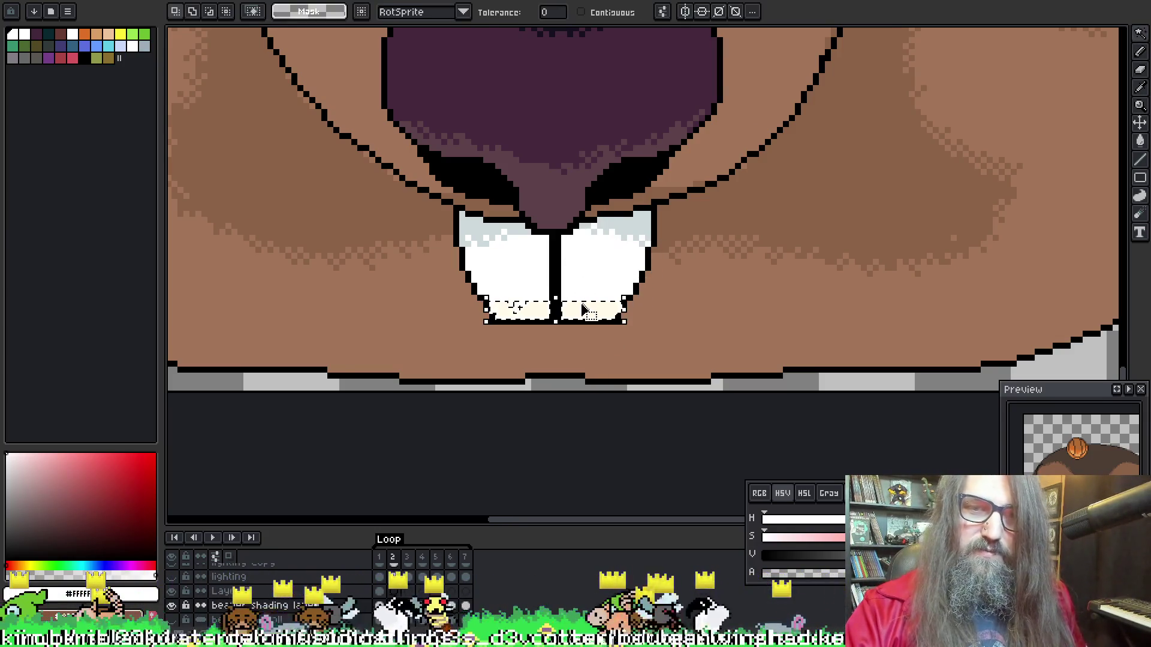
{"action": "key", "text": "b"}
{"action": "key", "text": "i"}
{"action": "key", "text": "b"}
{"action": "key", "text": "i"}
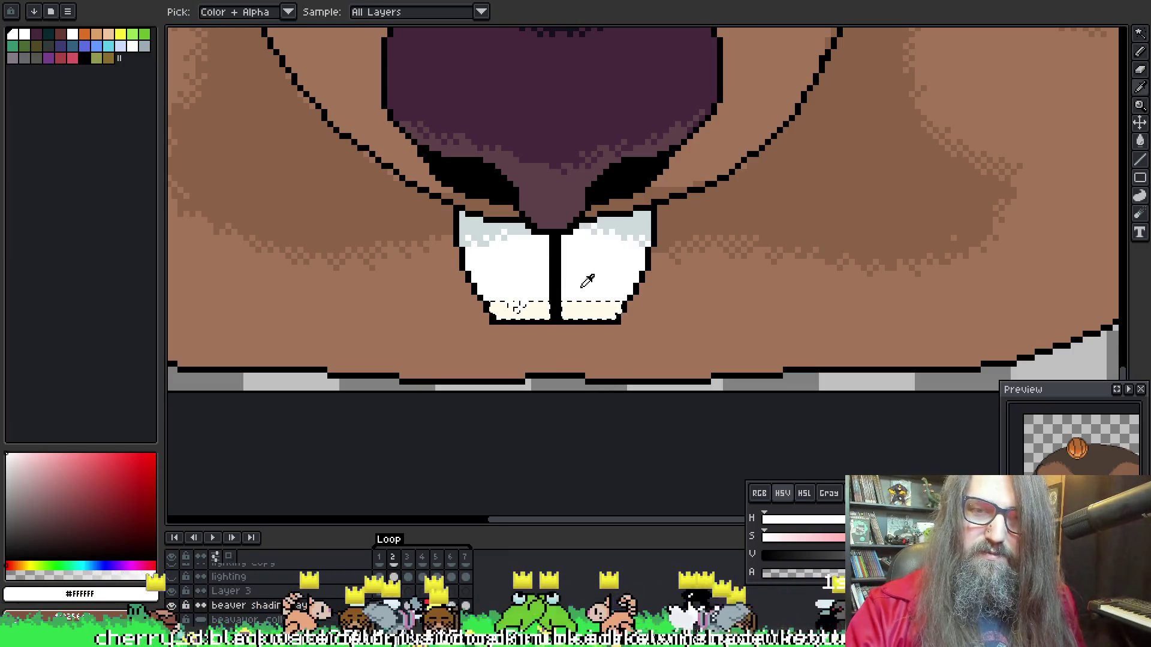
{"action": "key", "text": "b"}
{"action": "key", "text": "i"}
{"action": "left_click", "coordinate": [621, 237]}
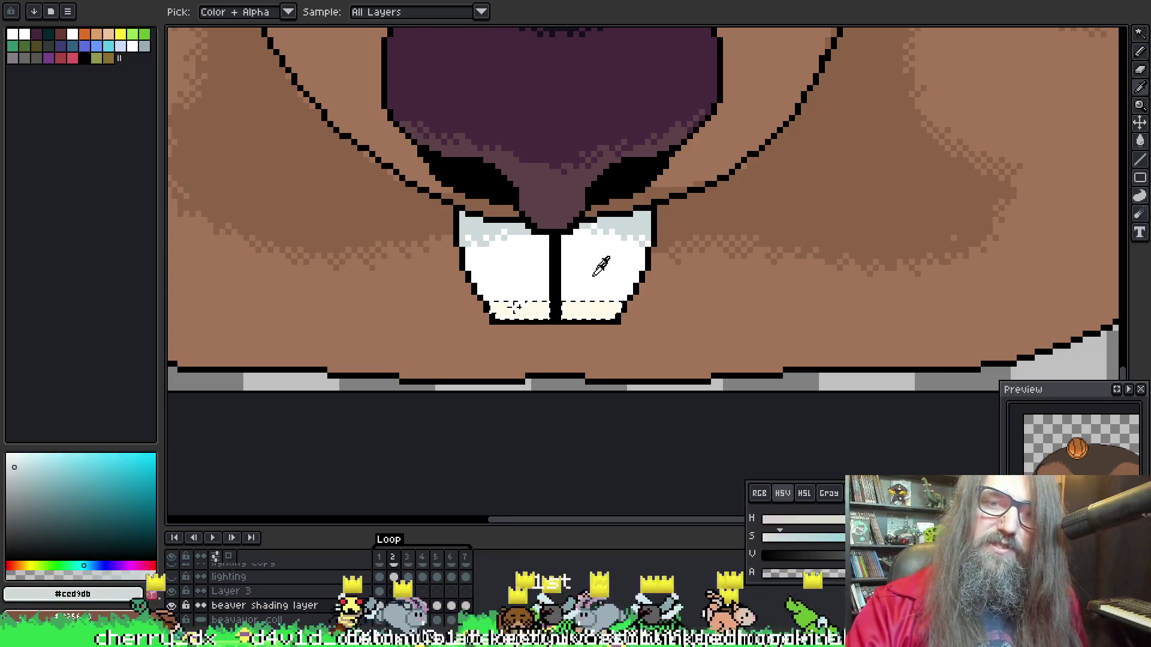
{"action": "left_click", "coordinate": [594, 274]}
{"action": "key", "text": "b"}
{"action": "left_click_drag", "start_coordinate": [565, 223], "coordinate": [607, 234]}
{"action": "key", "text": "ctrl+z"}
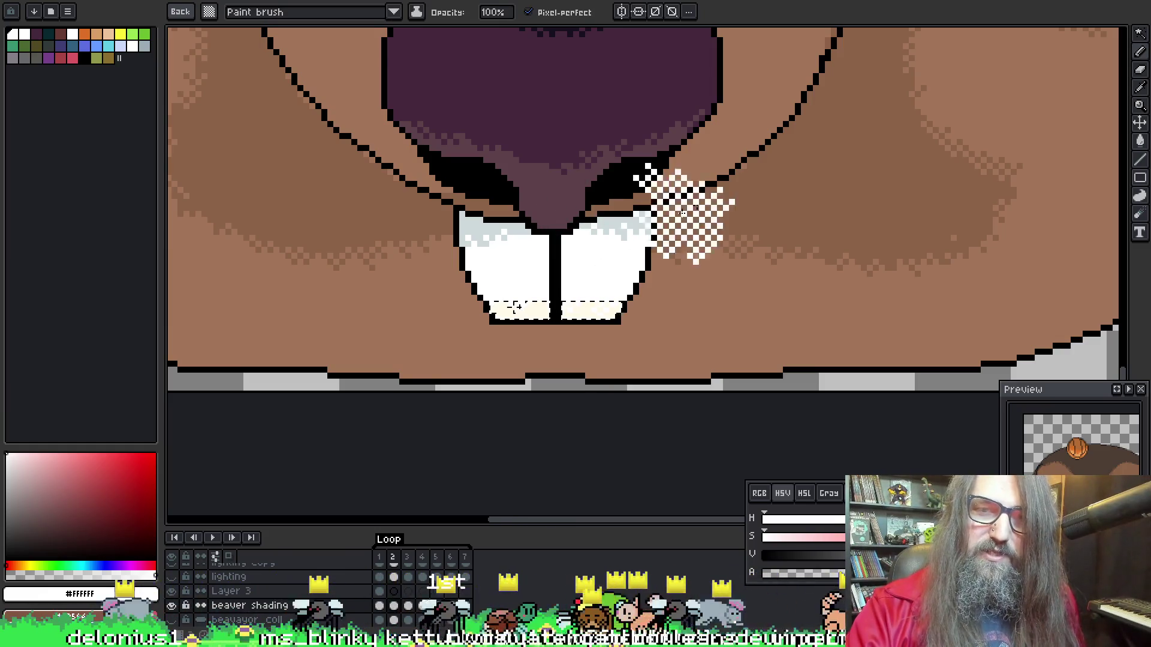
Magic-wand select the cream strip along the bottoms of the buck teeth
{"action": "scroll", "coordinate": [671, 155], "scroll_direction": "up", "scroll_amount": 2}
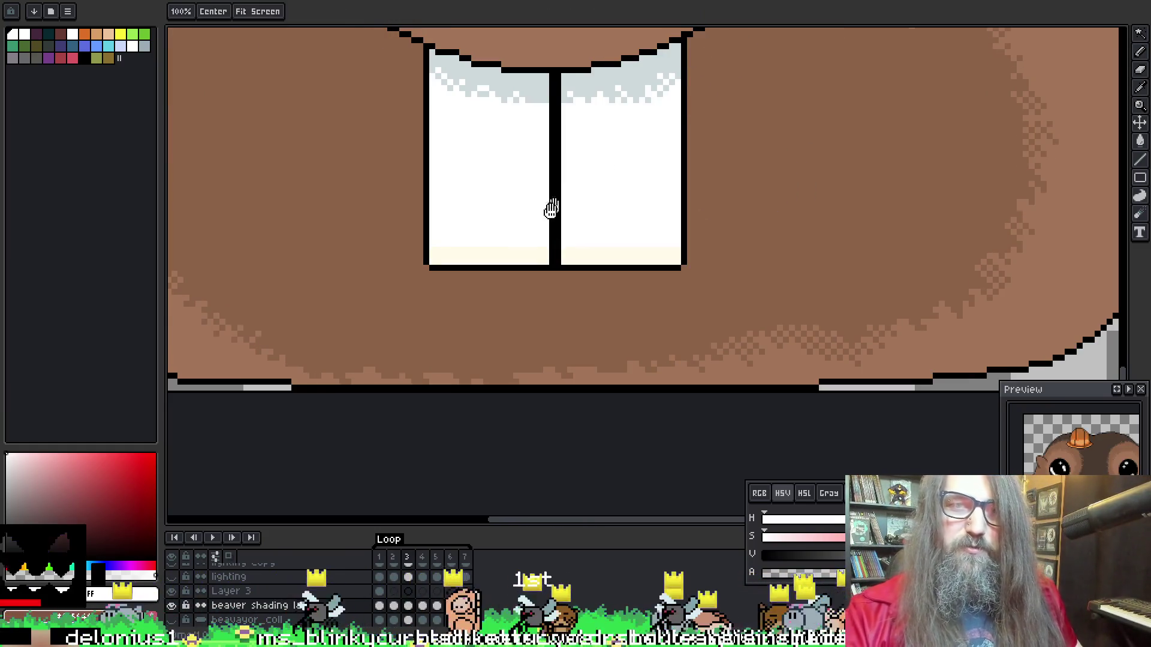
{"action": "key", "text": "w"}
{"action": "left_click", "coordinate": [493, 252]}
{"action": "left_click", "coordinate": [496, 302]}
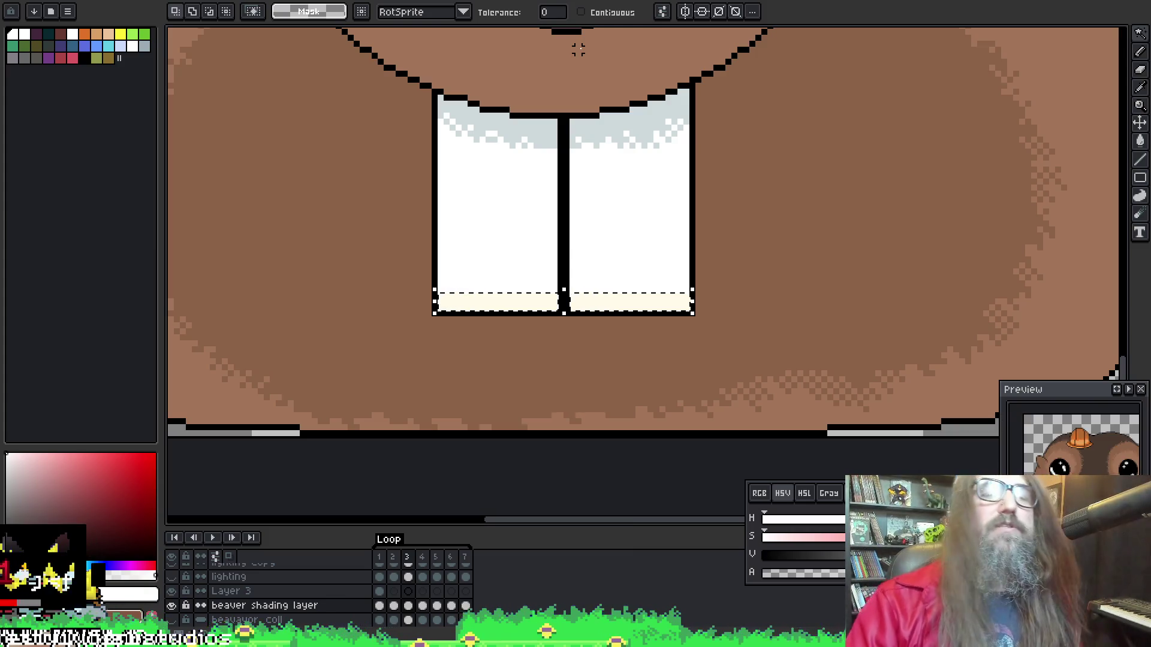
Paint small white touch-ups near the centre divider and beside the teeth, undoing the divider cut
{"action": "key", "text": "b"}
{"action": "scroll", "coordinate": [535, 280], "scroll_direction": "right", "scroll_amount": 2}
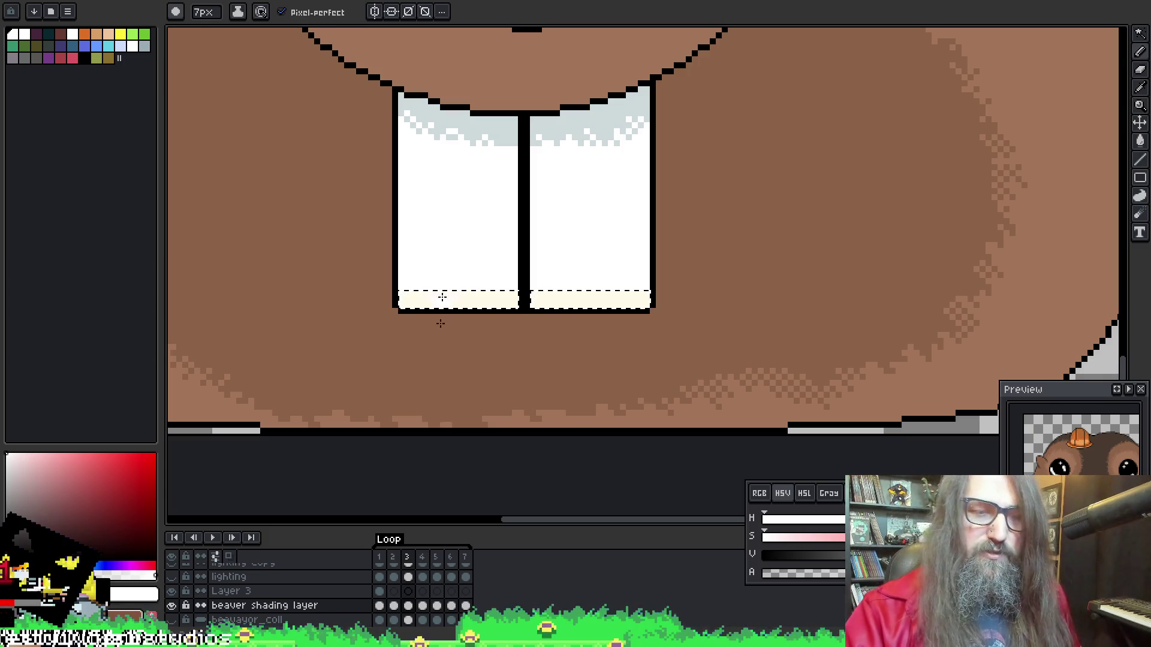
{"action": "scroll", "coordinate": [565, 314], "scroll_direction": "right", "scroll_amount": 2}
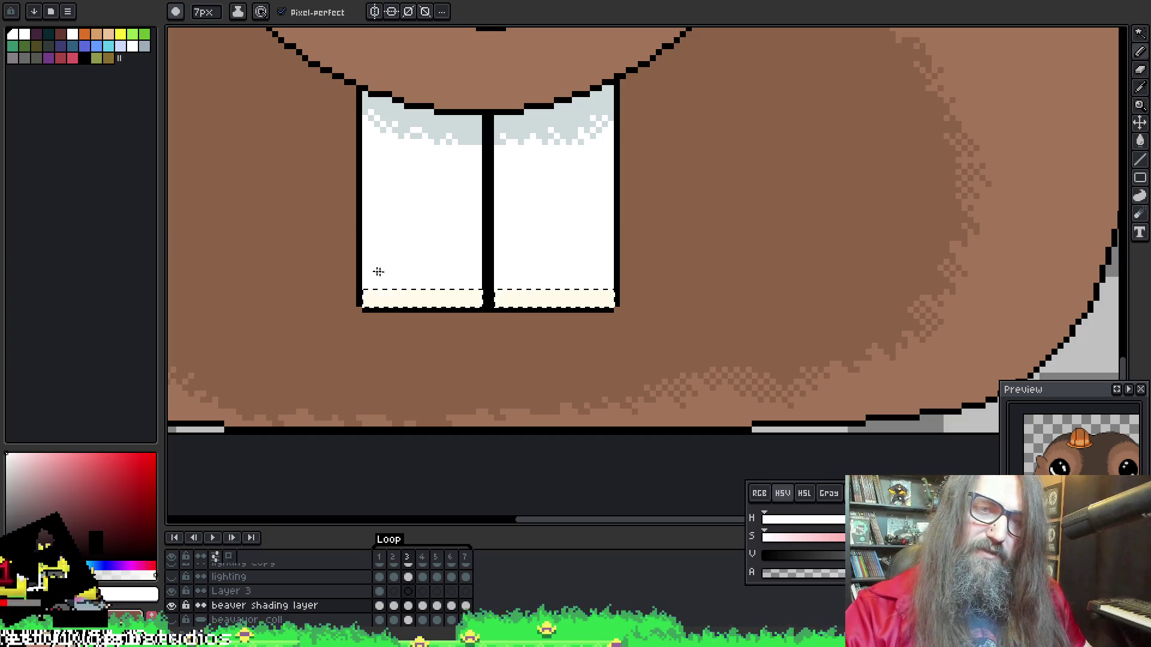
{"action": "scroll", "coordinate": [475, 233], "scroll_direction": "left", "scroll_amount": 3}
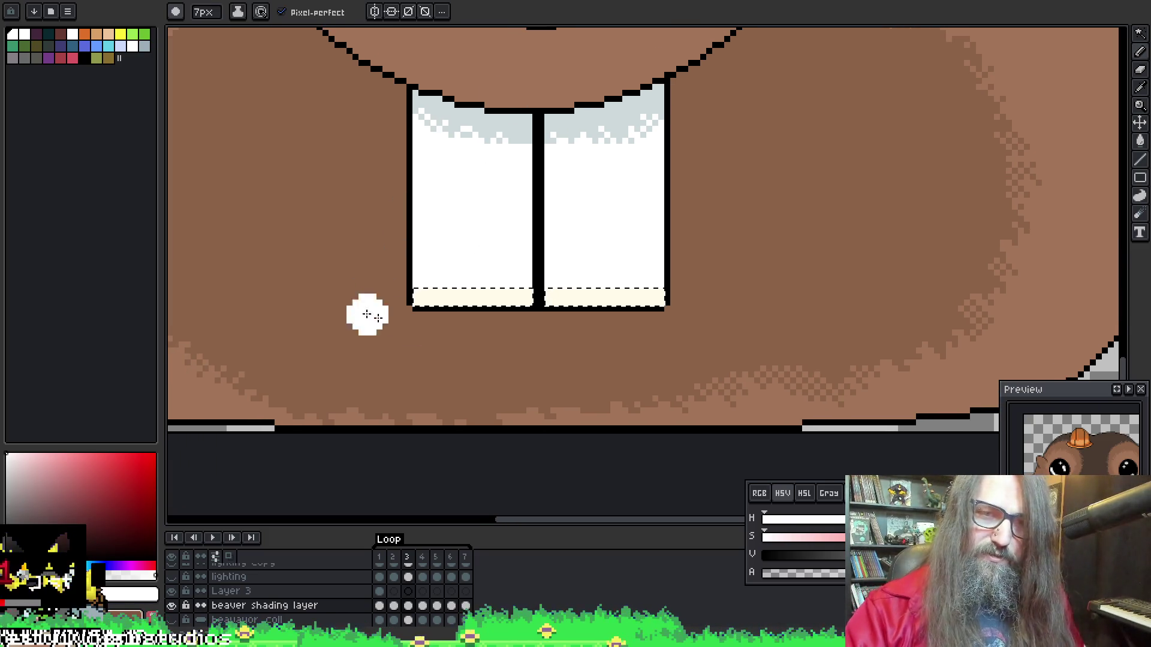
{"action": "left_click", "coordinate": [538, 258]}
{"action": "key", "text": "ctrl+z"}
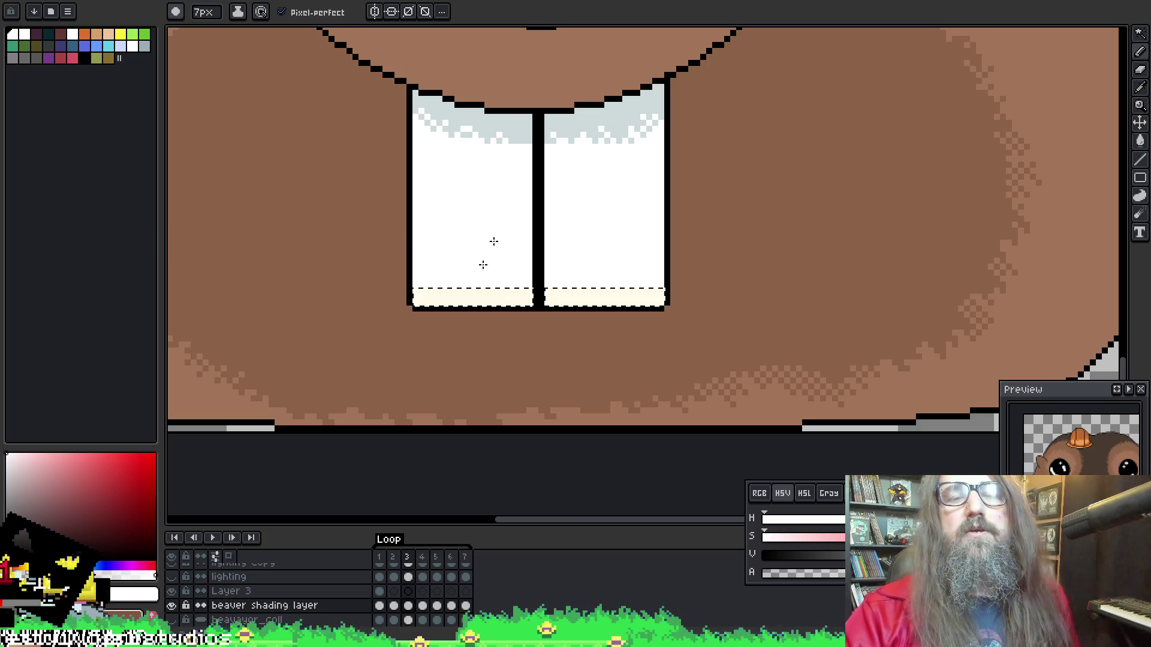
{"action": "left_click_drag", "start_coordinate": [523, 244], "coordinate": [545, 264]}
{"action": "left_click", "coordinate": [566, 303]}
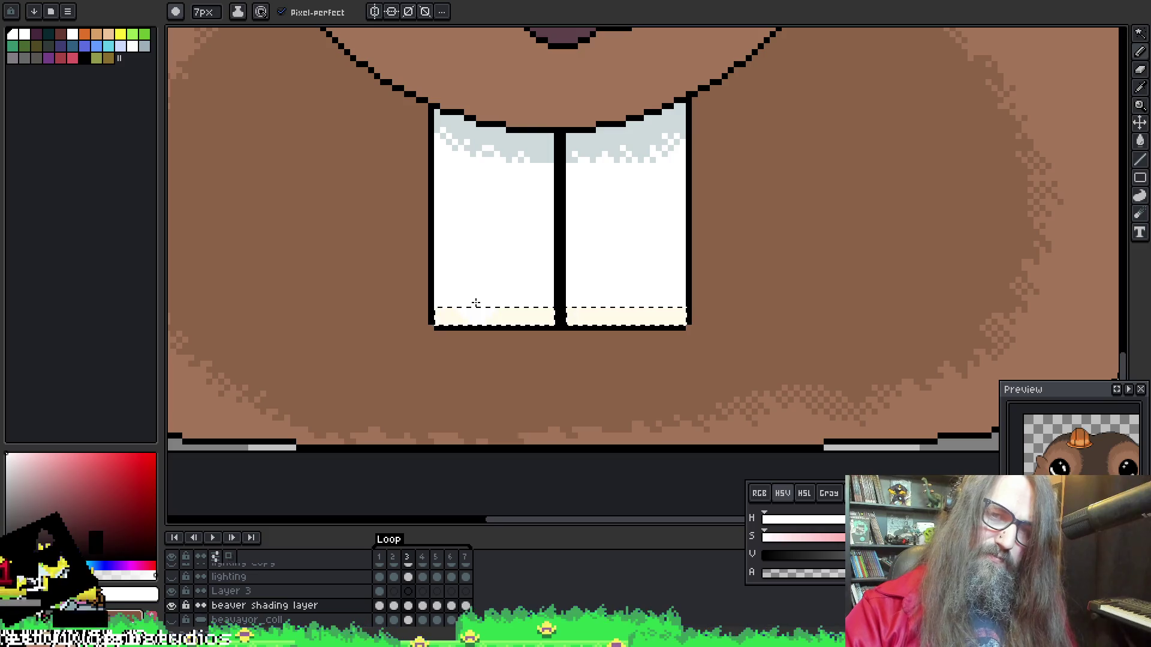
Test a cream dither on the left tooth, repaint it white, and advance to frame 4
{"action": "left_click", "coordinate": [477, 257]}
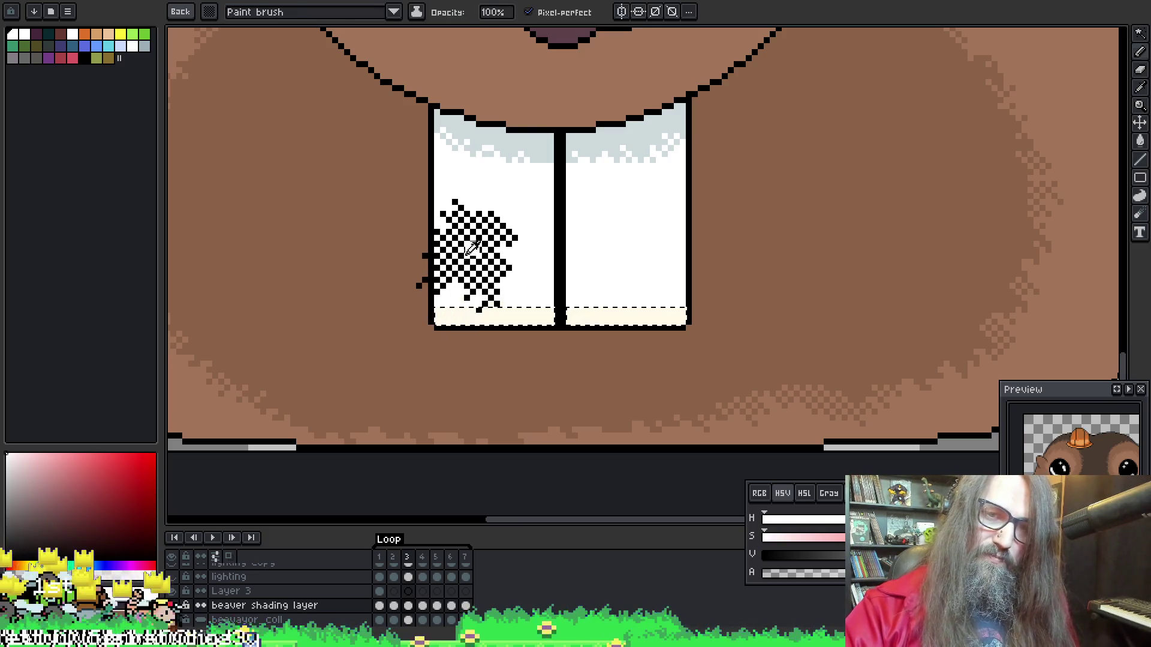
{"action": "left_click", "coordinate": [483, 303], "text": "alt"}
{"action": "left_click", "coordinate": [479, 248], "text": "alt"}
{"action": "mouse_move", "coordinate": [480, 249]}
{"action": "left_mouse_down"}
{"action": "mouse_move", "coordinate": [462, 275]}
{"action": "mouse_move", "coordinate": [457, 264]}
{"action": "left_mouse_up"}
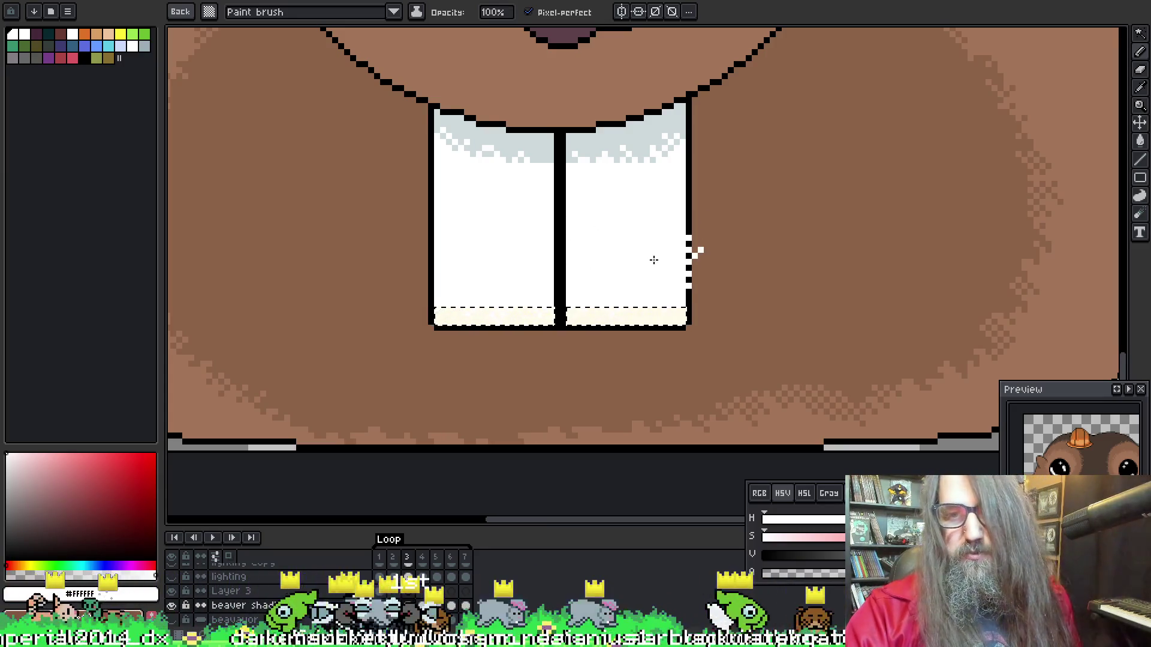
{"action": "key", "text": "Escape"}
{"action": "key", "text": "period"}
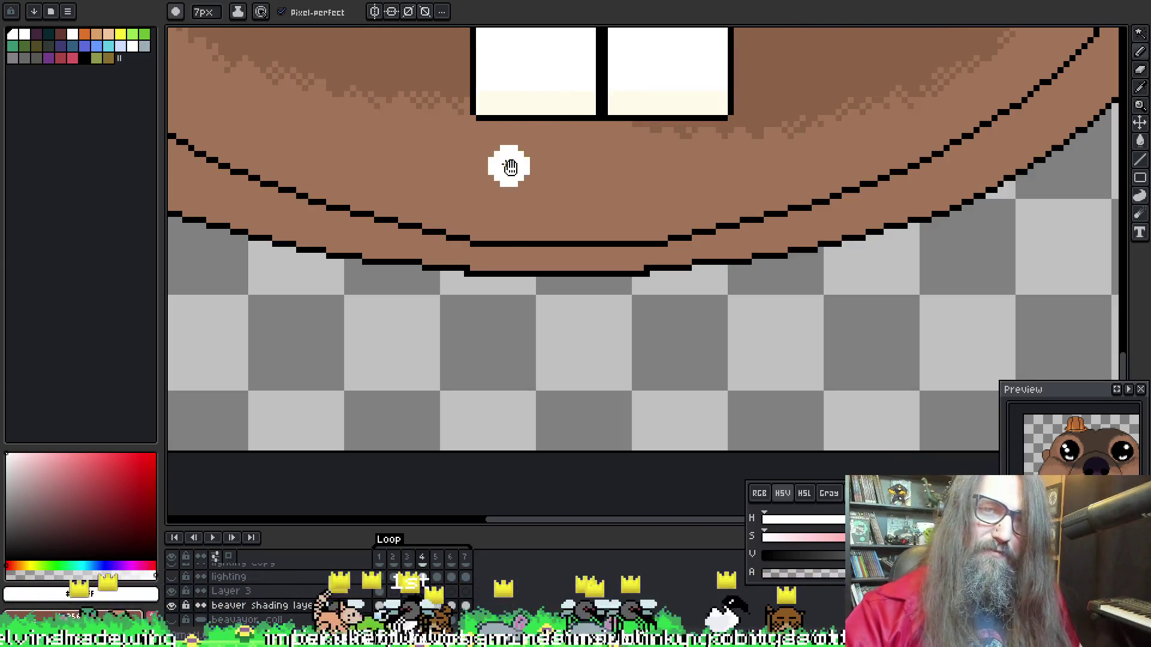
Bring the frame 4 teeth into view and remove a stray white pixel on the outline
{"action": "left_click_drag", "start_coordinate": [511, 167], "coordinate": [455, 148]}
{"action": "key", "text": "w"}
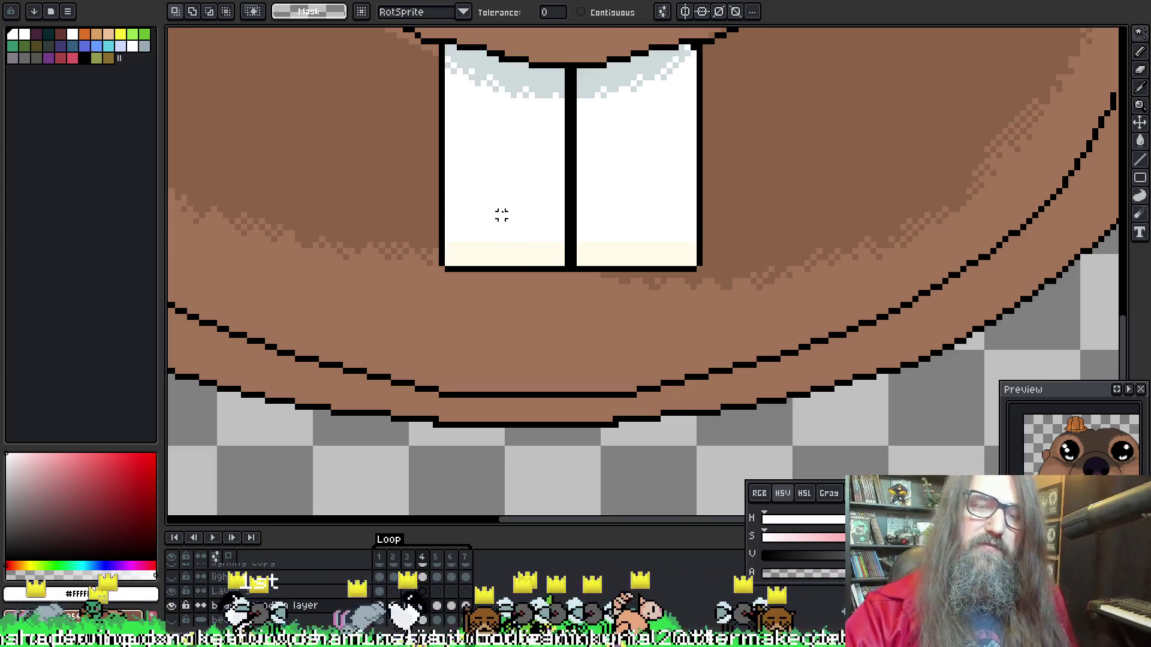
{"action": "key", "text": "b"}
{"action": "left_click", "coordinate": [443, 209]}
{"action": "key", "text": "ctrl+z"}
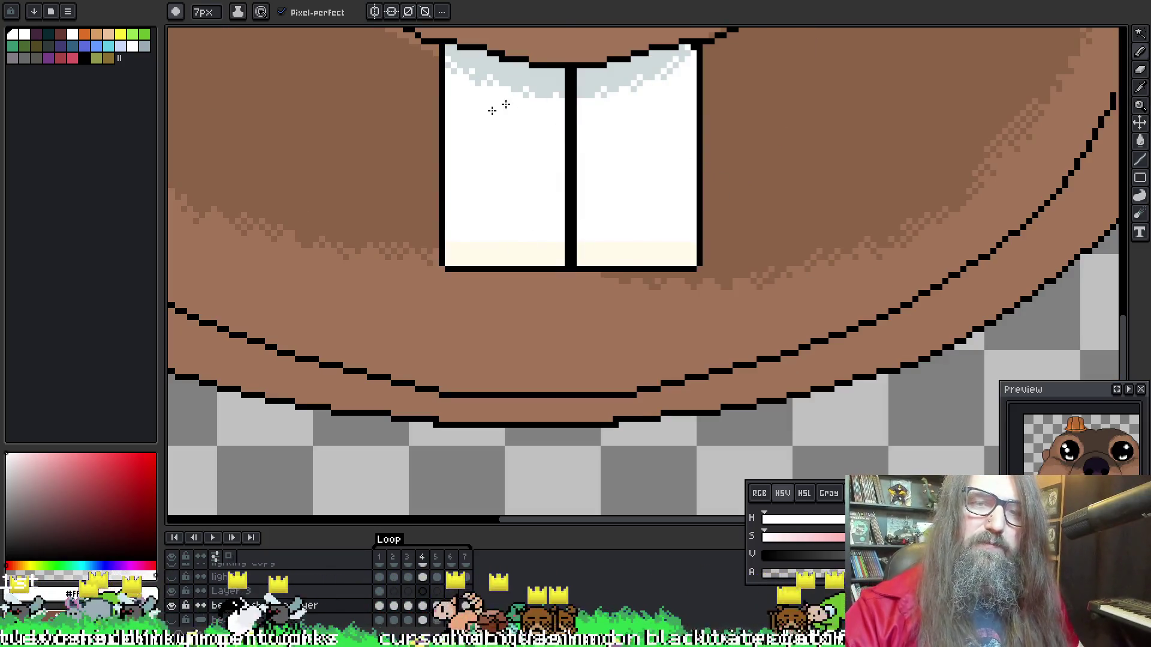
Select the cream tip strip and dither white into it to blend the tips upward
{"action": "key", "text": "w"}
{"action": "key", "text": "i"}
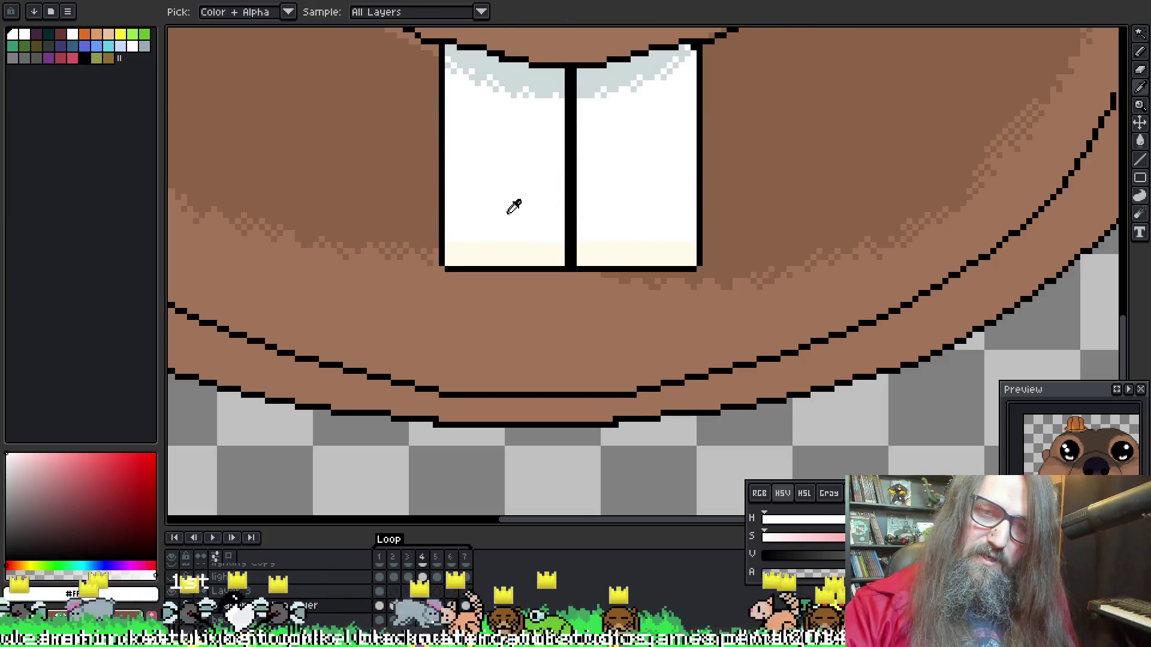
{"action": "key", "text": "b"}
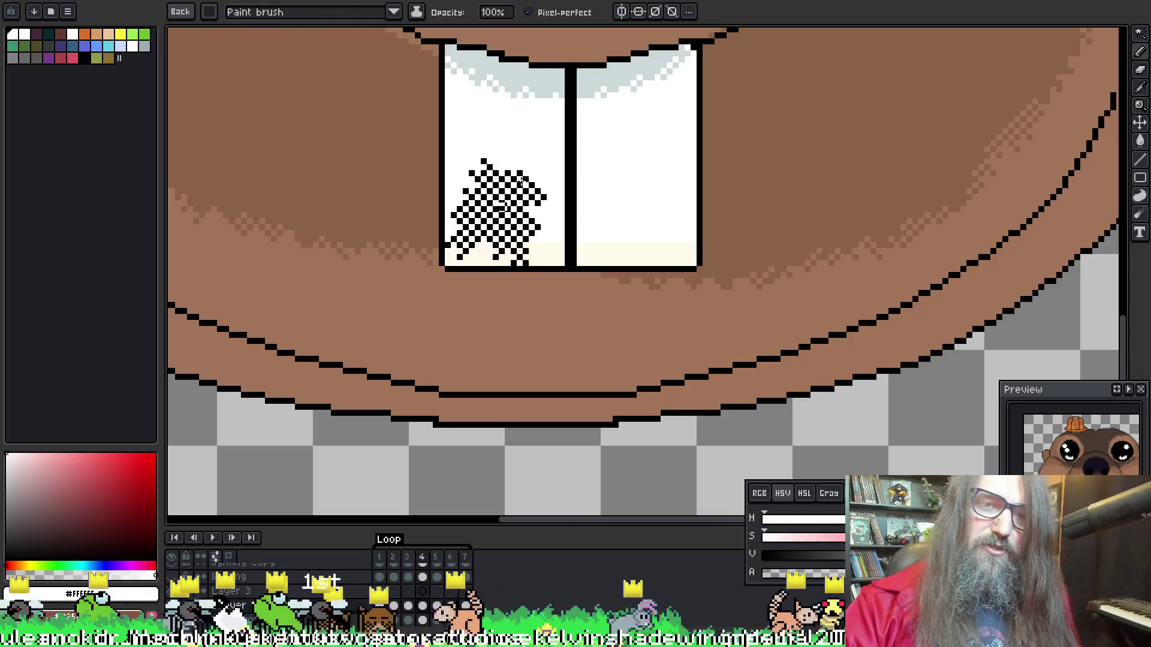
{"action": "left_click", "coordinate": [494, 246], "text": "alt"}
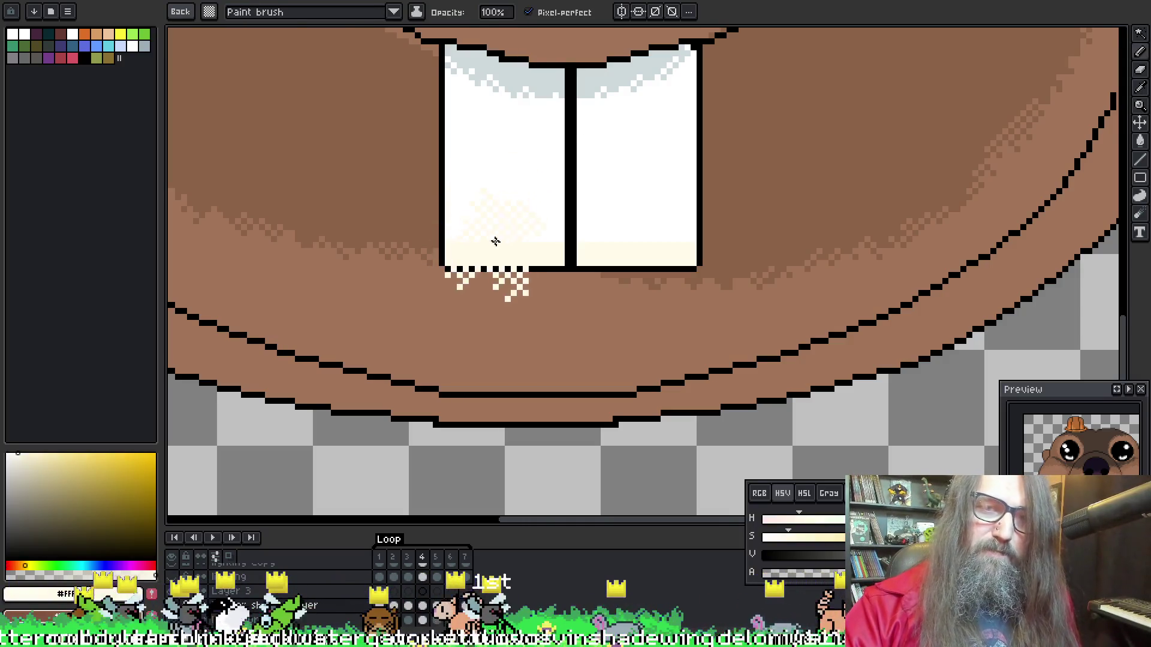
{"action": "key", "text": "w"}
{"action": "left_click", "coordinate": [493, 252]}
{"action": "key", "text": "i"}
{"action": "key", "text": "b"}
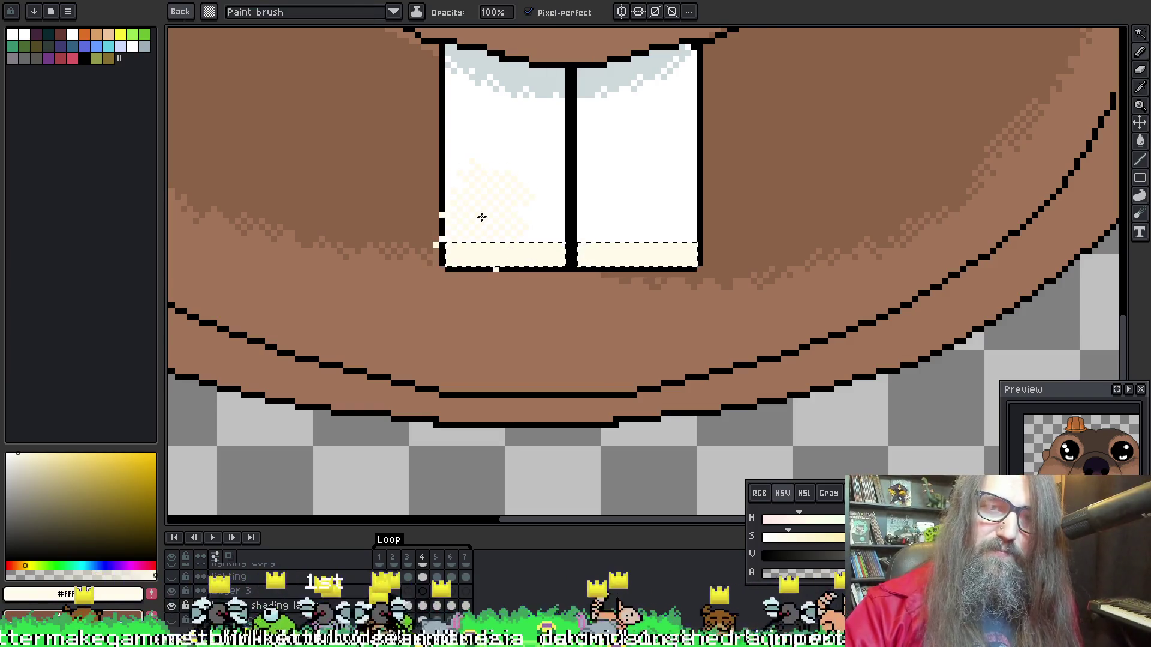
{"action": "left_click", "coordinate": [490, 192], "text": "alt"}
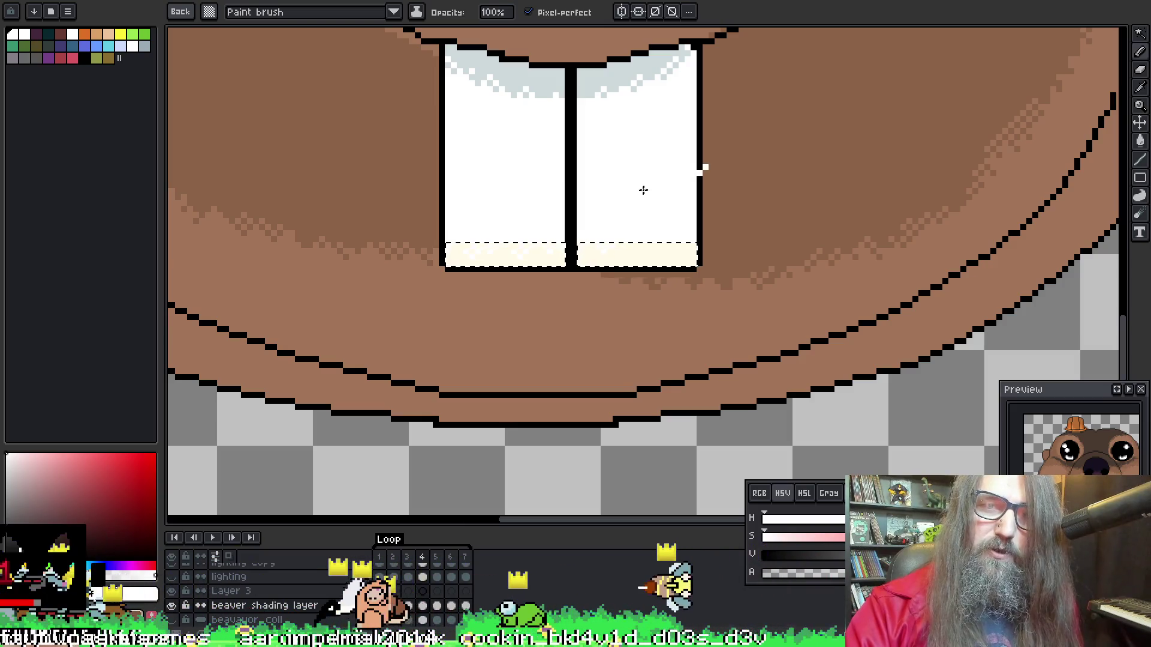
Preview the open-mouth frame 5, then return to frame 4
{"action": "key", "text": "Escape"}
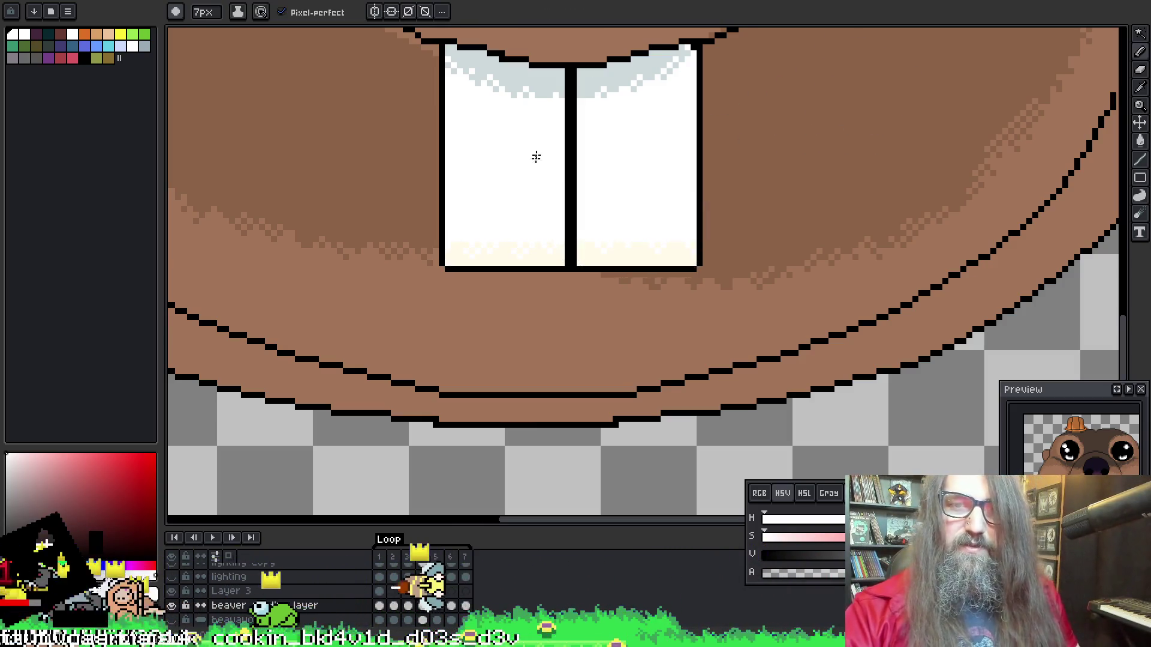
{"action": "key", "text": "period"}
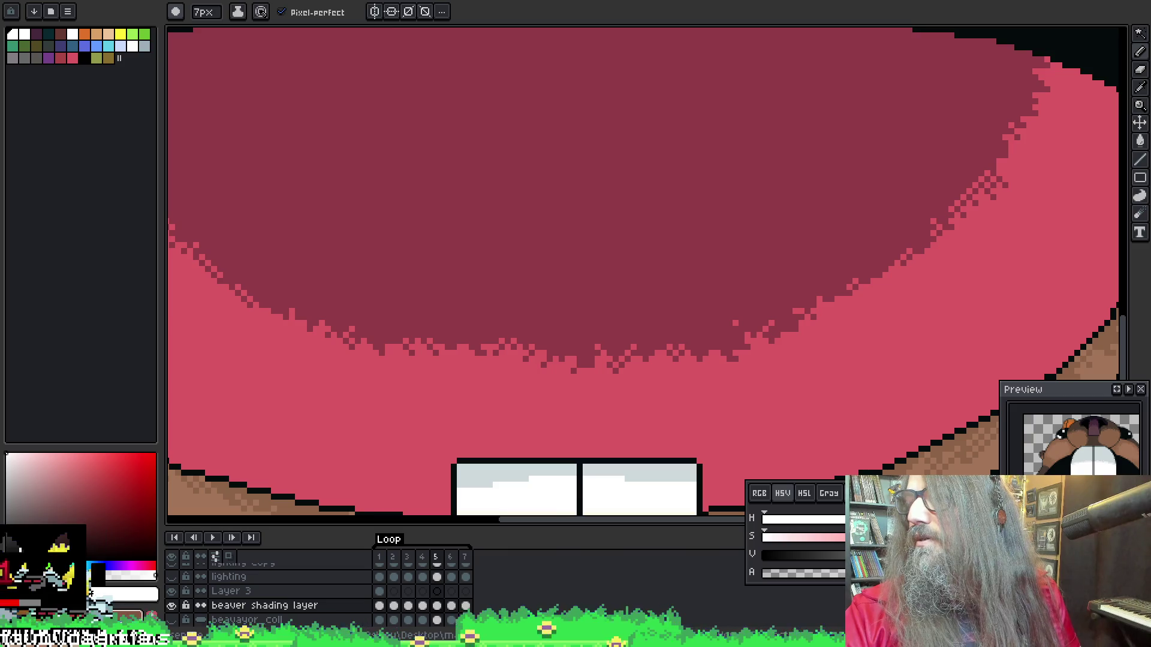
{"action": "key", "text": "comma"}
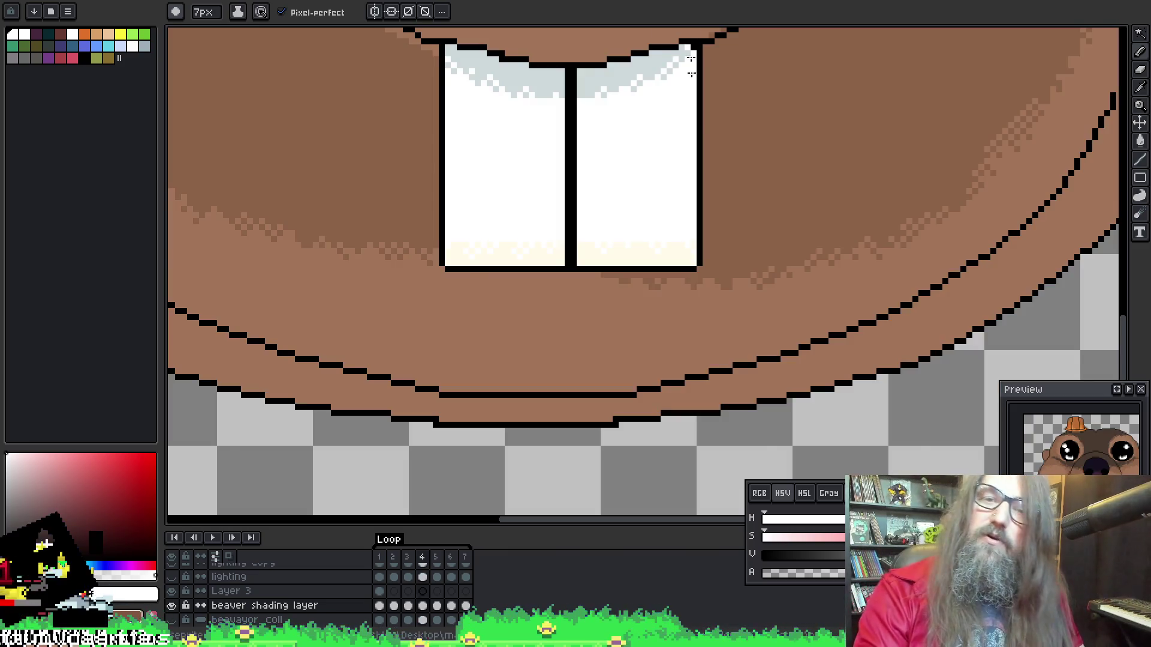
Pan back to the whole face and move to the open-mouth frame 5
{"action": "scroll", "coordinate": [691, 60], "scroll_direction": "down", "scroll_amount": 2}
{"action": "scroll", "coordinate": [610, 78], "scroll_direction": "up", "scroll_amount": 1}
{"action": "scroll", "coordinate": [601, 151], "scroll_direction": "down", "scroll_amount": 1}
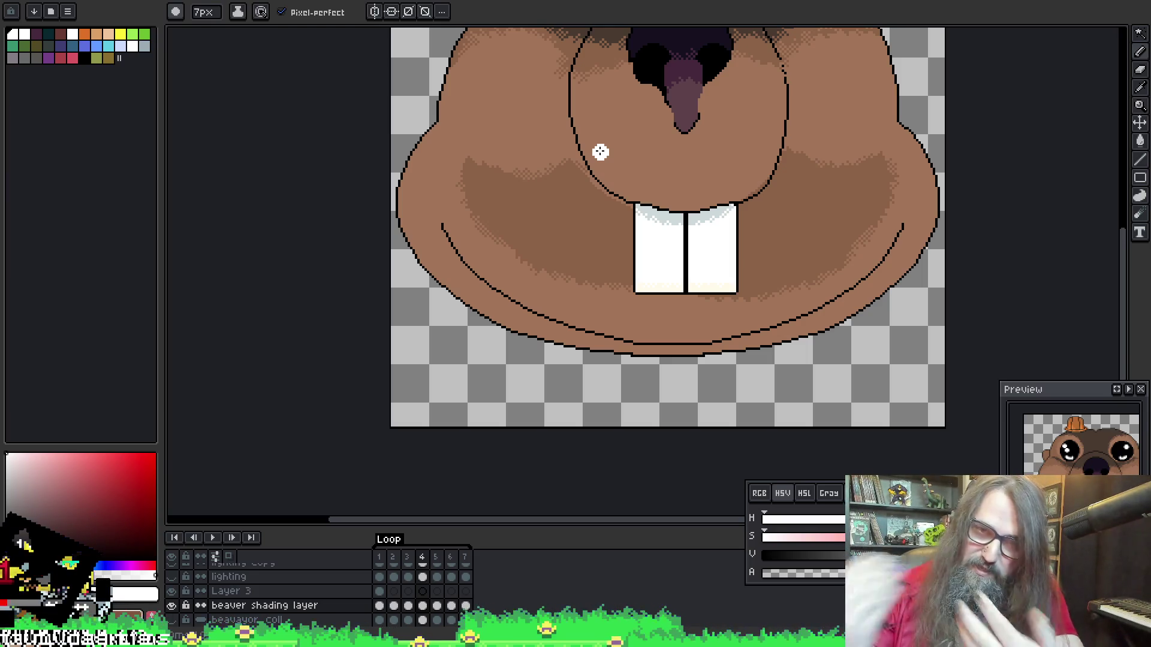
{"action": "scroll", "coordinate": [693, 285], "scroll_direction": "right", "scroll_amount": 3}
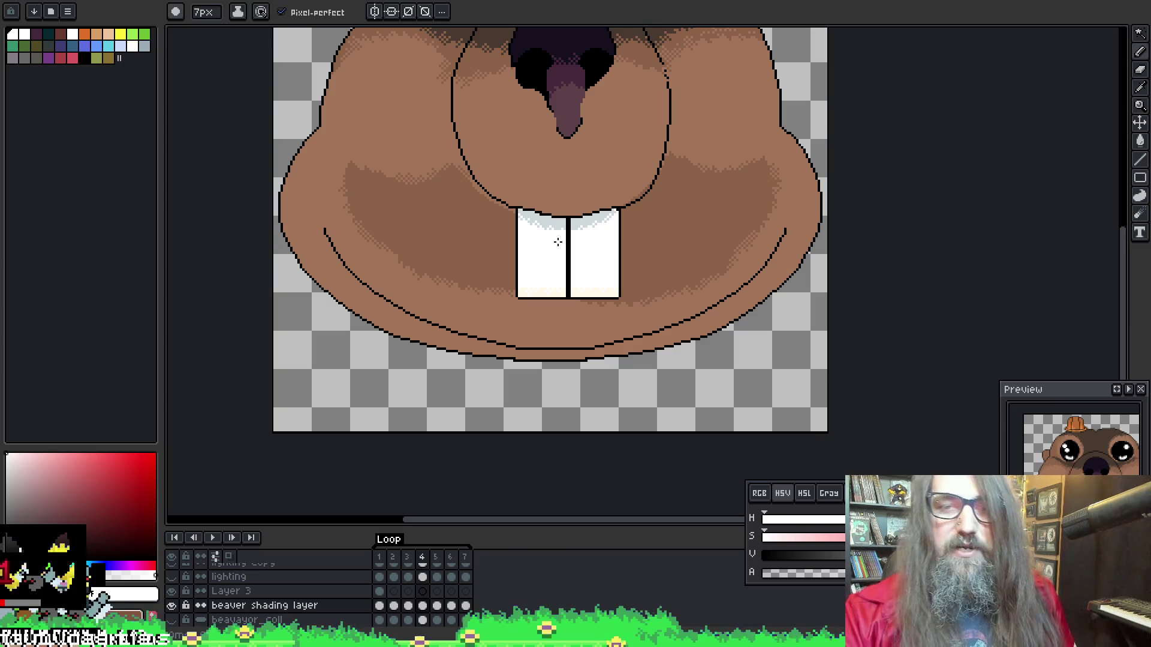
{"action": "scroll", "coordinate": [558, 241], "scroll_direction": "up", "scroll_amount": 4}
{"action": "scroll", "coordinate": [556, 241], "scroll_direction": "down", "scroll_amount": 2}
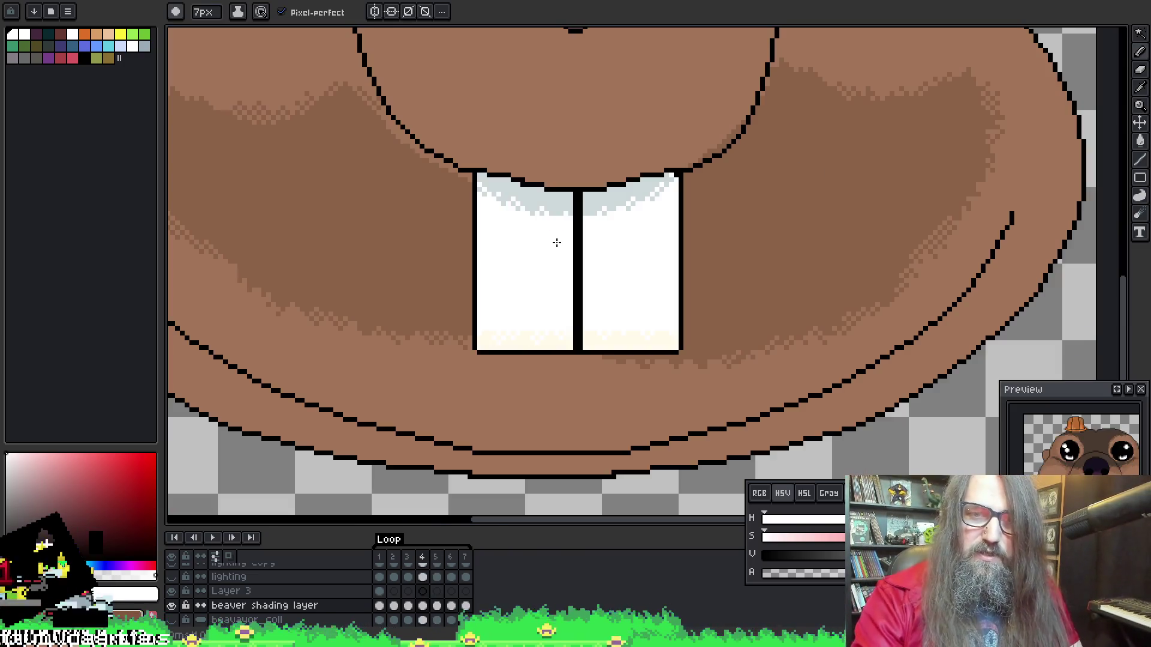
{"action": "left_click_drag", "start_coordinate": [566, 145], "coordinate": [501, 398]}
{"action": "scroll", "coordinate": [506, 322], "scroll_direction": "down", "scroll_amount": 2}
{"action": "scroll", "coordinate": [542, 249], "scroll_direction": "up", "scroll_amount": 1}
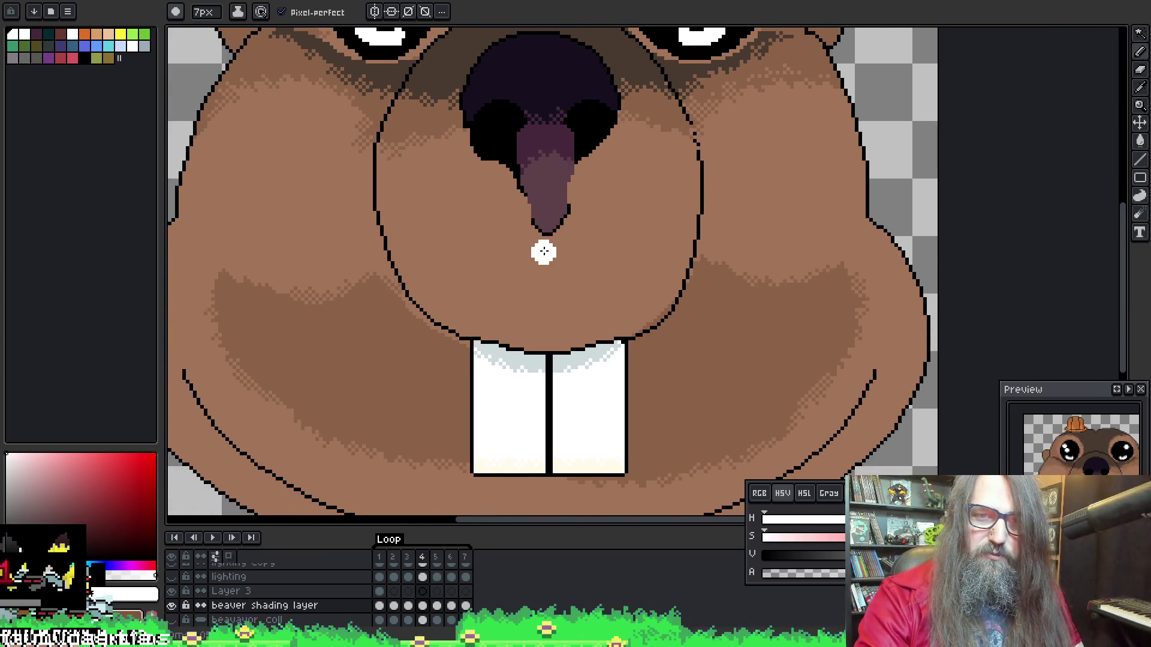
{"action": "scroll", "coordinate": [544, 252], "scroll_direction": "down", "scroll_amount": 1}
{"action": "key", "text": "Right"}
{"action": "scroll", "coordinate": [524, 216], "scroll_direction": "up", "scroll_amount": 2}
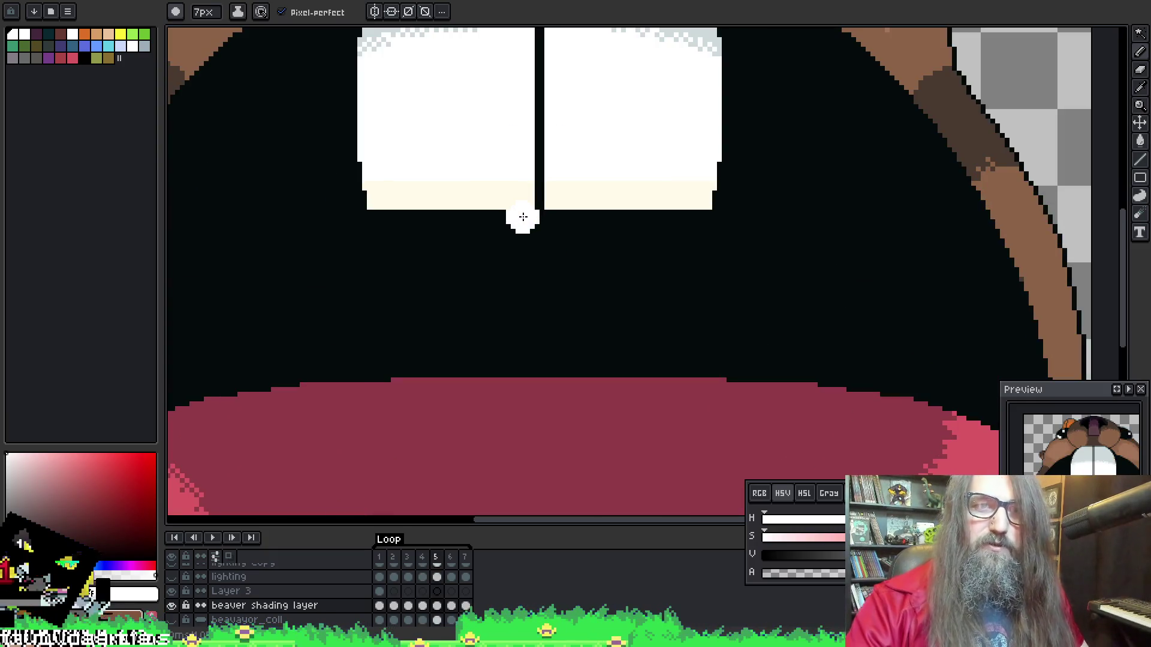
Select the cream strip under the upper teeth and dither white along it, removing stray dots
{"action": "key", "text": "w"}
{"action": "left_click_drag", "start_coordinate": [450, 167], "coordinate": [445, 258]}
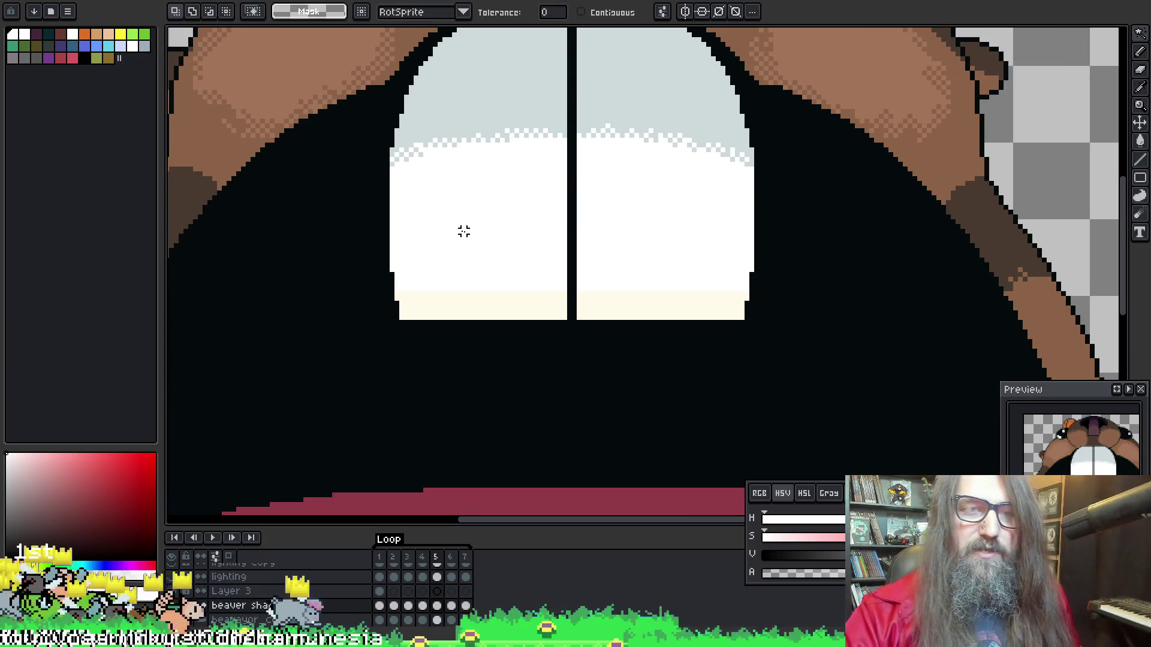
{"action": "left_click", "coordinate": [471, 303]}
{"action": "key", "text": "b"}
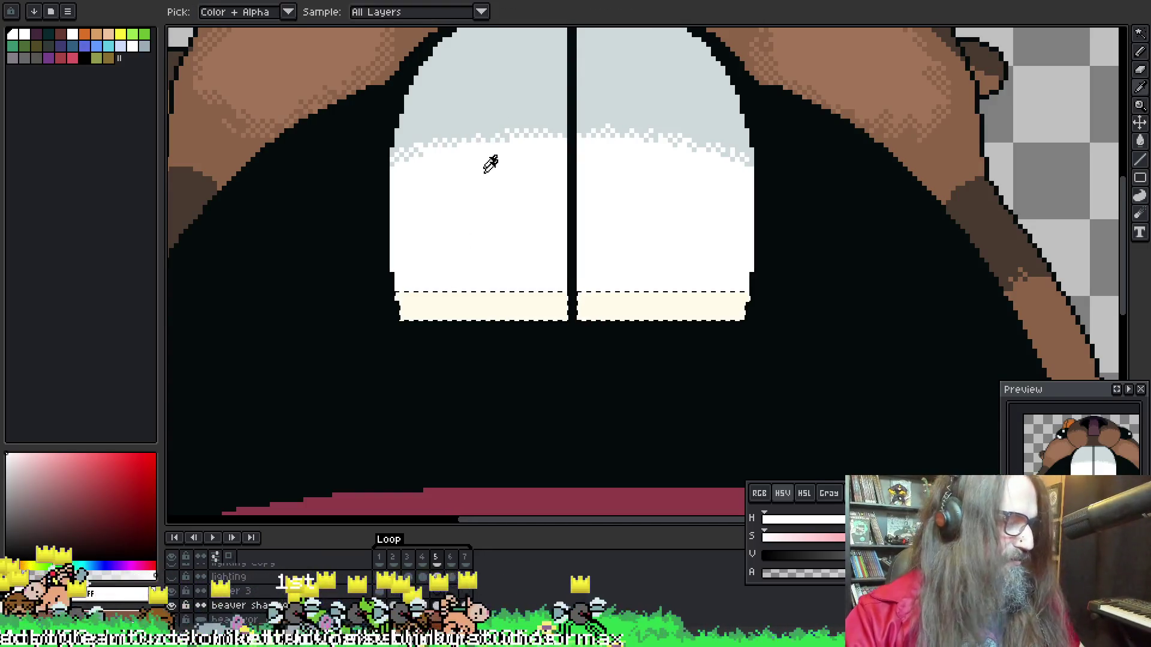
{"action": "left_click", "coordinate": [452, 300]}
{"action": "key", "text": "b"}
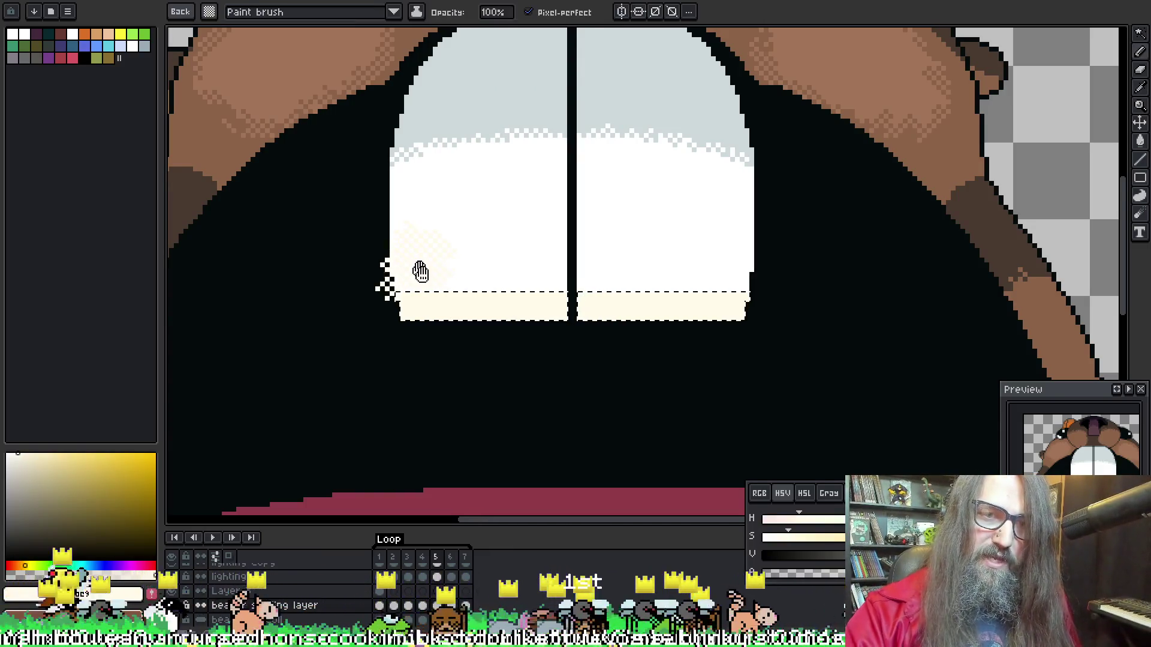
{"action": "left_click", "coordinate": [426, 276], "text": "alt"}
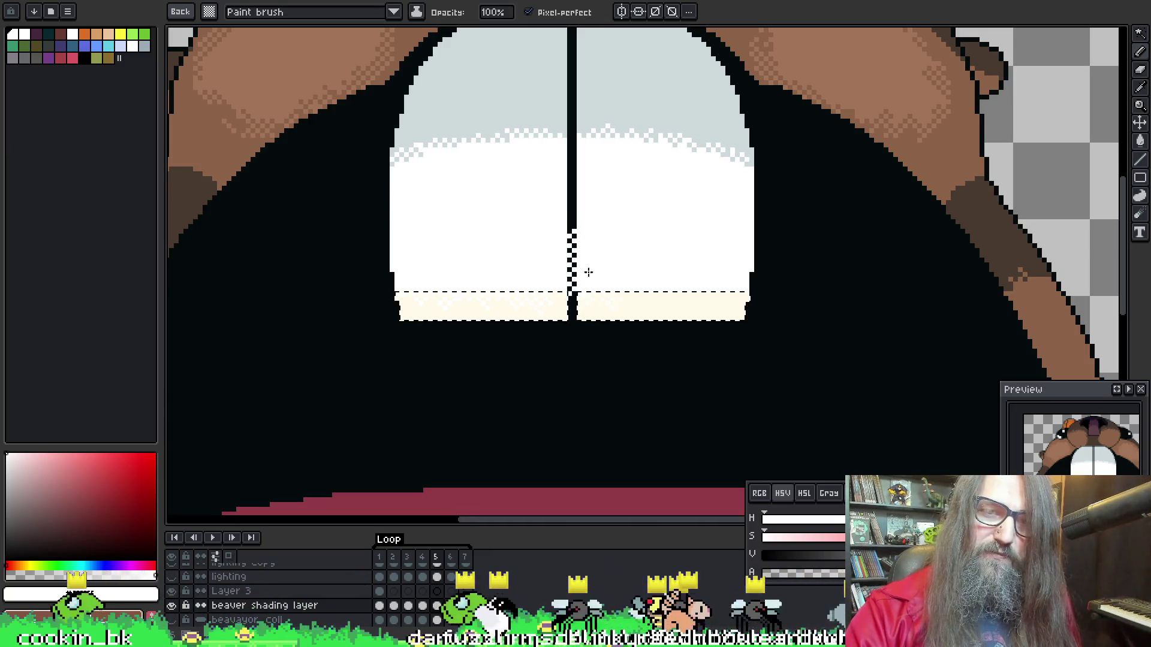
{"action": "key", "text": "ctrl+z"}
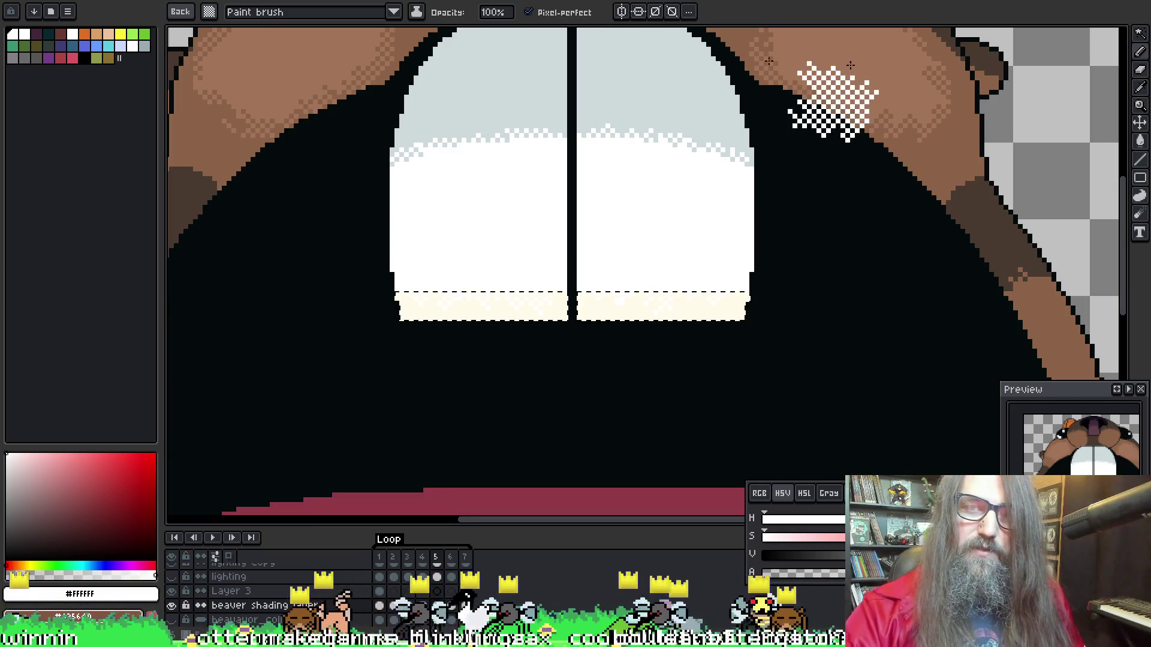
Check frame 6, then return to frame 5
{"action": "key", "text": "w"}
{"action": "key", "text": "Right"}
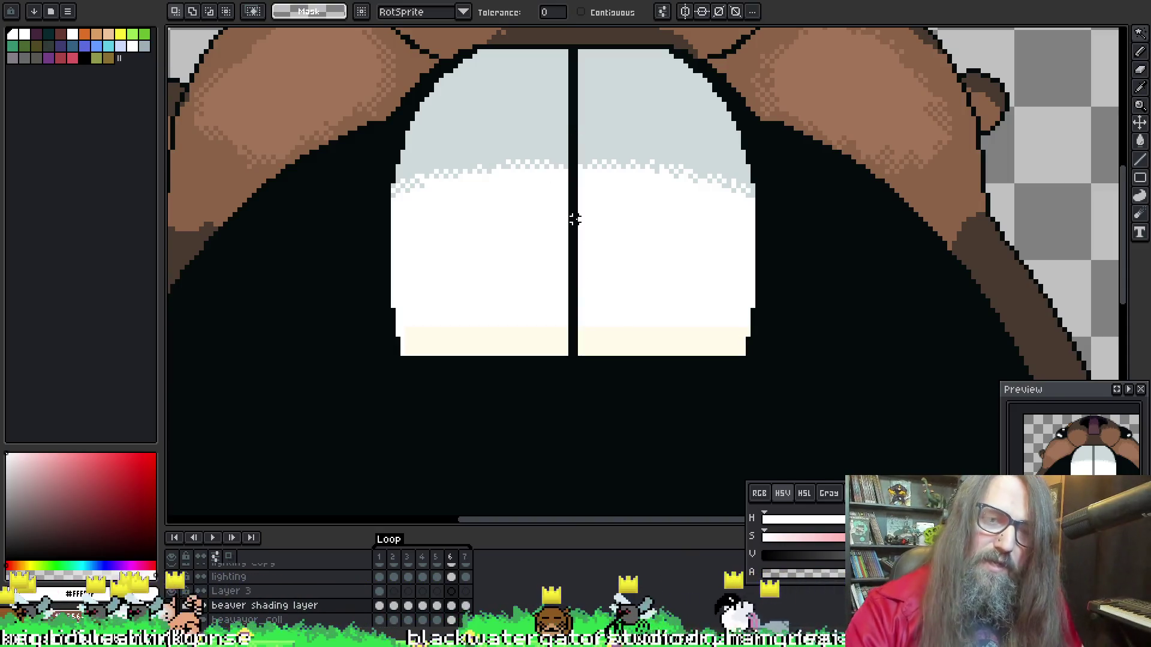
{"action": "key", "text": "Left"}
{"action": "scroll", "coordinate": [556, 242], "scroll_direction": "down", "scroll_amount": 2}
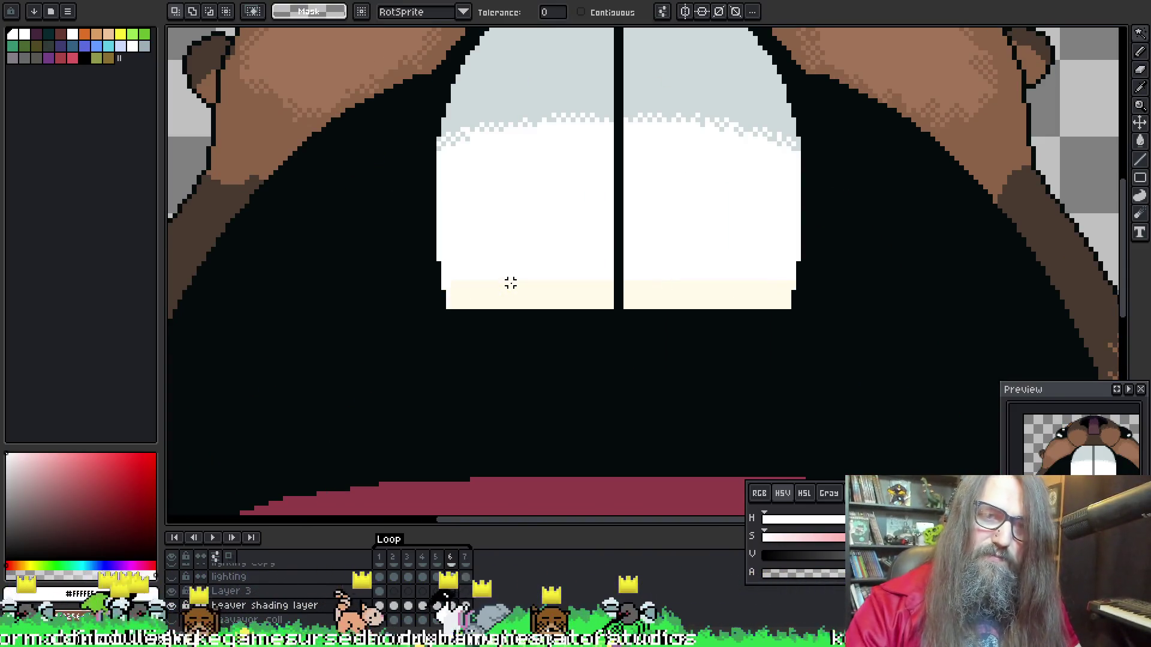
{"action": "scroll", "coordinate": [510, 283], "scroll_direction": "down", "scroll_amount": 4}
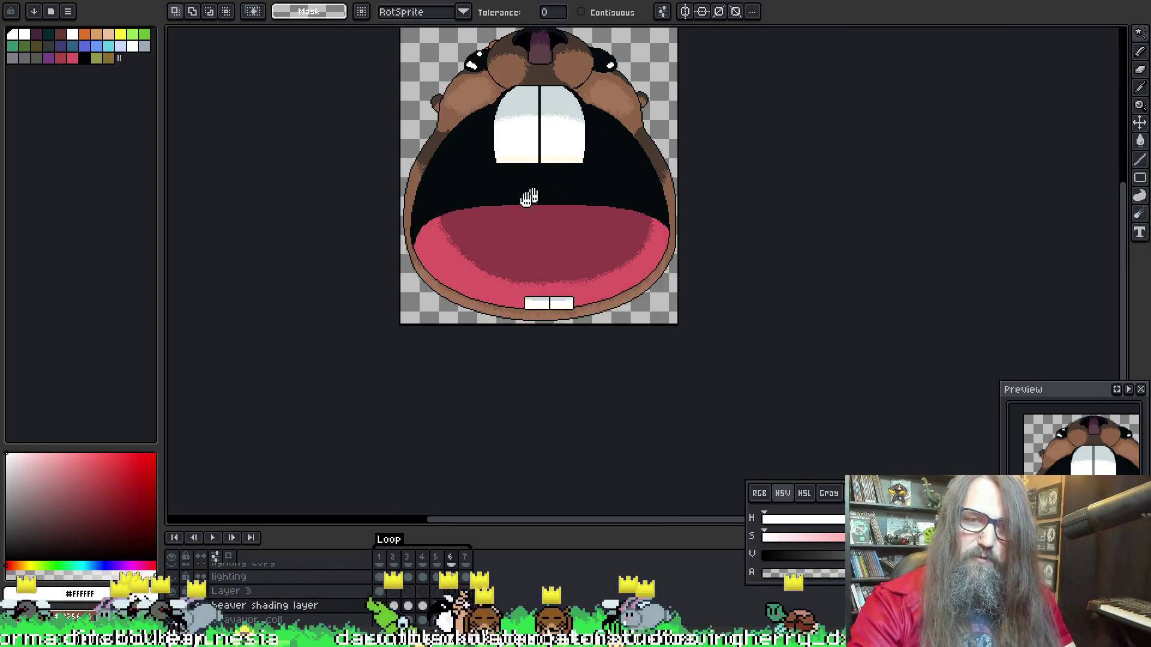
{"action": "left_click_drag", "start_coordinate": [527, 198], "coordinate": [509, 262]}
{"action": "key", "text": "Return"}
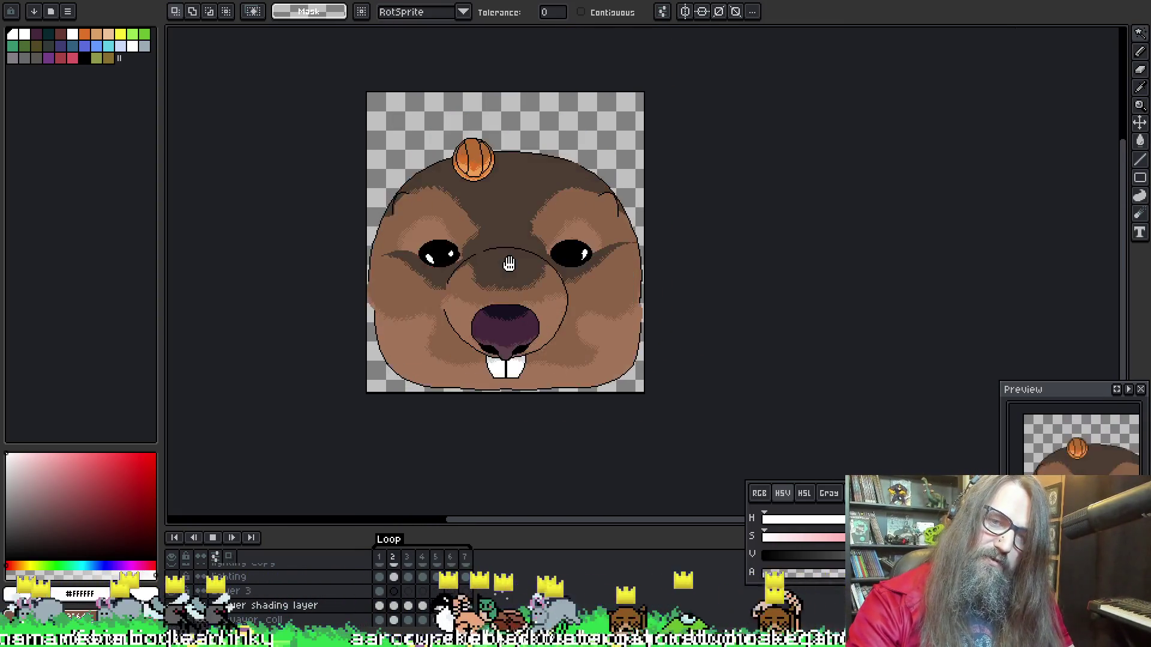
{"action": "key", "text": "Return"}
{"action": "scroll", "coordinate": [522, 288], "scroll_direction": "up", "scroll_amount": 3}
{"action": "mouse_move", "coordinate": [539, 220]}
{"action": "left_mouse_down"}
{"action": "mouse_move", "coordinate": [513, 390]}
{"action": "mouse_move", "coordinate": [541, 213]}
{"action": "left_mouse_up"}
{"action": "scroll", "coordinate": [535, 276], "scroll_direction": "up", "scroll_amount": 1}
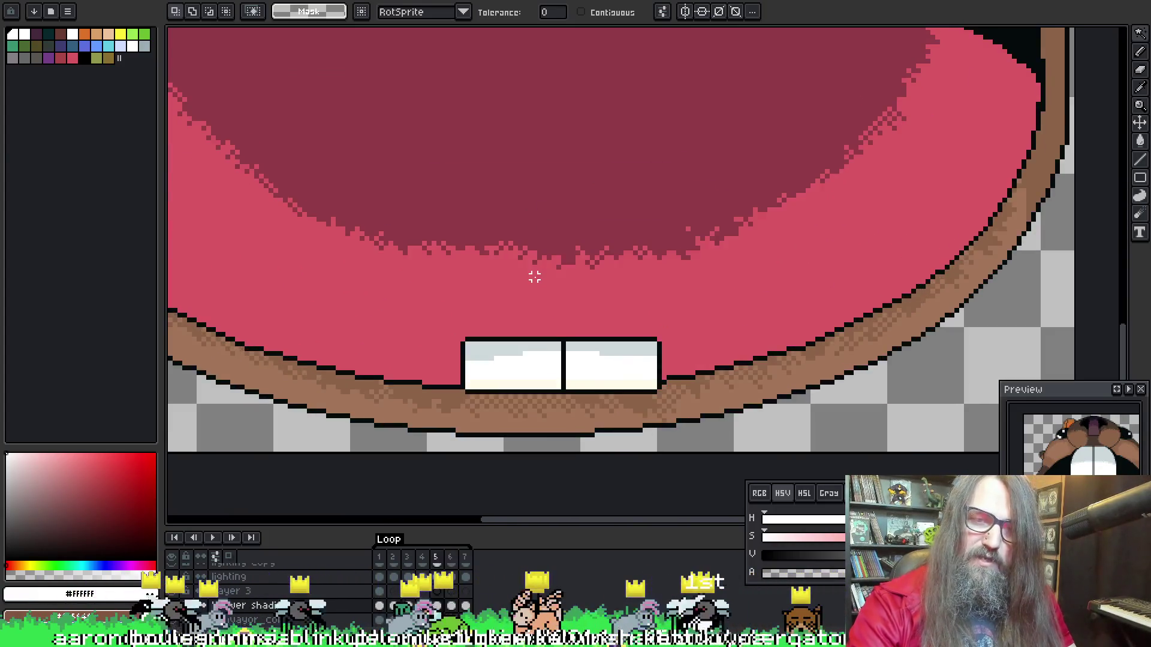
{"action": "key", "text": "Left"}
{"action": "scroll", "coordinate": [534, 277], "scroll_direction": "up", "scroll_amount": 4}
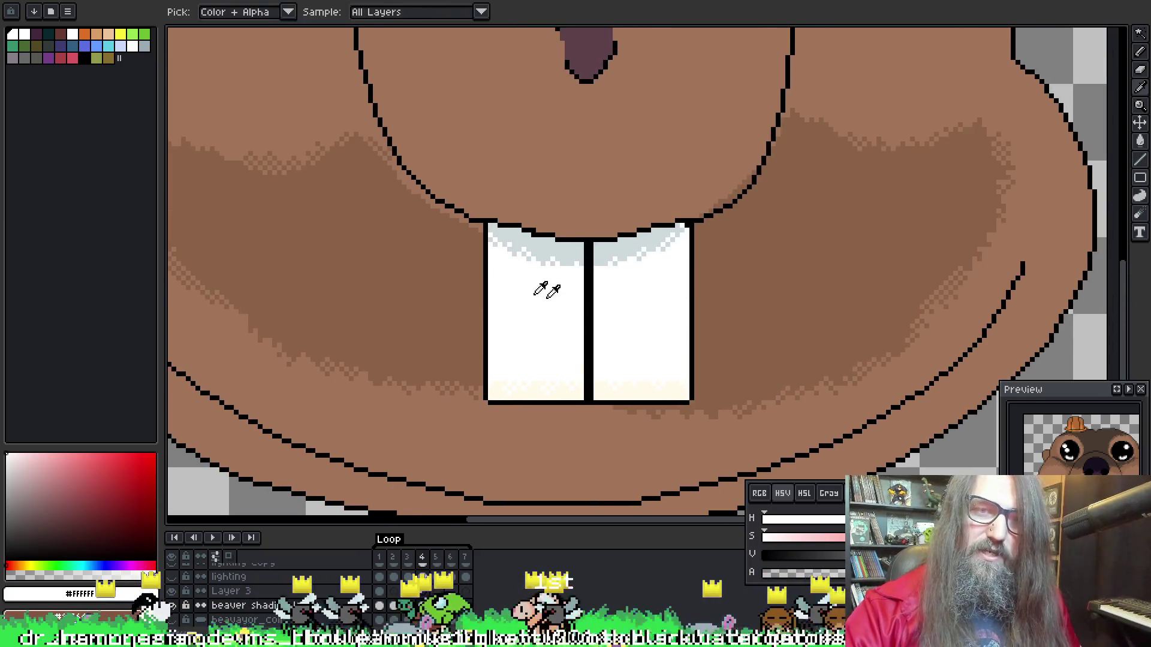
{"action": "key", "text": "Right"}
{"action": "scroll", "coordinate": [600, 303], "scroll_direction": "up", "scroll_amount": 2}
{"action": "scroll", "coordinate": [600, 302], "scroll_direction": "down", "scroll_amount": 2}
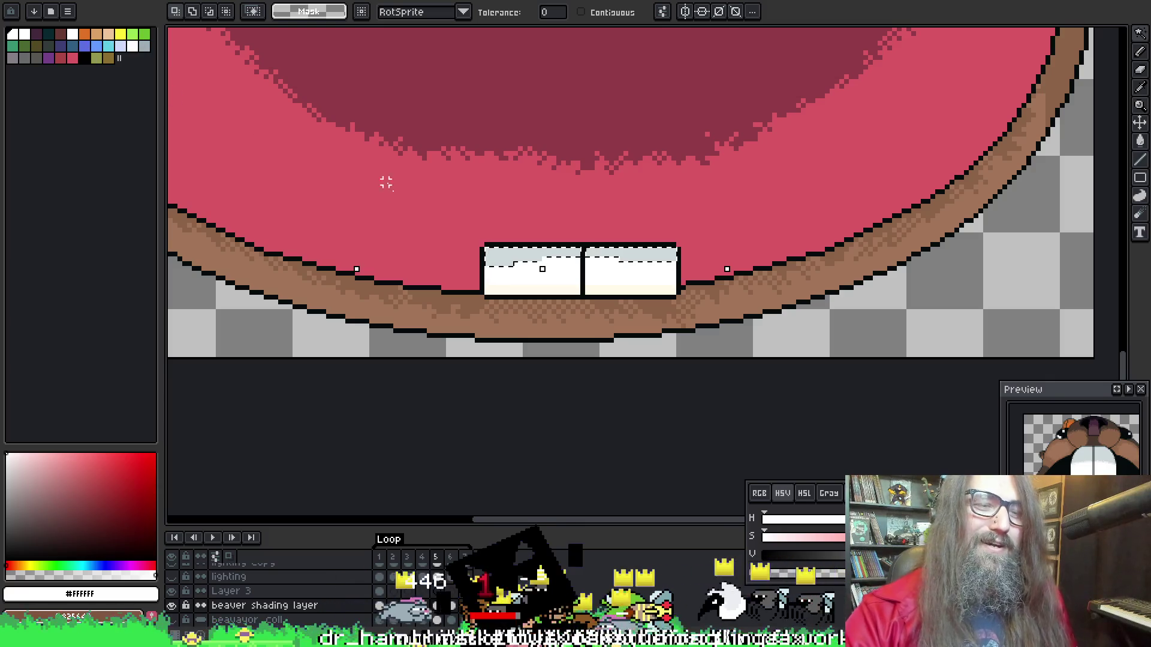
Select the grey strip atop the lower teeth and dither-shade it into the white
{"action": "left_click", "coordinate": [508, 257]}
{"action": "key", "text": "b"}
{"action": "key", "text": "i"}
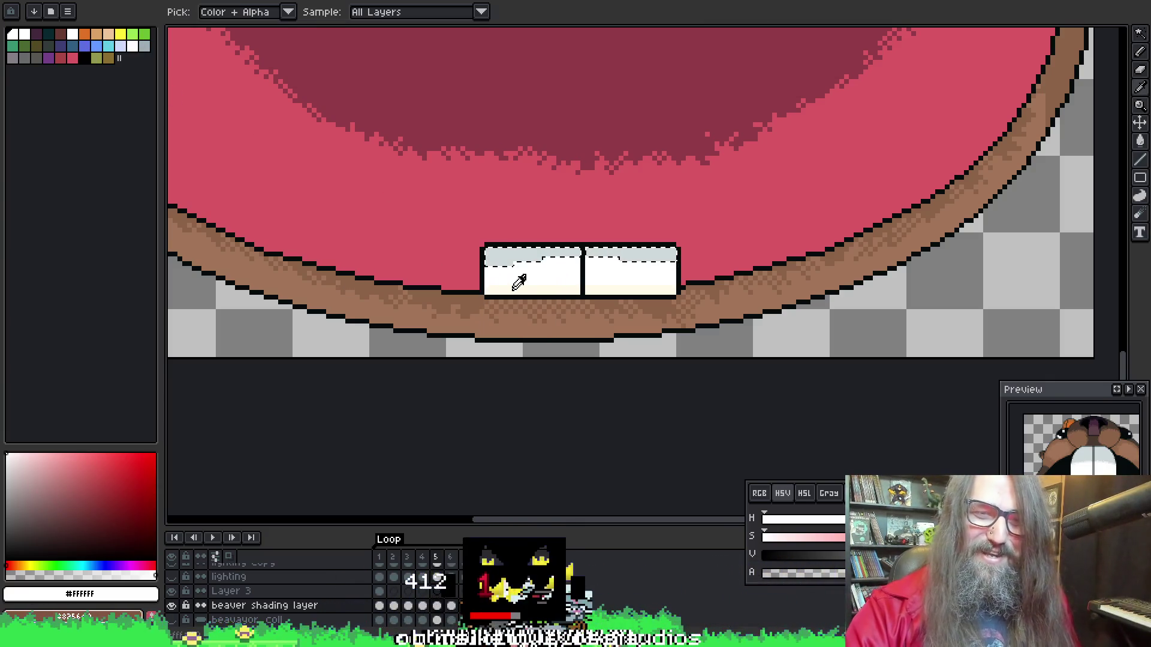
{"action": "key", "text": "b"}
{"action": "key", "text": "i"}
{"action": "key", "text": "b"}
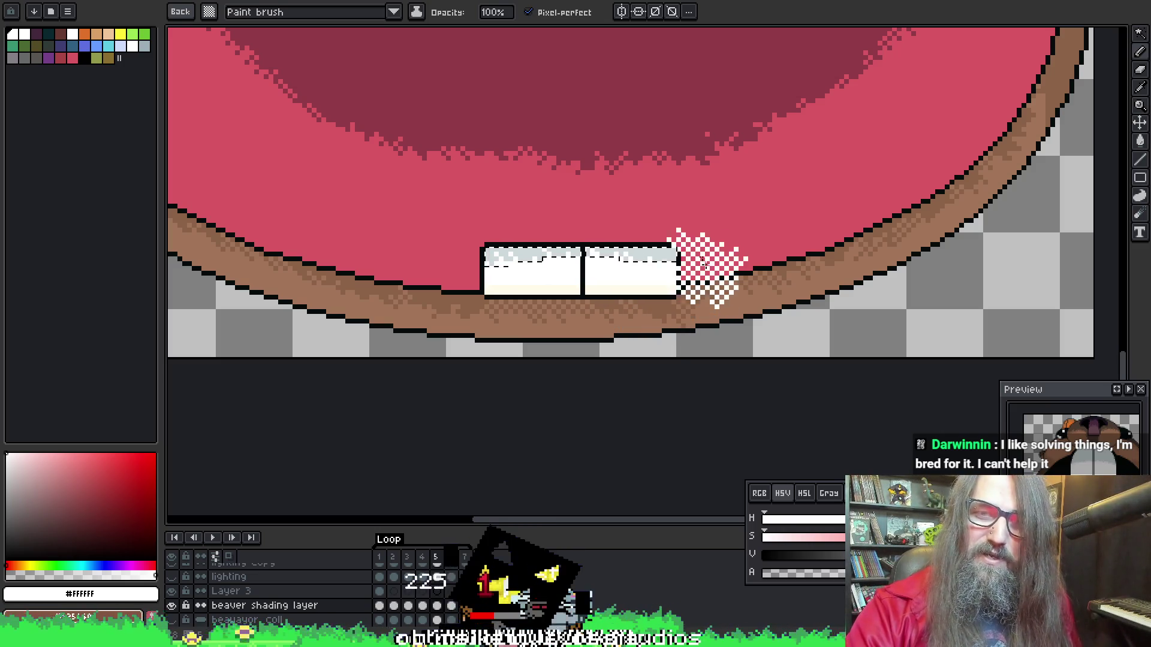
{"action": "key", "text": "b"}
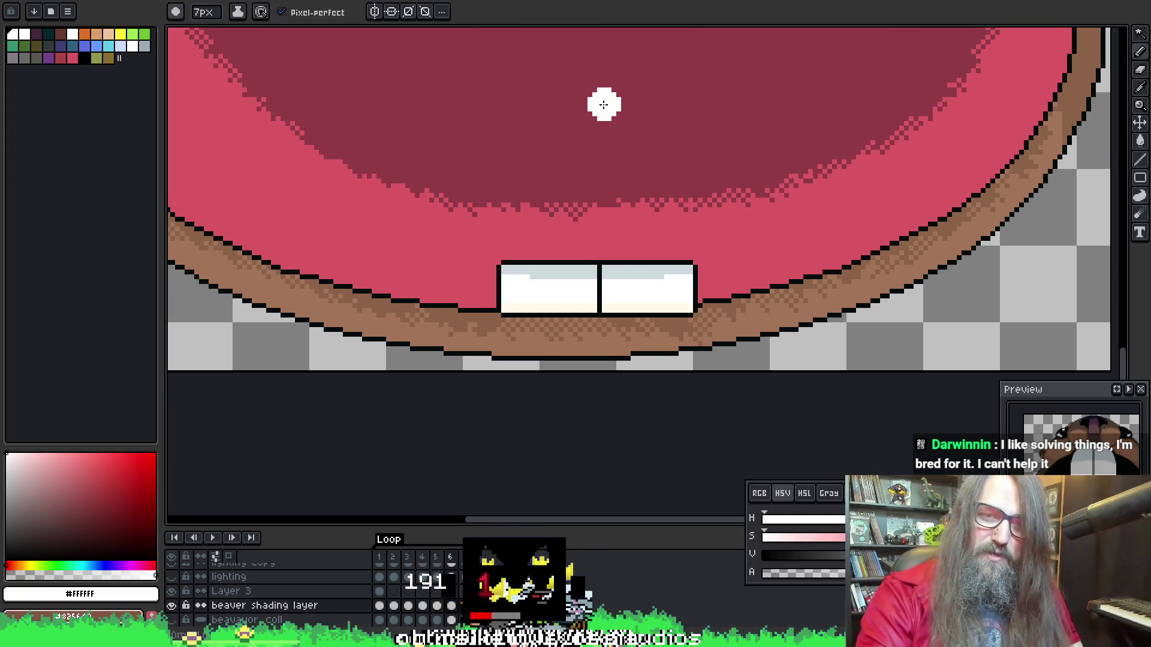
Reselect and dither-shade more of the lower teeth's grey top edge, then move to frame 7
{"action": "key", "text": "w"}
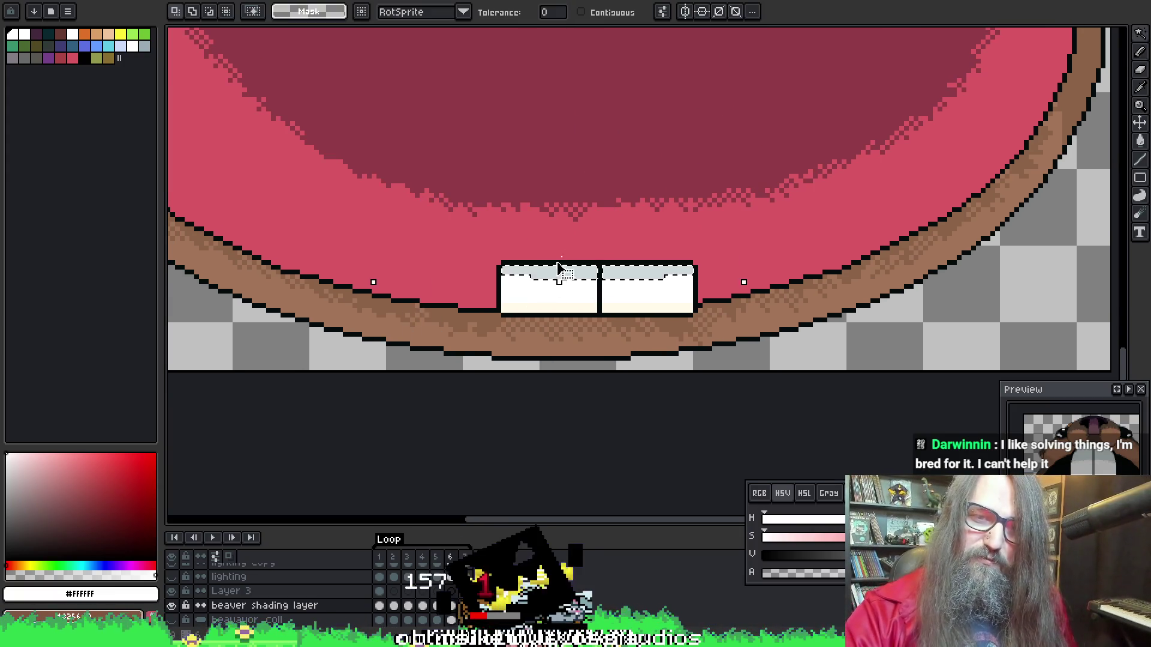
{"action": "key", "text": "i"}
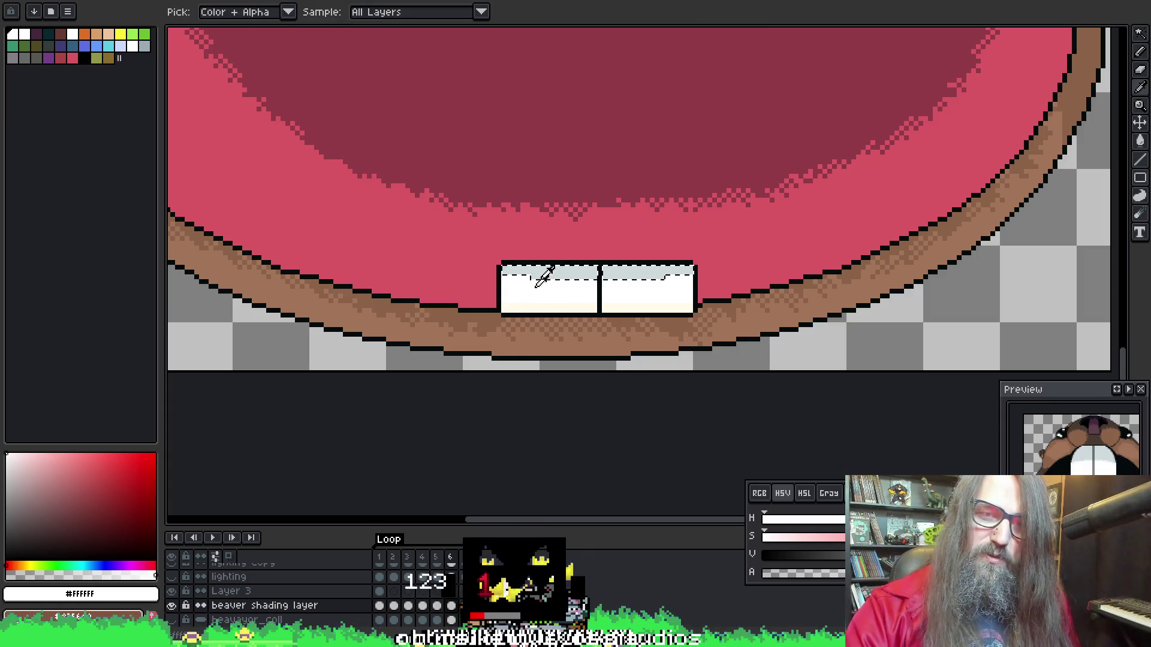
{"action": "key", "text": "b"}
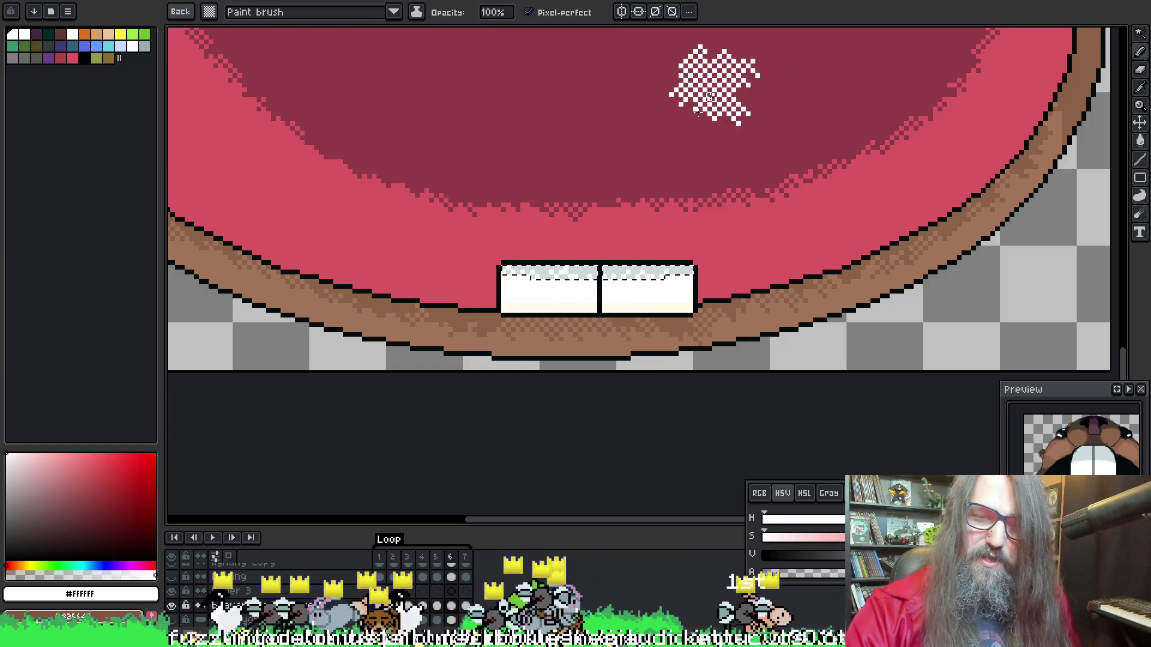
{"action": "key", "text": "b"}
{"action": "key", "text": "period"}
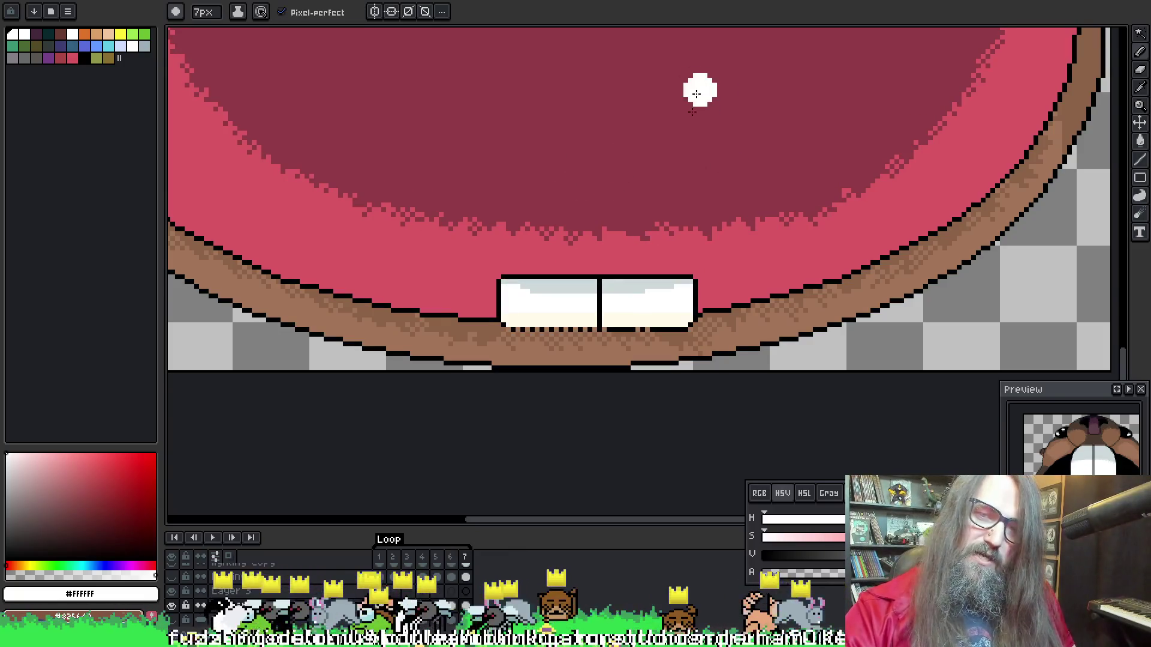
{"action": "scroll", "coordinate": [581, 223], "scroll_direction": "down", "scroll_amount": 1}
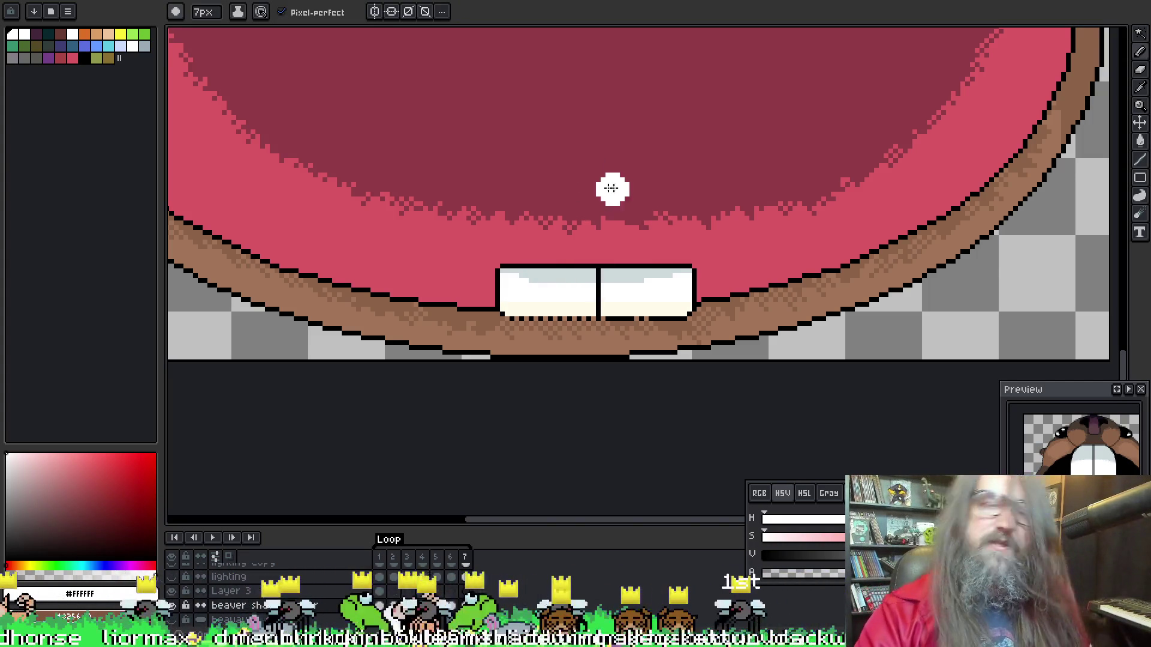
{"action": "key", "text": "w"}
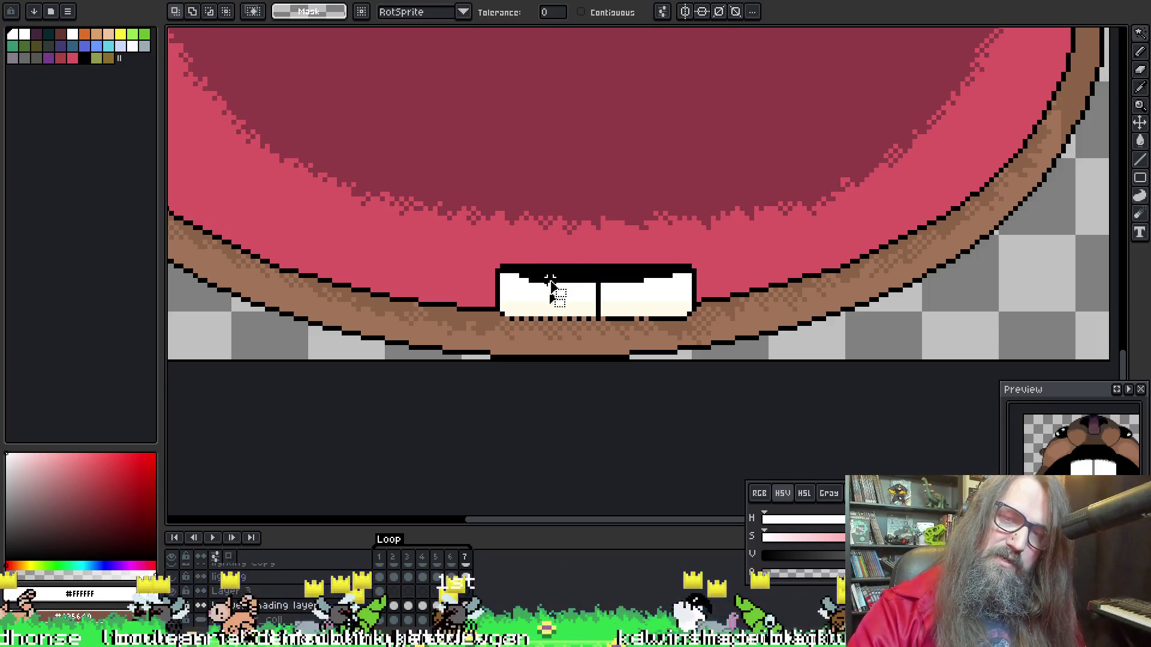
Dither a light-grey band across the top of frame 7's lower teeth using colours picked from the teeth
{"action": "key", "text": "b"}
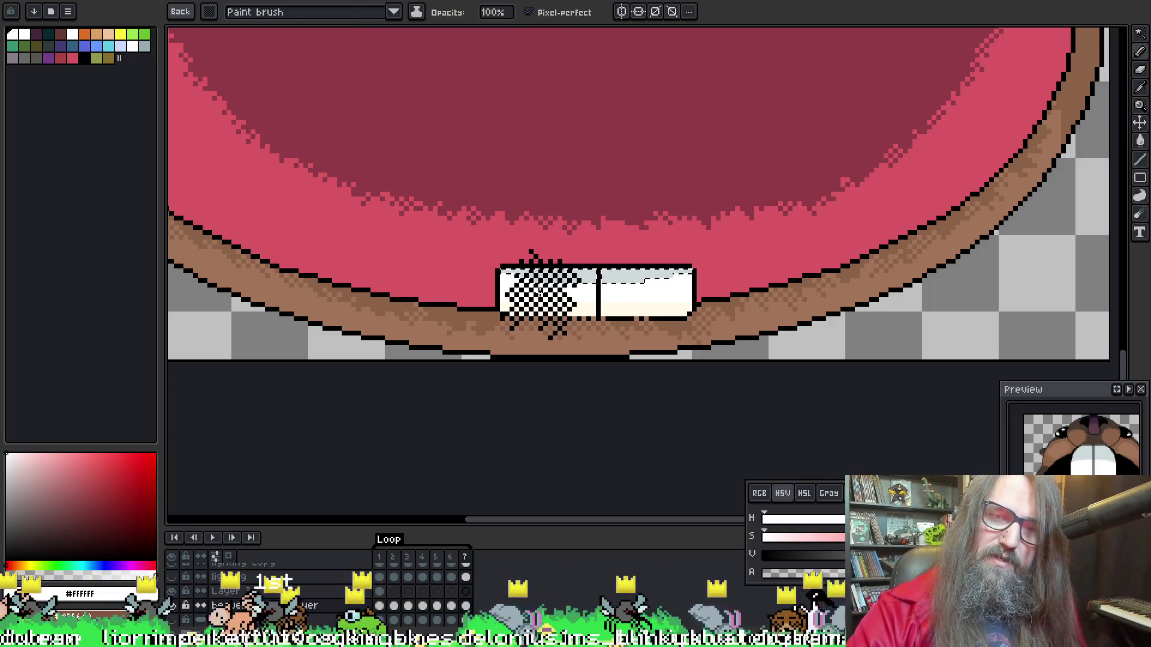
{"action": "left_click", "coordinate": [562, 275], "text": "alt"}
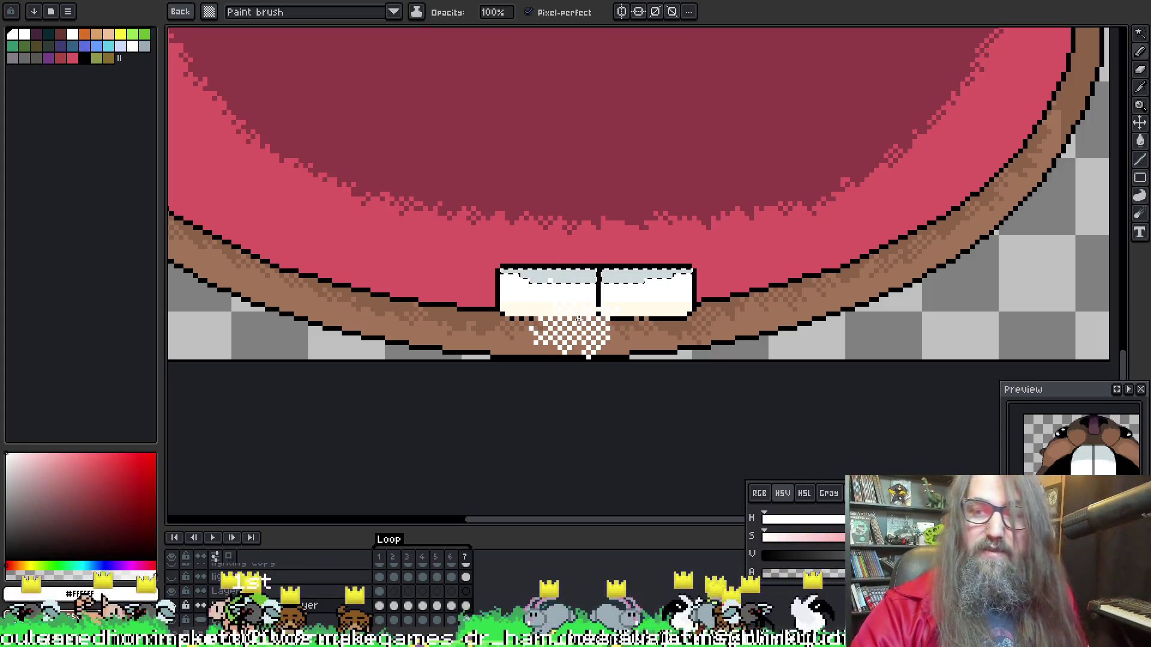
{"action": "left_click", "coordinate": [588, 301], "text": "alt"}
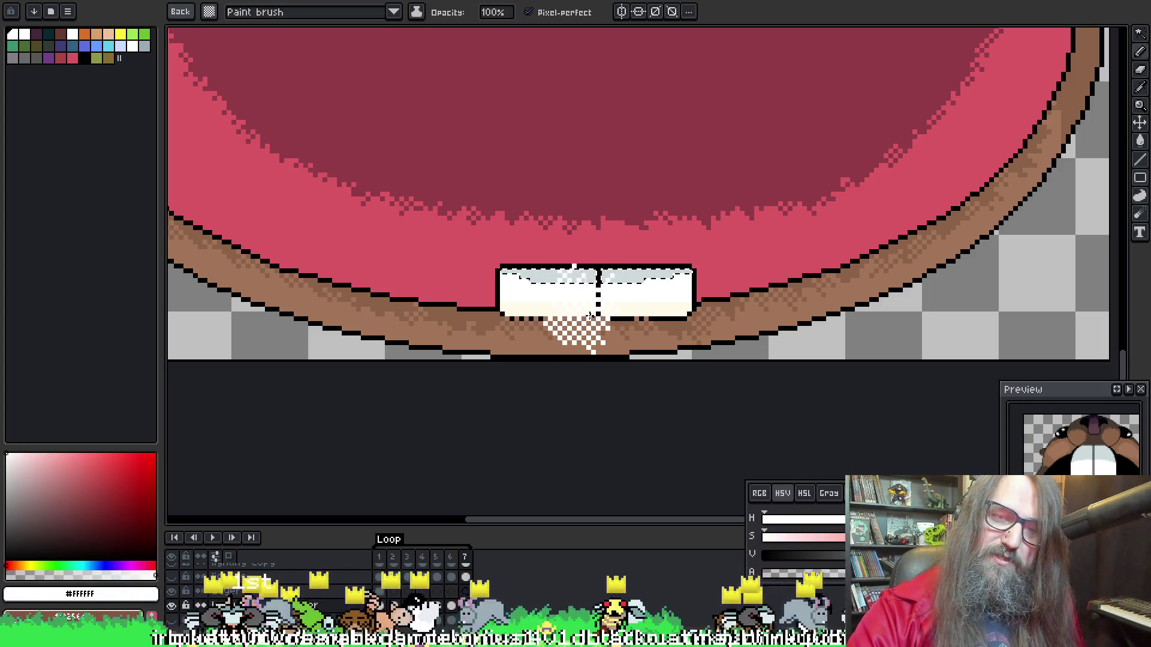
{"action": "left_click", "coordinate": [552, 312], "text": "alt"}
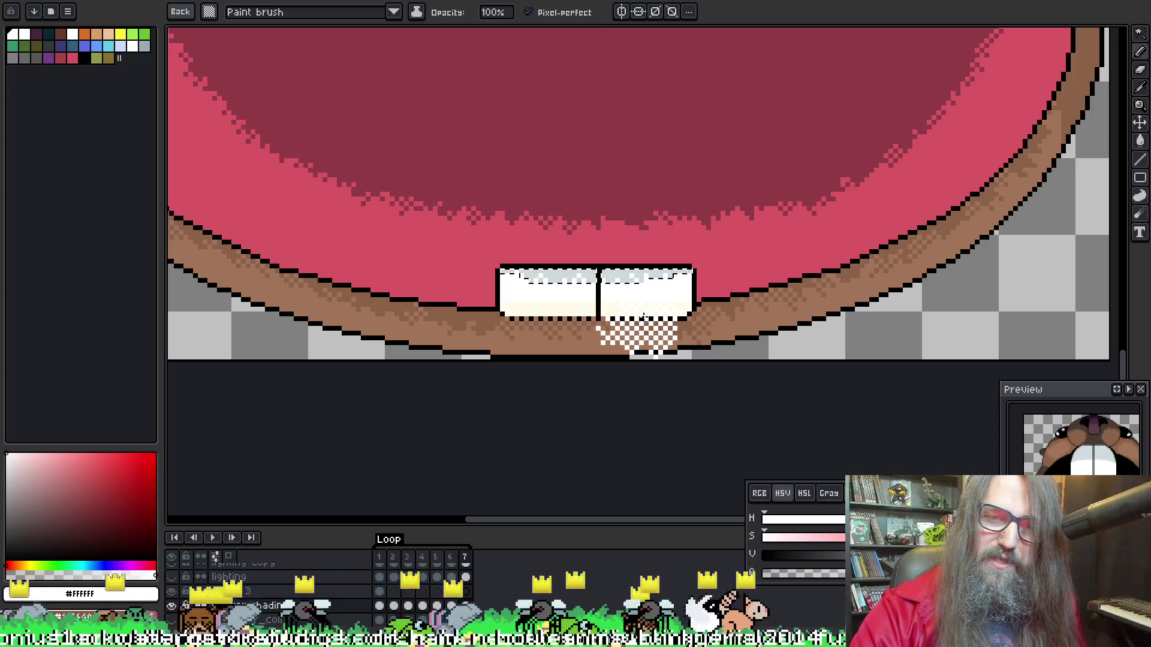
Restore the plain round brush and jump back to frame 1
{"action": "key", "text": "b"}
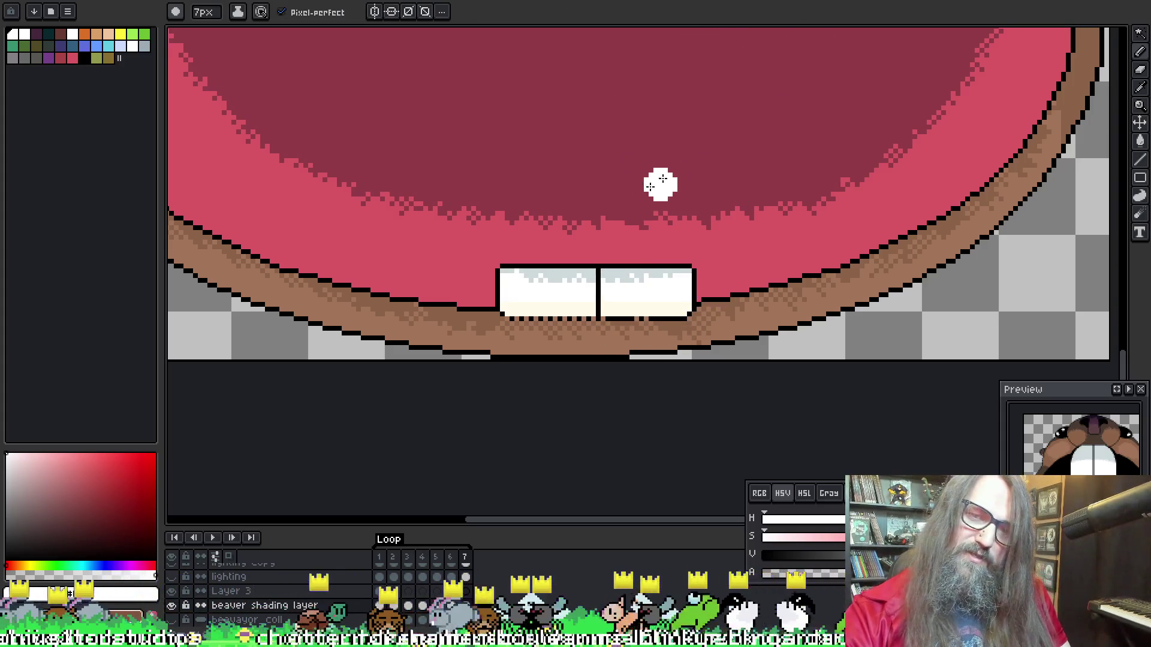
{"action": "key", "text": "Right"}
{"action": "key", "text": "w"}
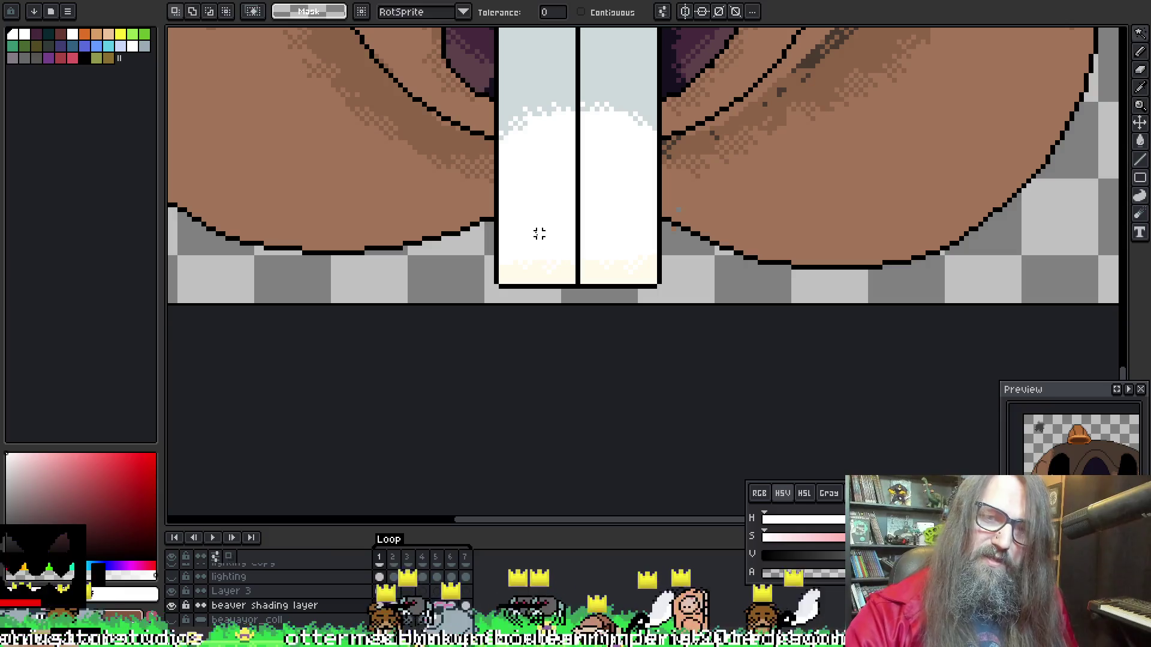
Play the animation, zoom onto the upper teeth, and stop playback on frame 6
{"action": "scroll", "coordinate": [660, 174], "scroll_direction": "down", "scroll_amount": 3}
{"action": "key", "text": "Return"}
{"action": "scroll", "coordinate": [647, 216], "scroll_direction": "up", "scroll_amount": 2}
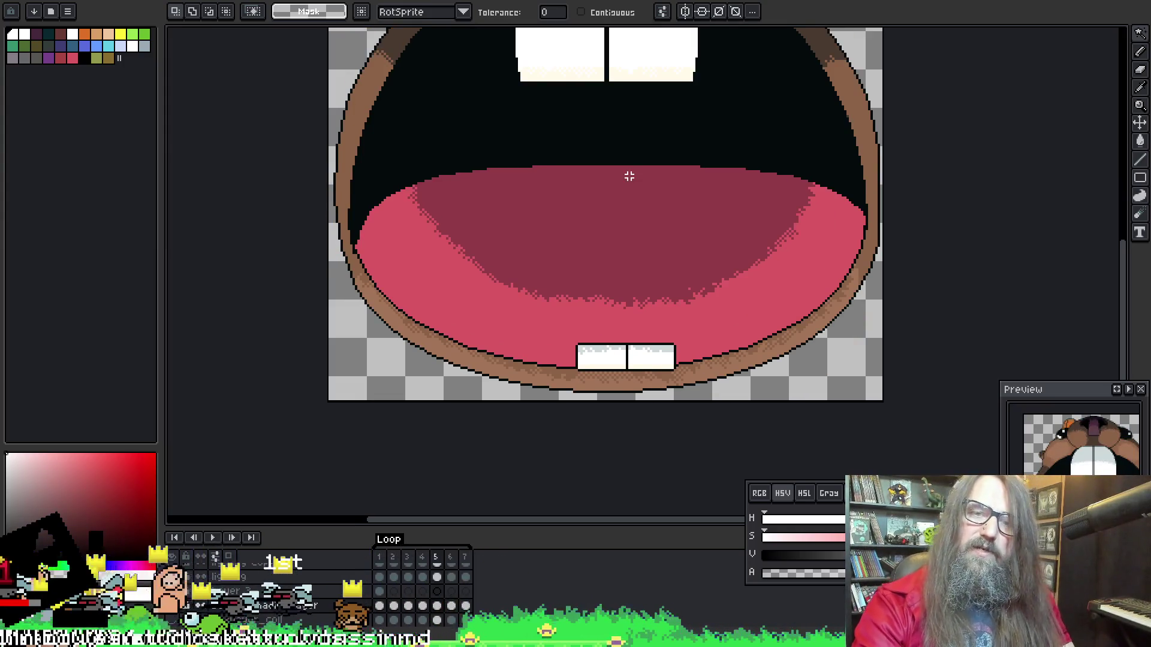
{"action": "scroll", "coordinate": [608, 192], "scroll_direction": "down", "scroll_amount": 1}
{"action": "left_click_drag", "start_coordinate": [606, 192], "coordinate": [503, 278]}
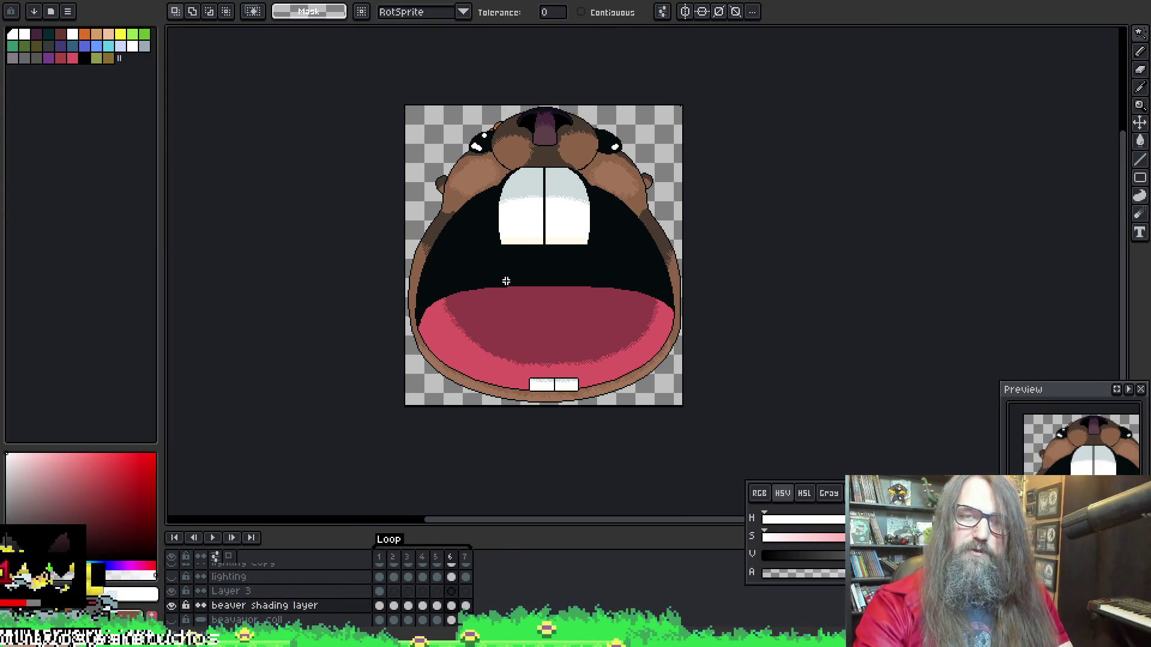
{"action": "scroll", "coordinate": [504, 278], "scroll_direction": "up", "scroll_amount": 2}
{"action": "key", "text": "Return"}
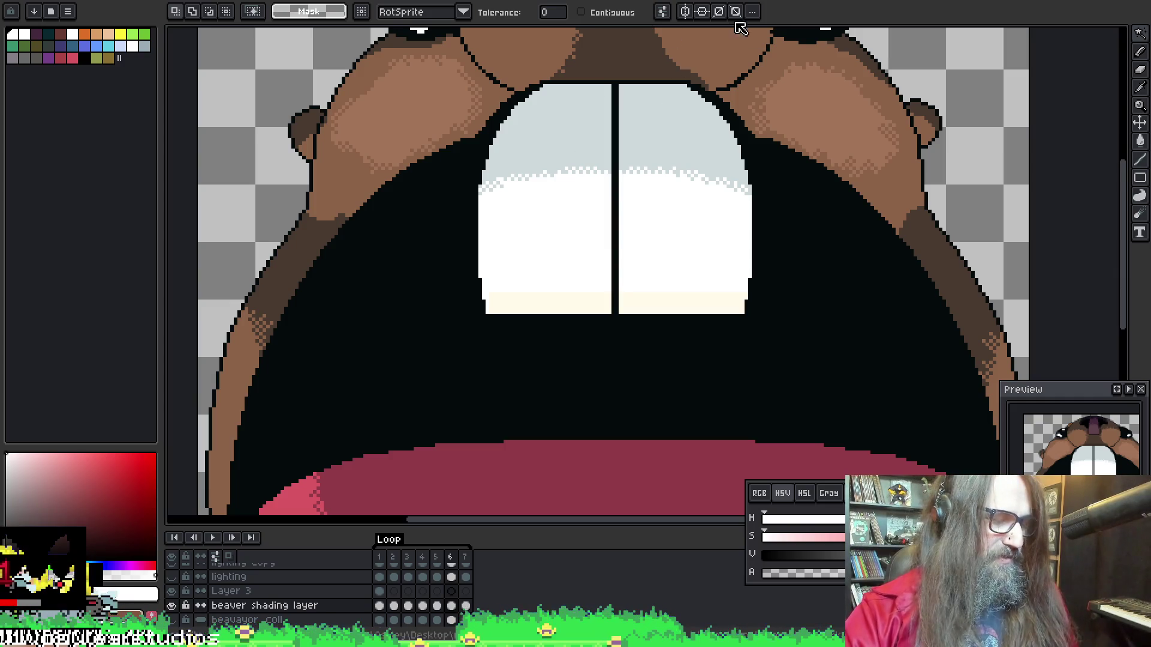
Select the upper teeth's light-grey band, then undo the garbled RotSprite transform
{"action": "left_click", "coordinate": [527, 134]}
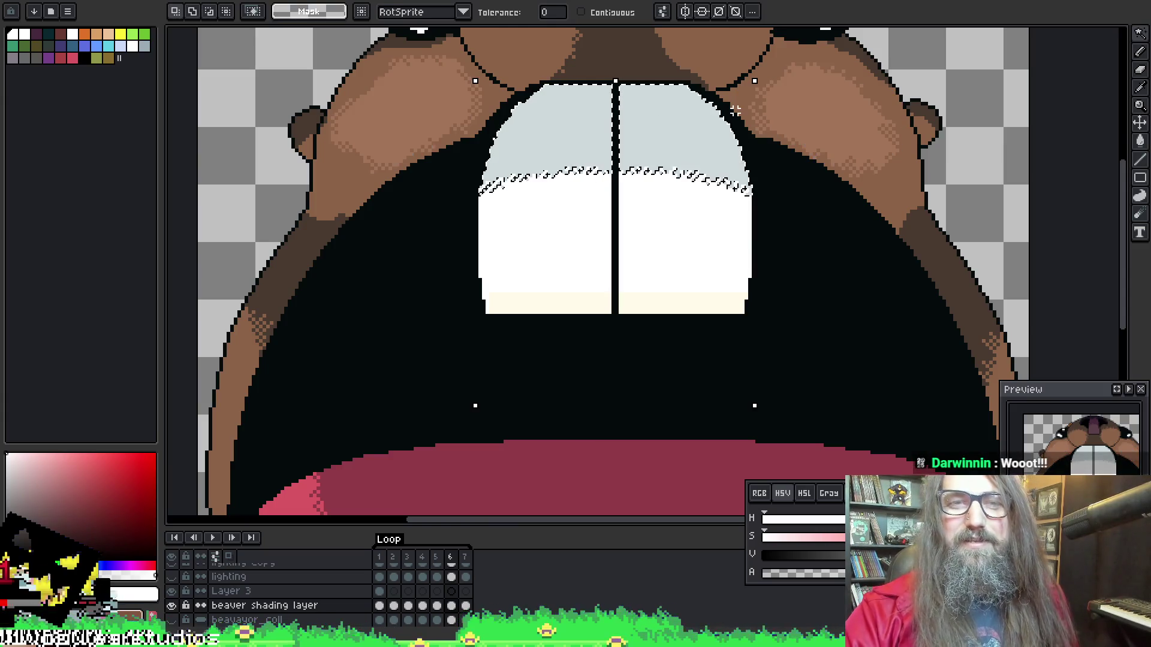
{"action": "key", "text": "m"}
{"action": "mouse_move", "coordinate": [458, 86]}
{"action": "left_mouse_down"}
{"action": "mouse_move", "coordinate": [650, 107]}
{"action": "mouse_move", "coordinate": [768, 151]}
{"action": "left_mouse_up"}
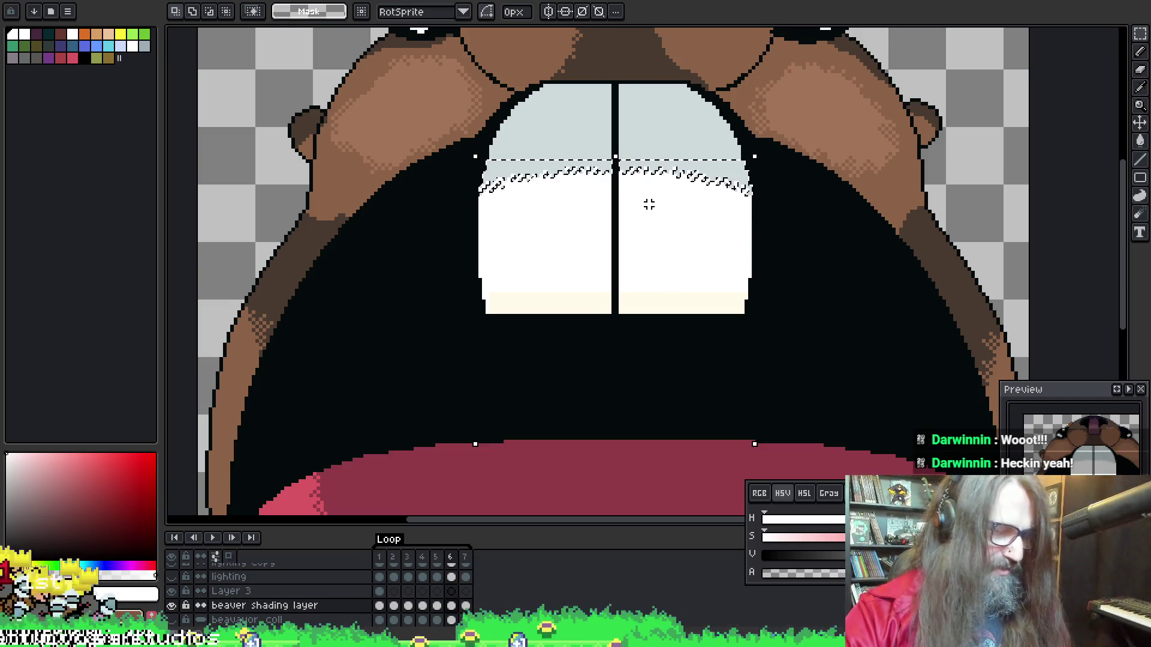
{"action": "key", "text": "Return"}
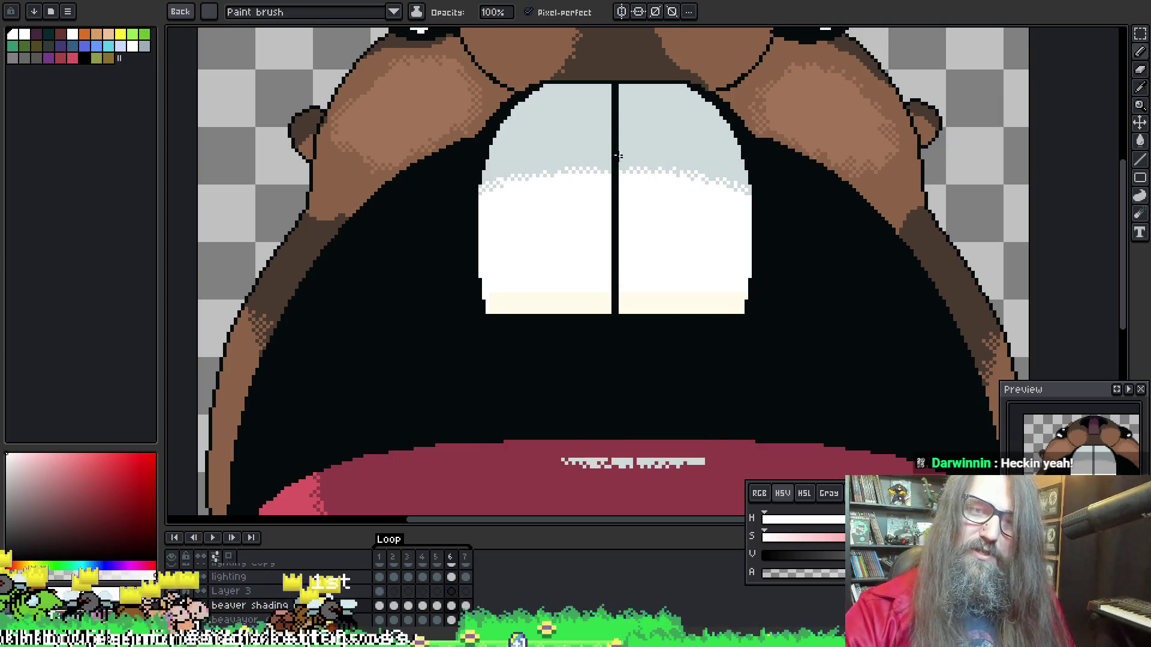
{"action": "key", "text": "ctrl+z"}
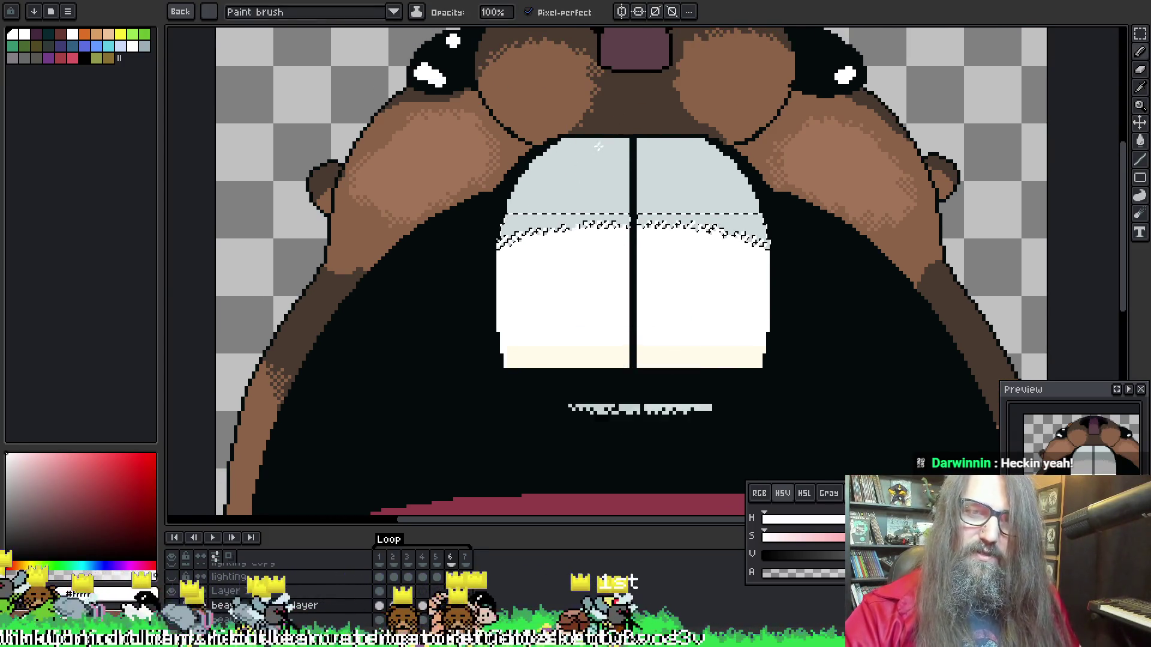
{"action": "key", "text": "w"}
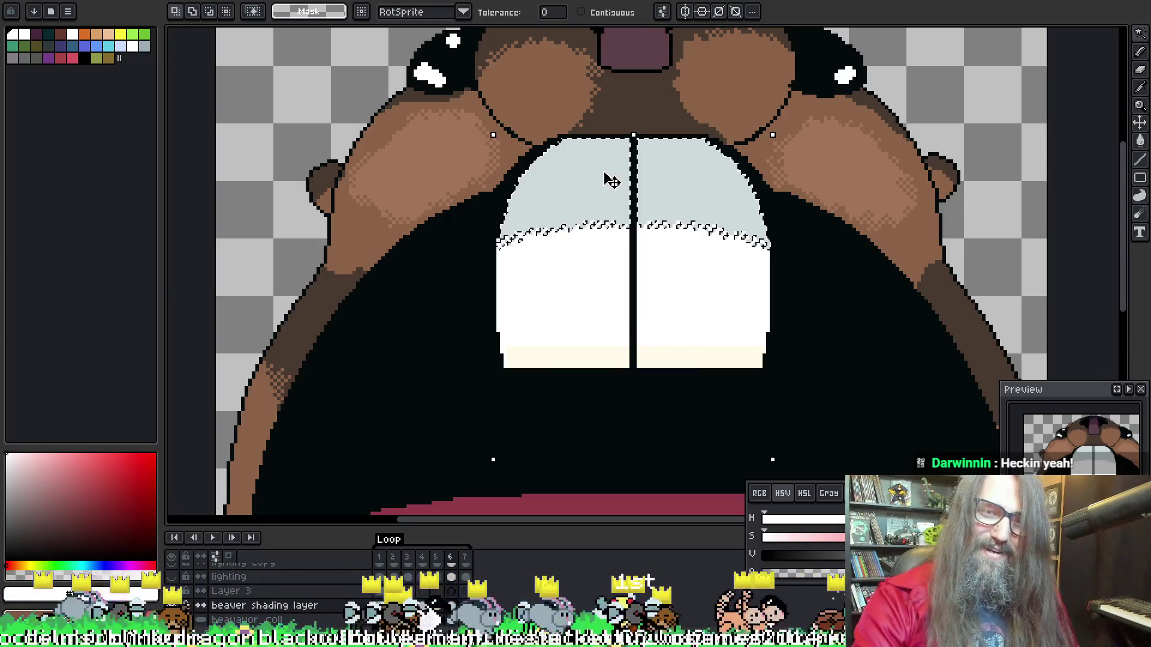
Reselect the grey top band of both upper teeth with a rectangular marquee
{"action": "scroll", "coordinate": [609, 179], "scroll_direction": "down", "scroll_amount": 5}
{"action": "scroll", "coordinate": [586, 191], "scroll_direction": "up", "scroll_amount": 6}
{"action": "scroll", "coordinate": [586, 192], "scroll_direction": "down", "scroll_amount": 3}
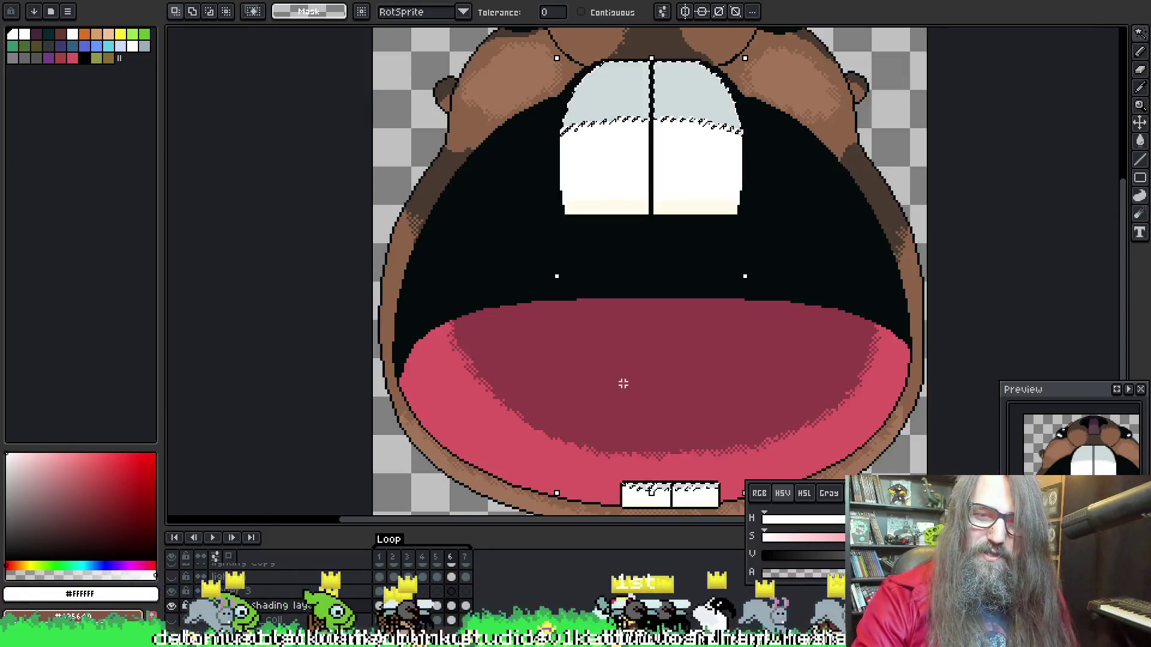
{"action": "scroll", "coordinate": [621, 380], "scroll_direction": "up", "scroll_amount": 2}
{"action": "left_click", "coordinate": [544, 232], "text": "ctrl"}
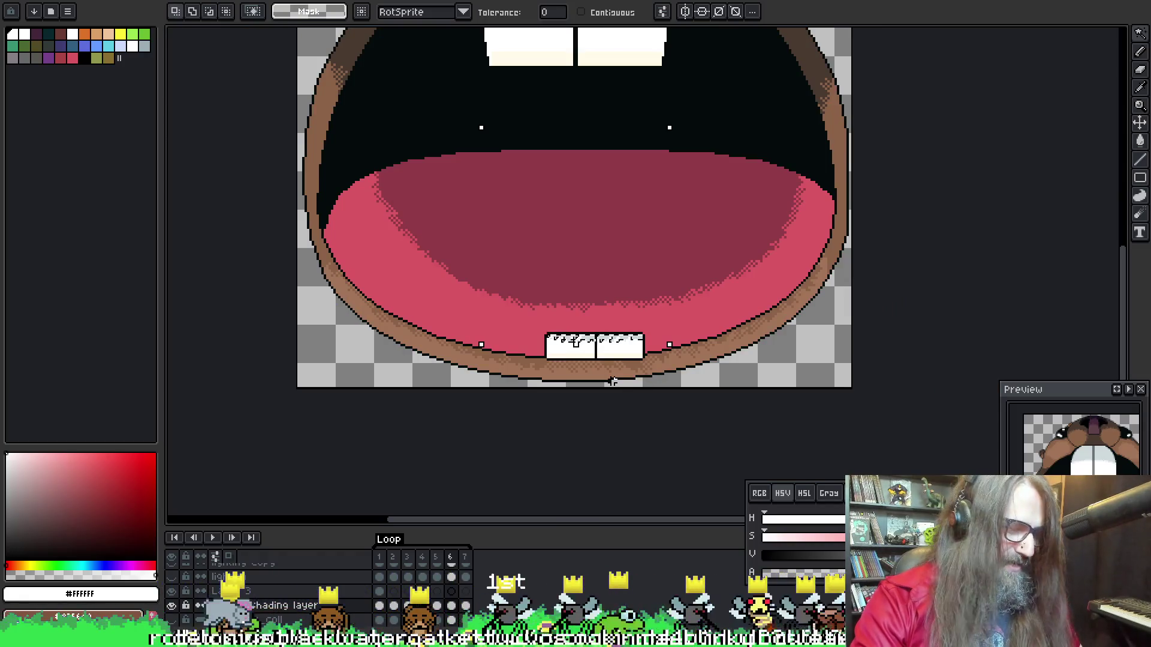
{"action": "key", "text": "m"}
{"action": "scroll", "coordinate": [553, 240], "scroll_direction": "up", "scroll_amount": 2}
{"action": "scroll", "coordinate": [553, 198], "scroll_direction": "down", "scroll_amount": 1}
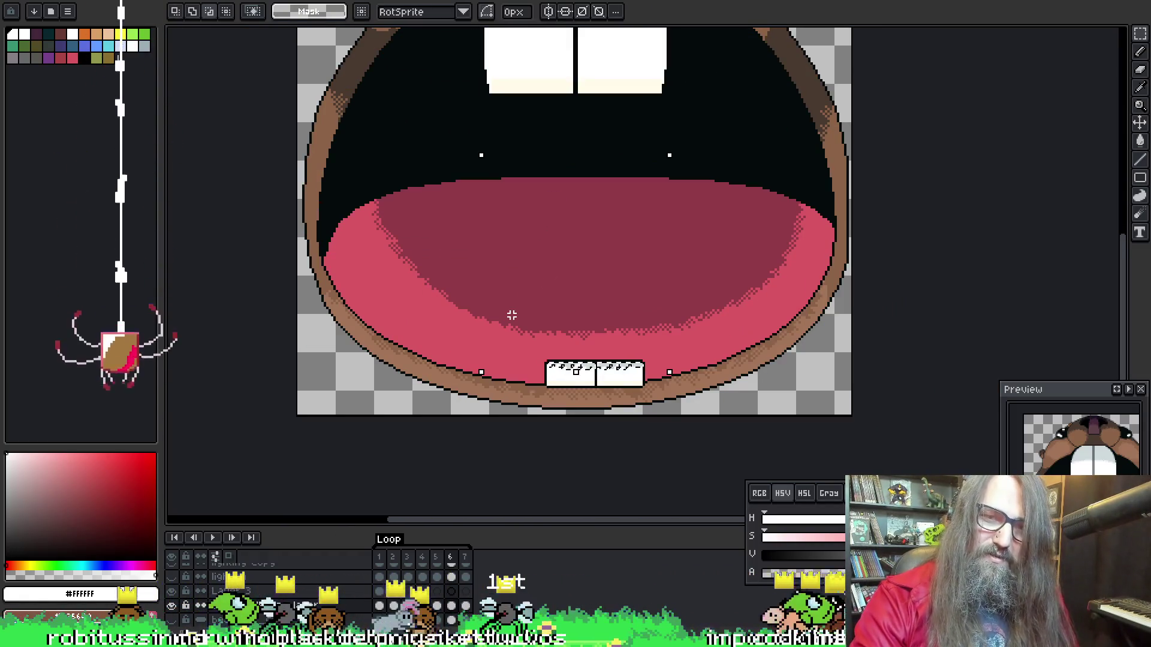
{"action": "scroll", "coordinate": [545, 377], "scroll_direction": "up", "scroll_amount": 5}
{"action": "scroll", "coordinate": [608, 378], "scroll_direction": "up", "scroll_amount": 2}
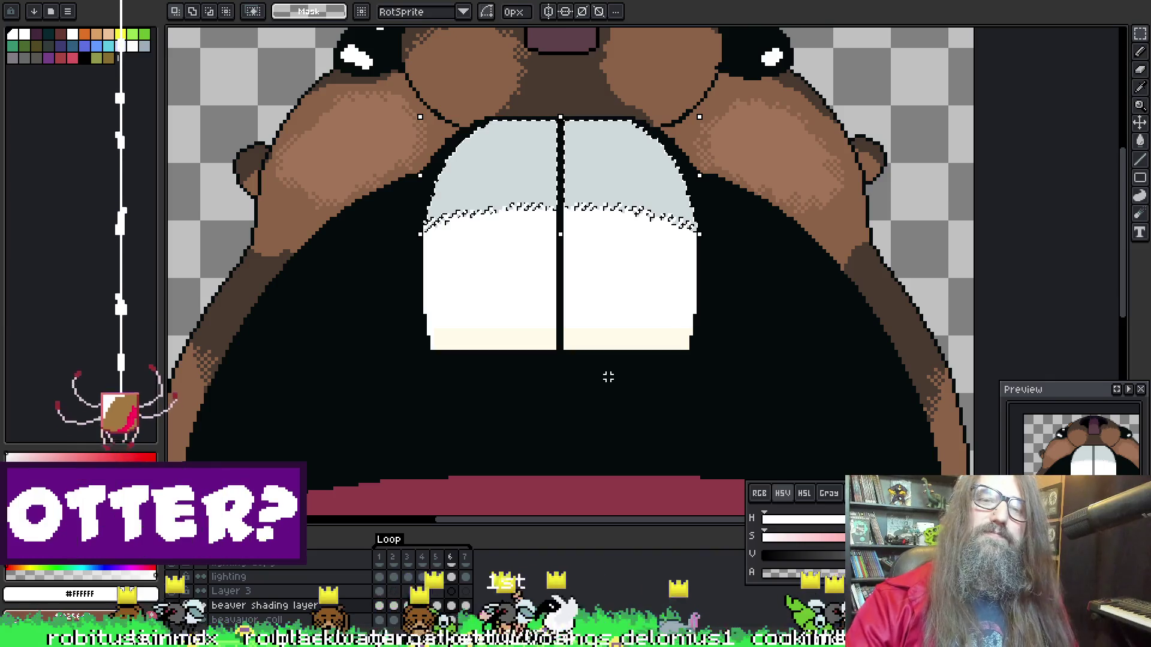
{"action": "mouse_move", "coordinate": [363, 103]}
{"action": "left_mouse_down"}
{"action": "mouse_move", "coordinate": [714, 141]}
{"action": "mouse_move", "coordinate": [729, 157]}
{"action": "left_mouse_up"}
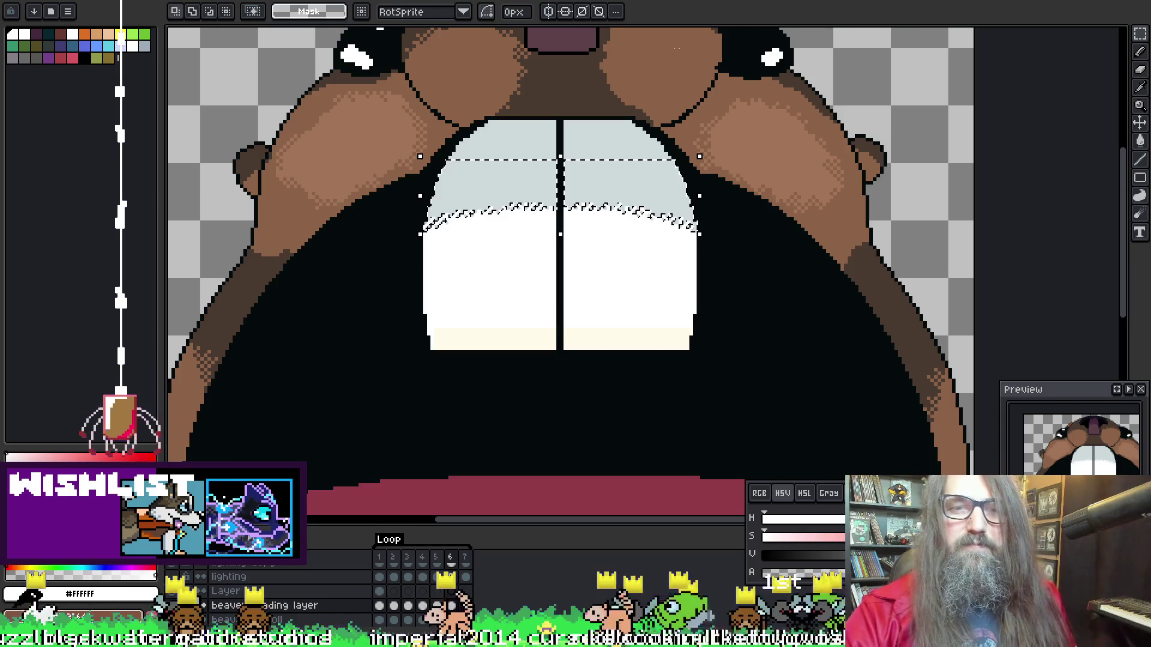
Nudge the selected grey band slightly lower on the teeth
{"action": "key", "text": "b"}
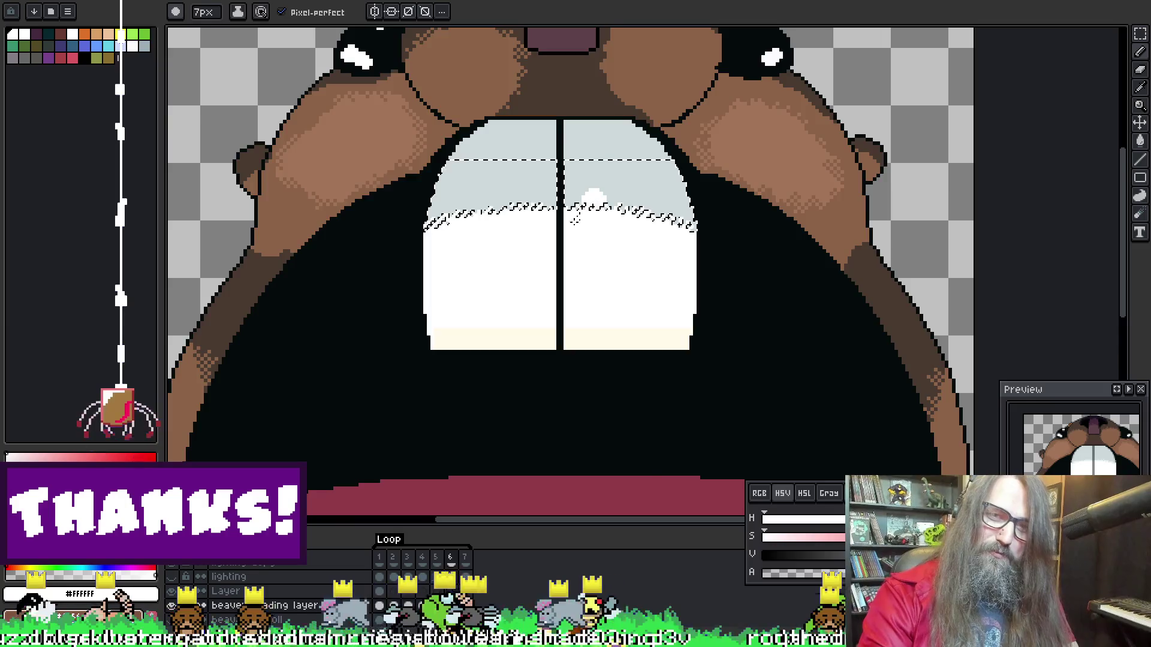
{"action": "scroll", "coordinate": [560, 263], "scroll_direction": "down", "scroll_amount": 3}
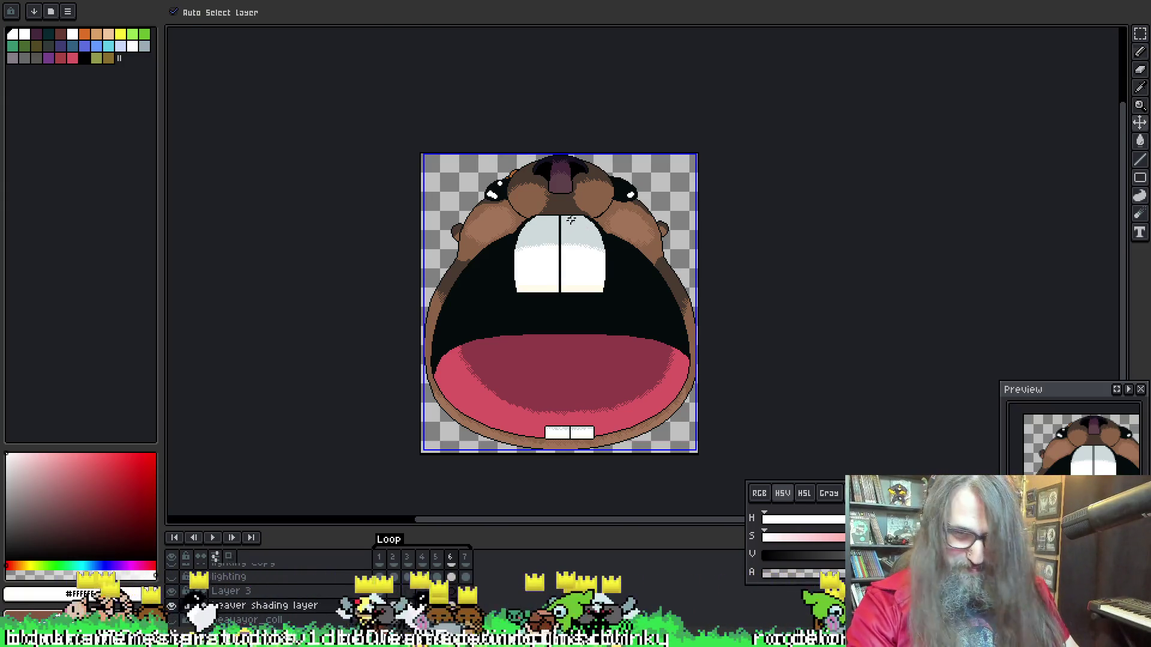
{"action": "left_click_drag", "start_coordinate": [563, 225], "coordinate": [552, 300]}
Play the animation over the whole face to check the lowered grey tooth shading
{"action": "scroll", "coordinate": [553, 300], "scroll_direction": "up", "scroll_amount": 3}
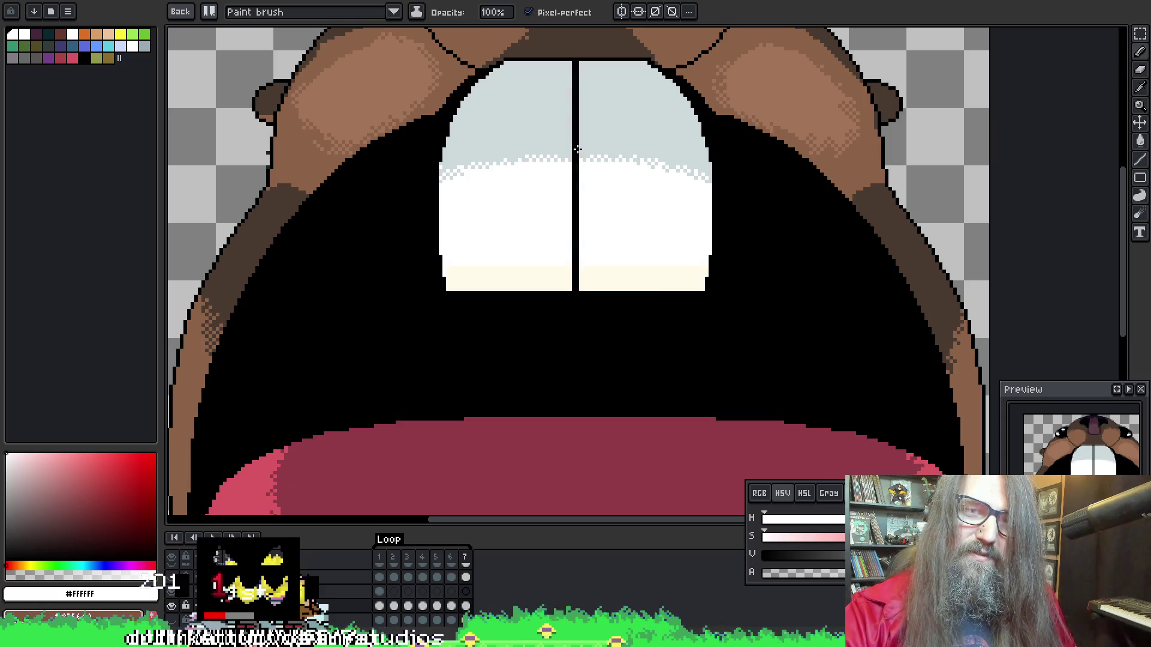
{"action": "key", "text": "Return"}
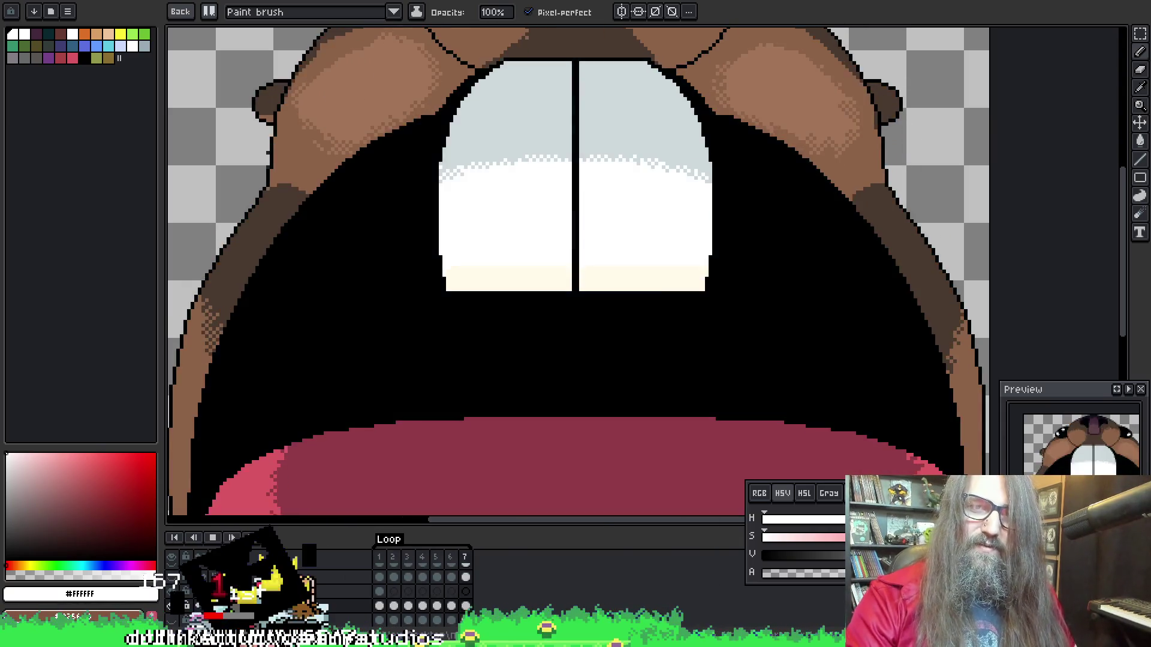
{"action": "scroll", "coordinate": [701, 342], "scroll_direction": "down", "scroll_amount": 2}
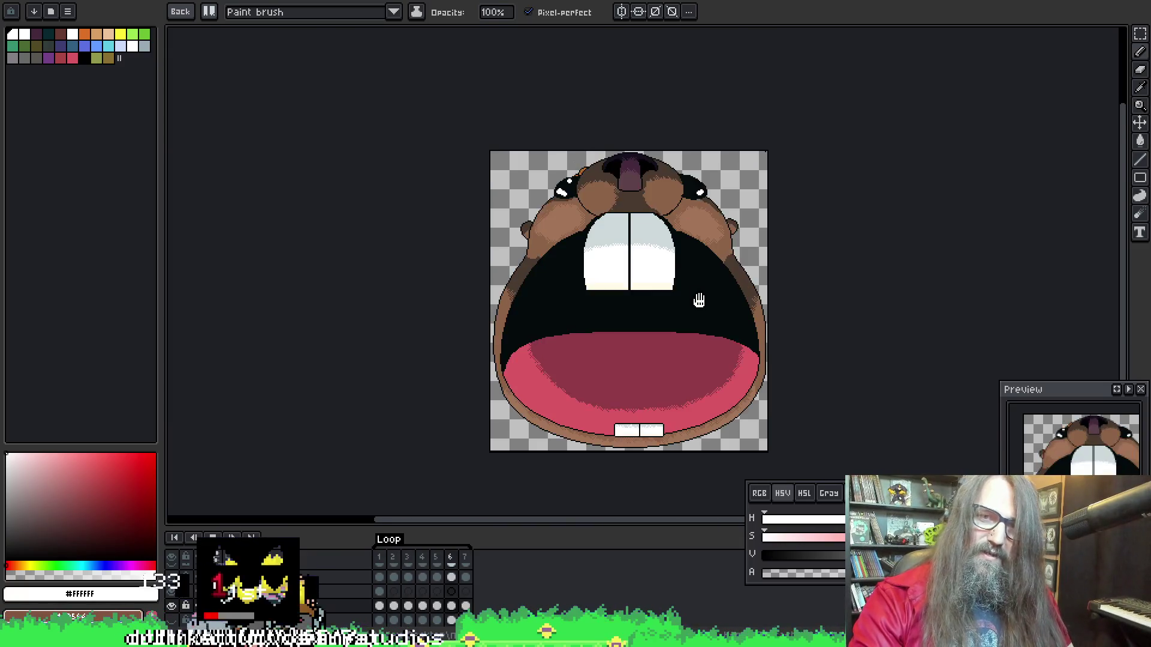
{"action": "left_click_drag", "start_coordinate": [700, 341], "coordinate": [652, 267]}
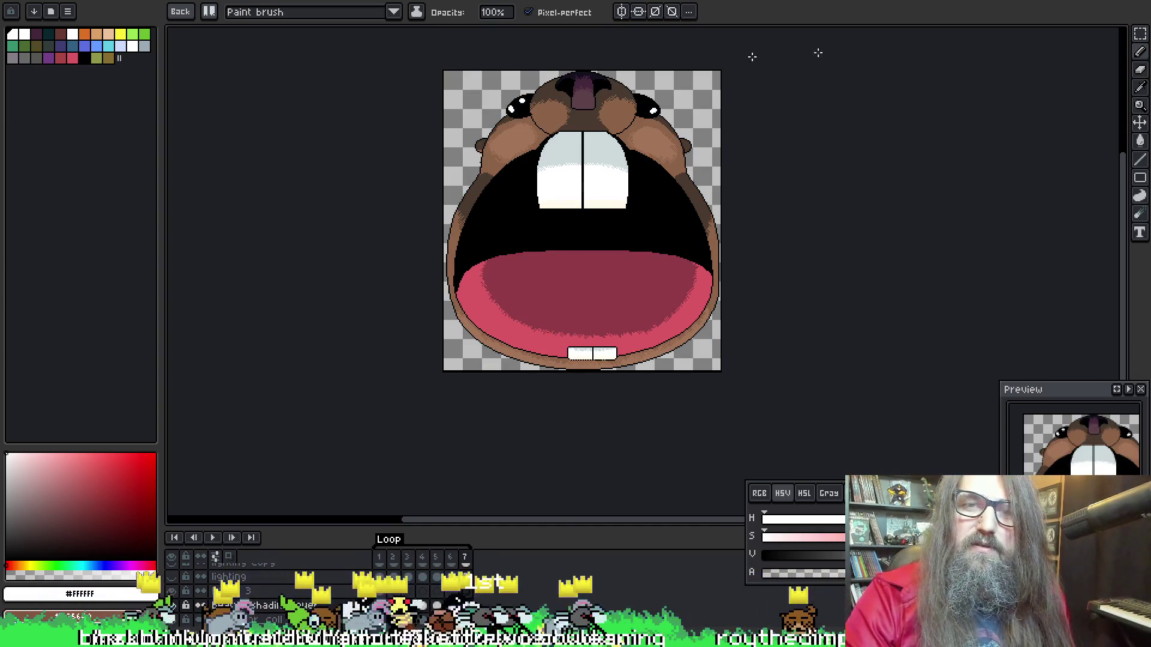
{"action": "scroll", "coordinate": [581, 252], "scroll_direction": "up", "scroll_amount": 3}
{"action": "key", "text": "ctrl"}
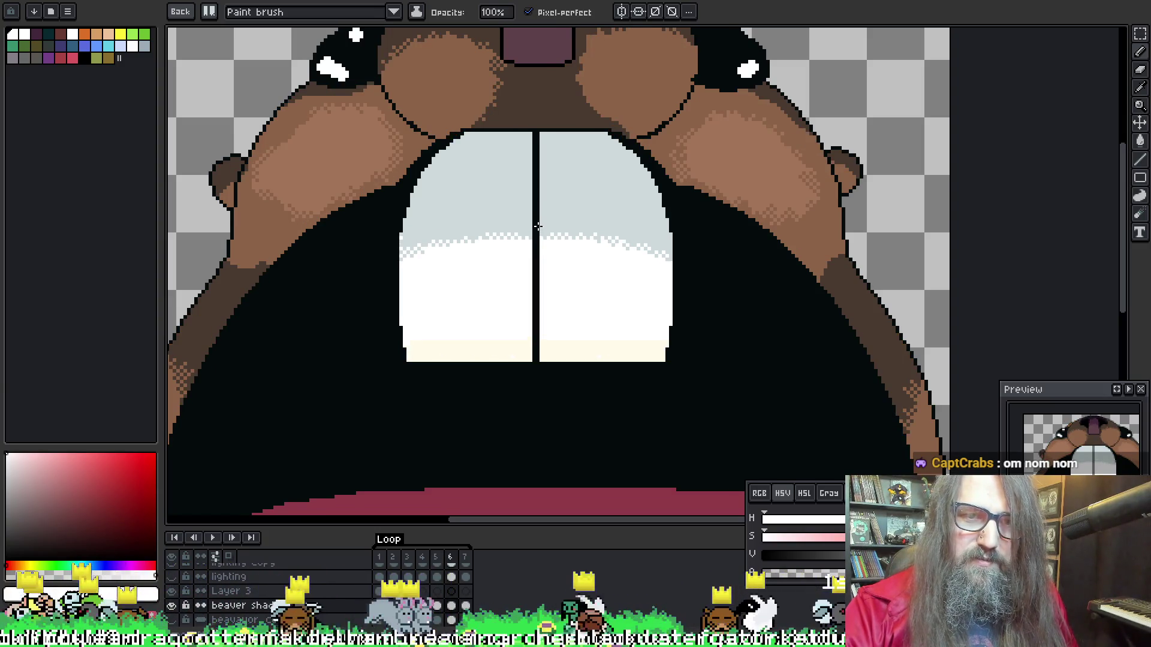
{"action": "scroll", "coordinate": [537, 229], "scroll_direction": "up", "scroll_amount": 1}
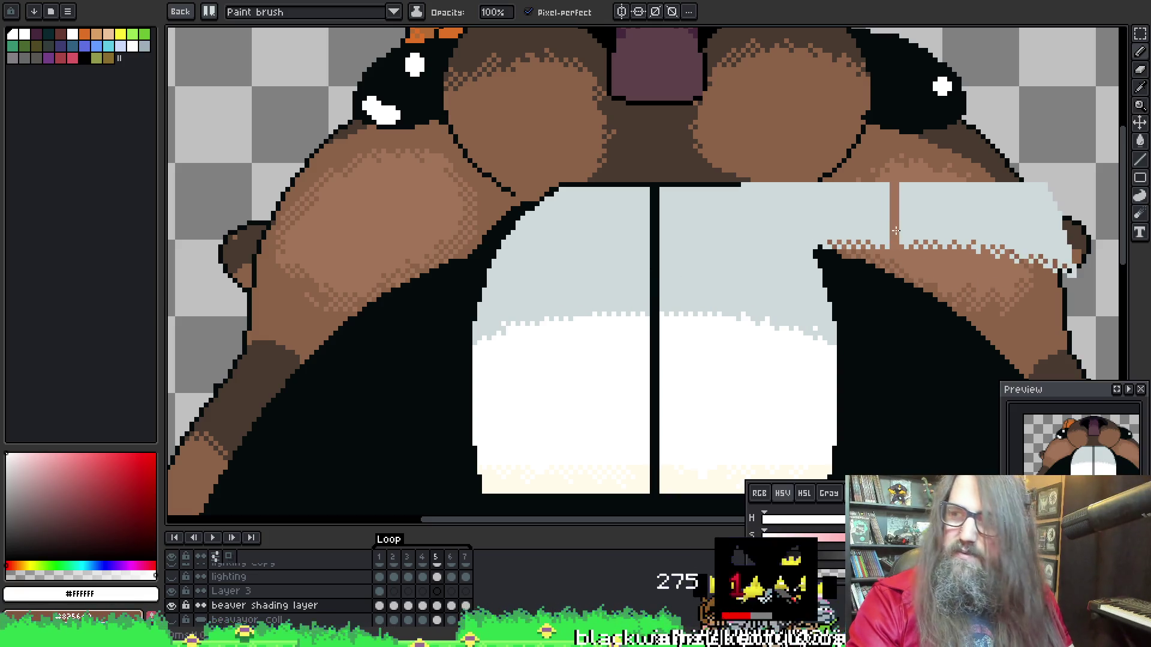
Play the beaver animation to review the teeth and stop it on frame 5
{"action": "key", "text": "Return"}
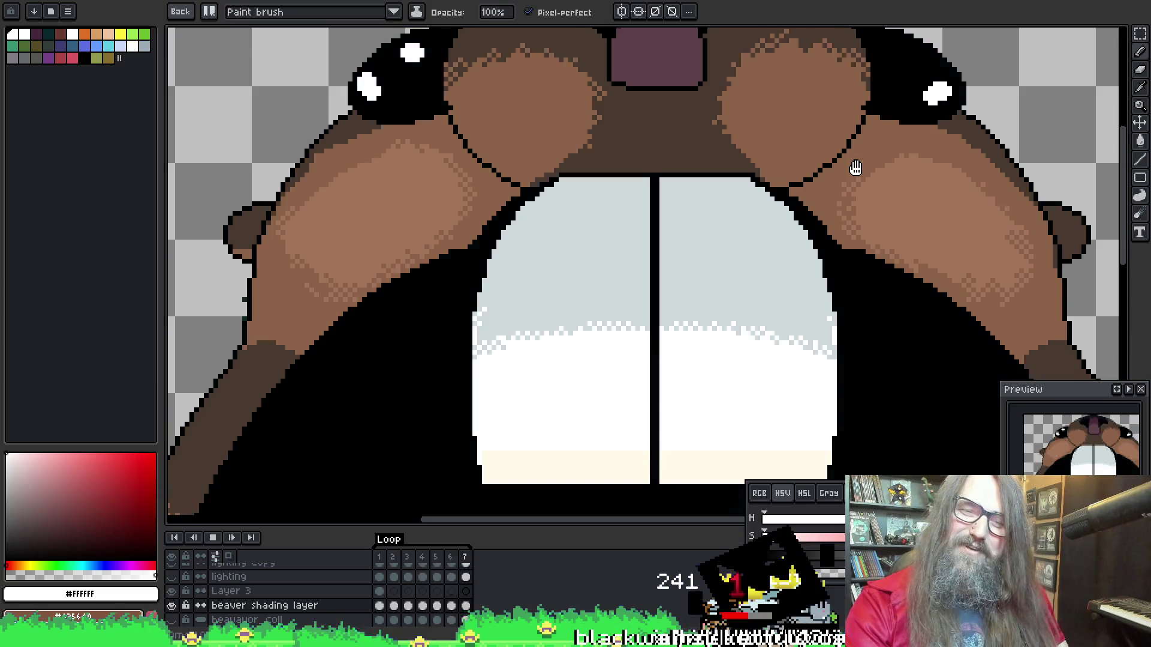
{"action": "key", "text": "Return"}
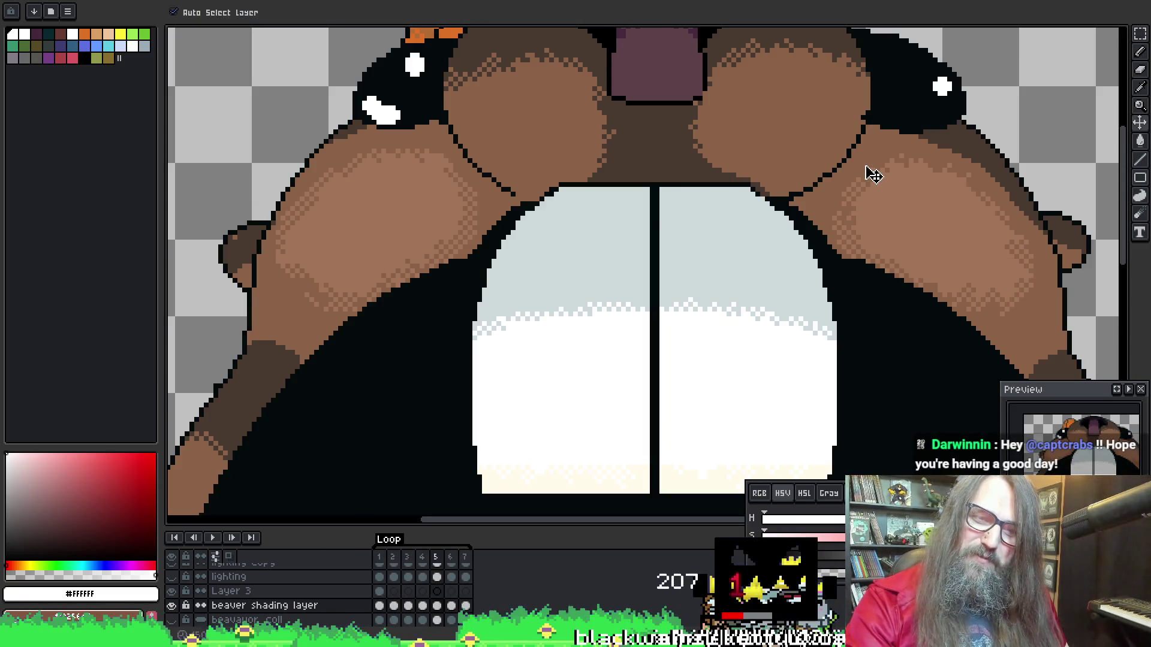
{"action": "key", "text": "b"}
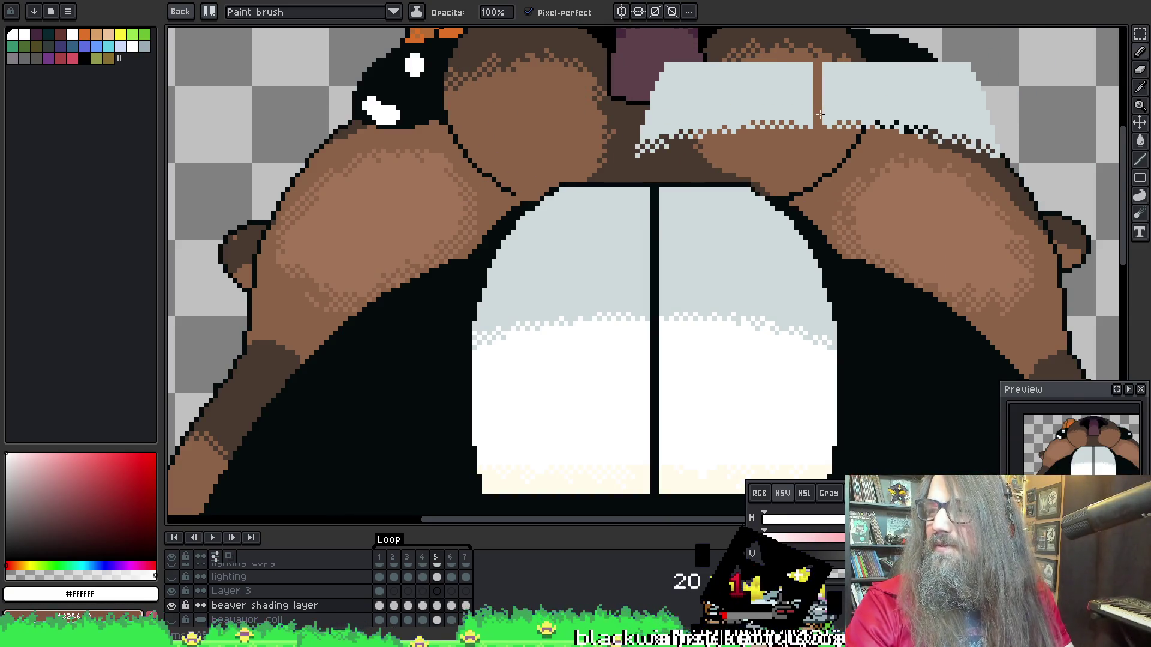
{"action": "key", "text": "Return"}
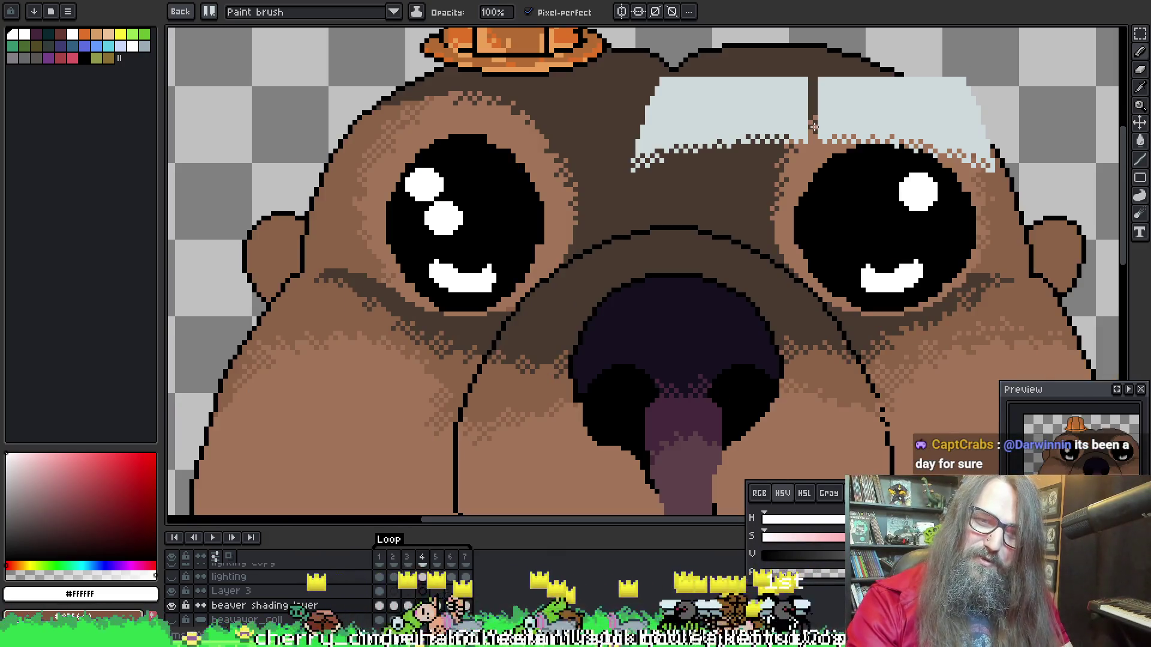
{"action": "key", "text": "Return"}
Step through open-mouth frames 6, 7, 5, 6 and 7 checking the teeth, then resume playback
{"action": "key", "text": "Right"}
{"action": "key", "text": "Right"}
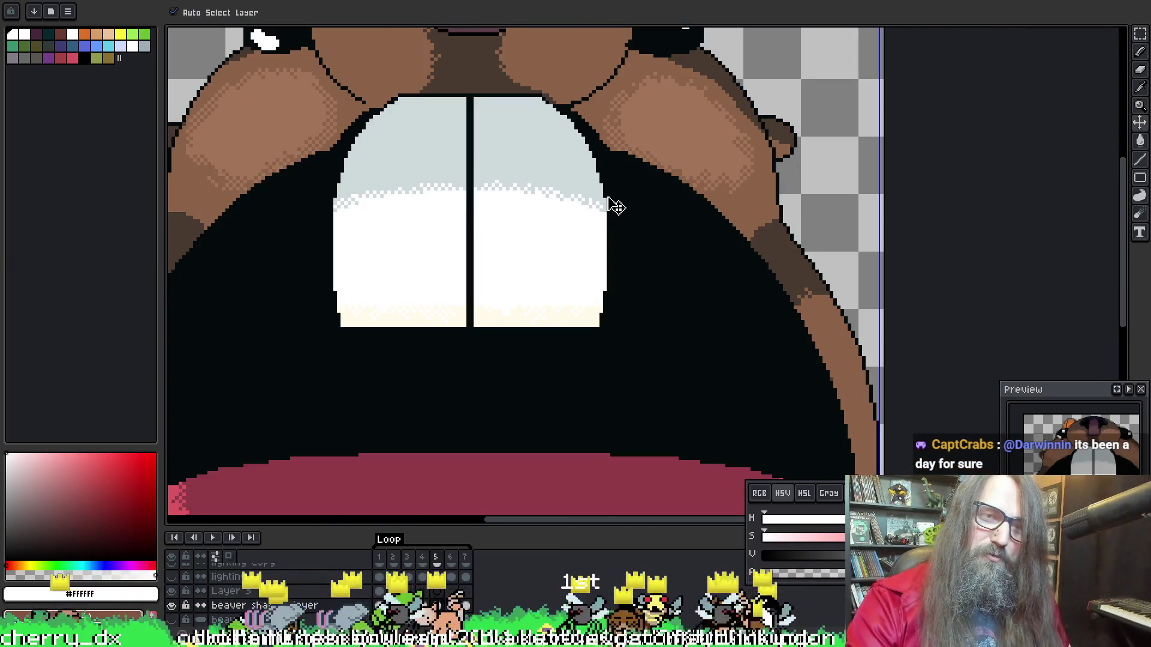
{"action": "key", "text": "Right"}
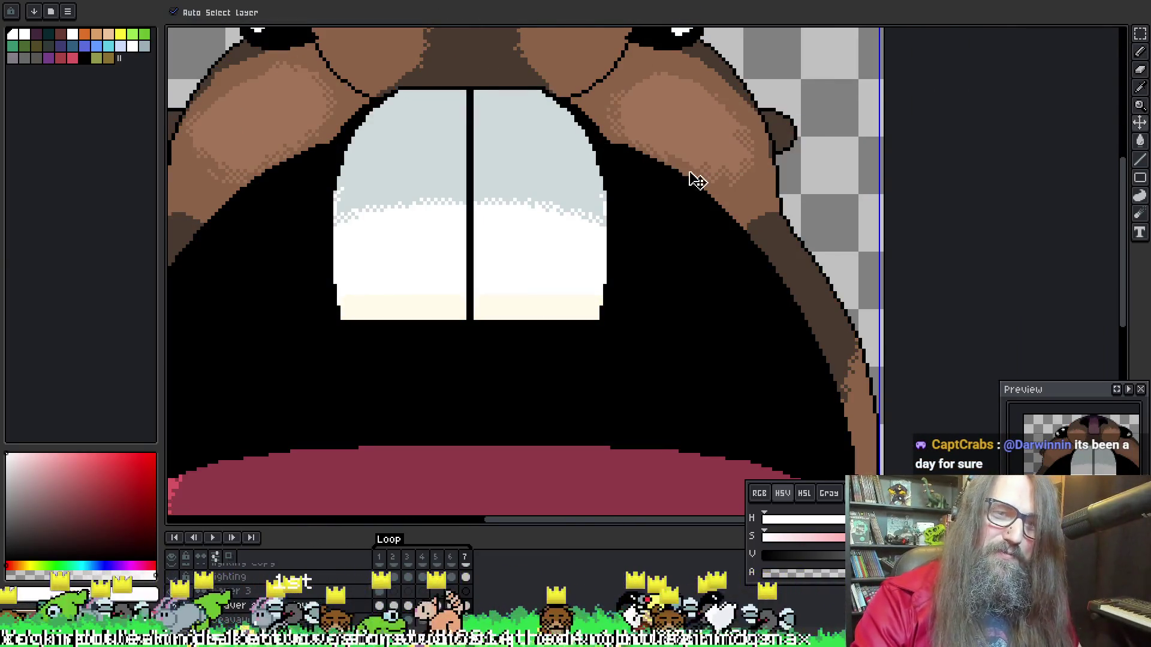
{"action": "key", "text": "Left"}
{"action": "key", "text": "Left"}
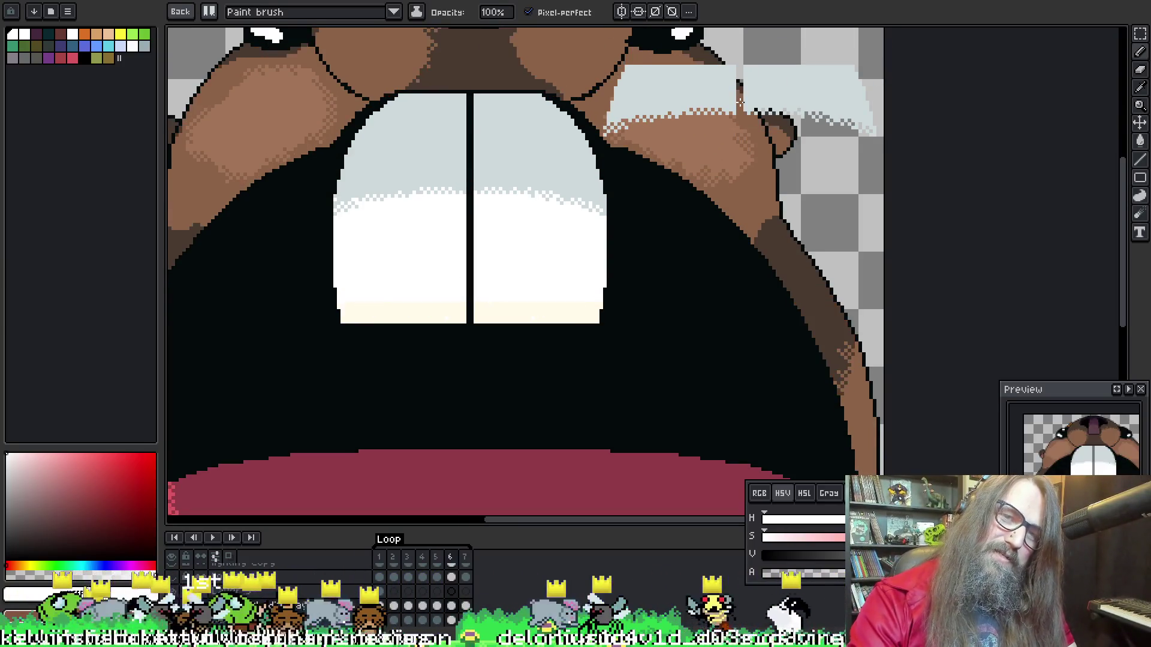
{"action": "key", "text": "Right"}
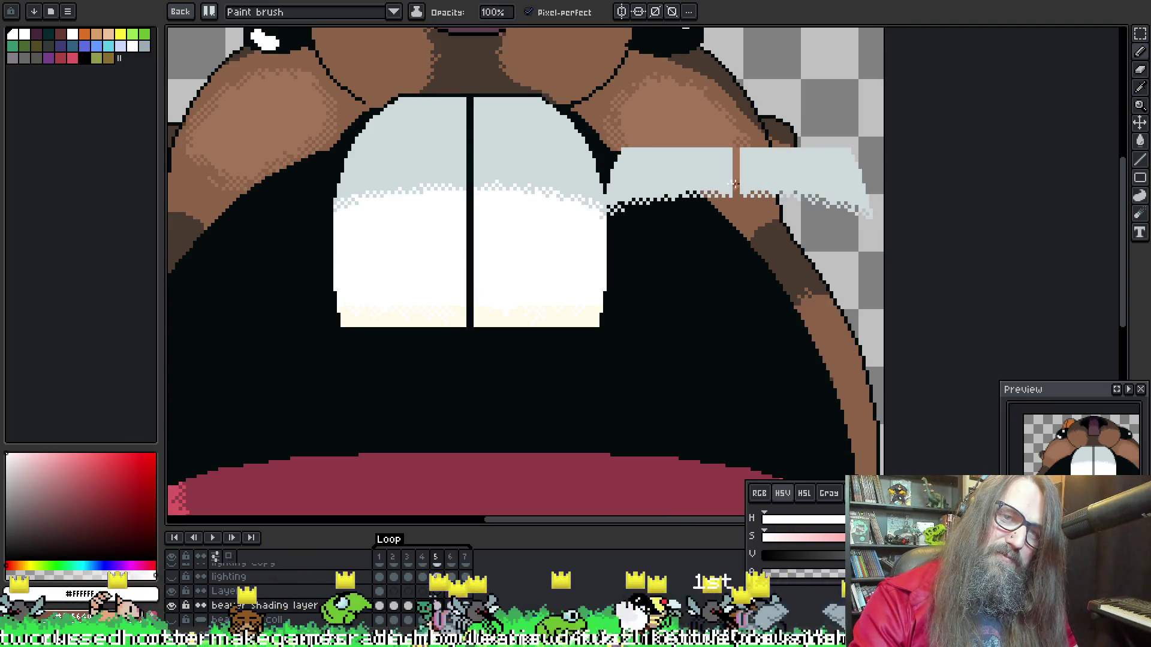
{"action": "key", "text": "Right"}
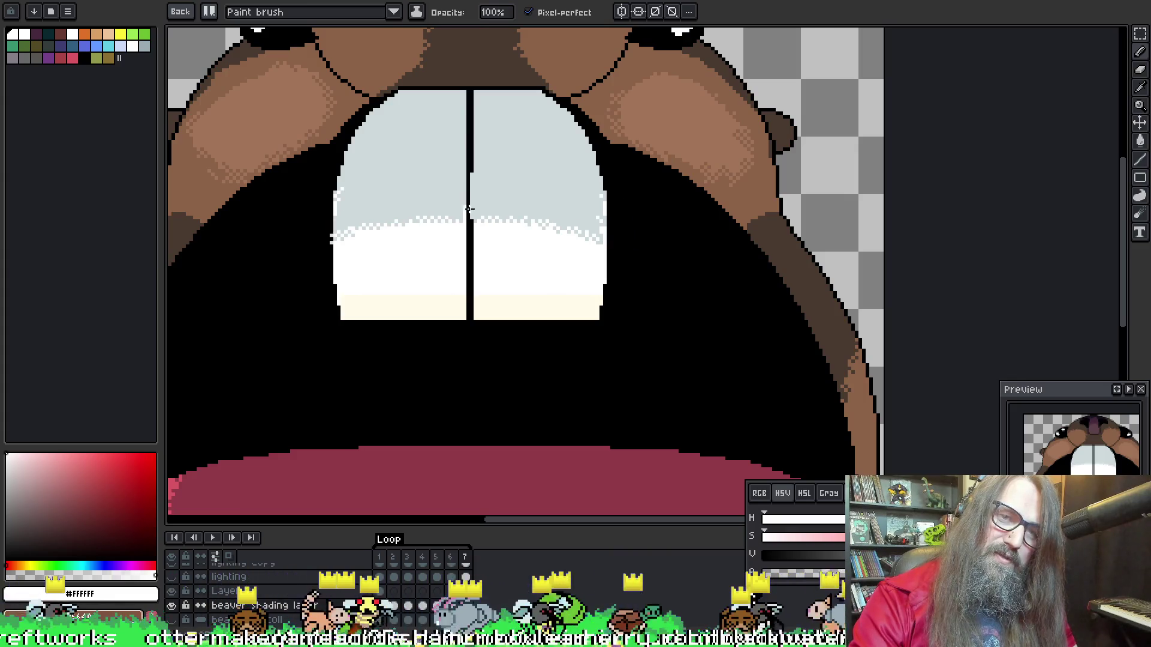
{"action": "key", "text": "Return"}
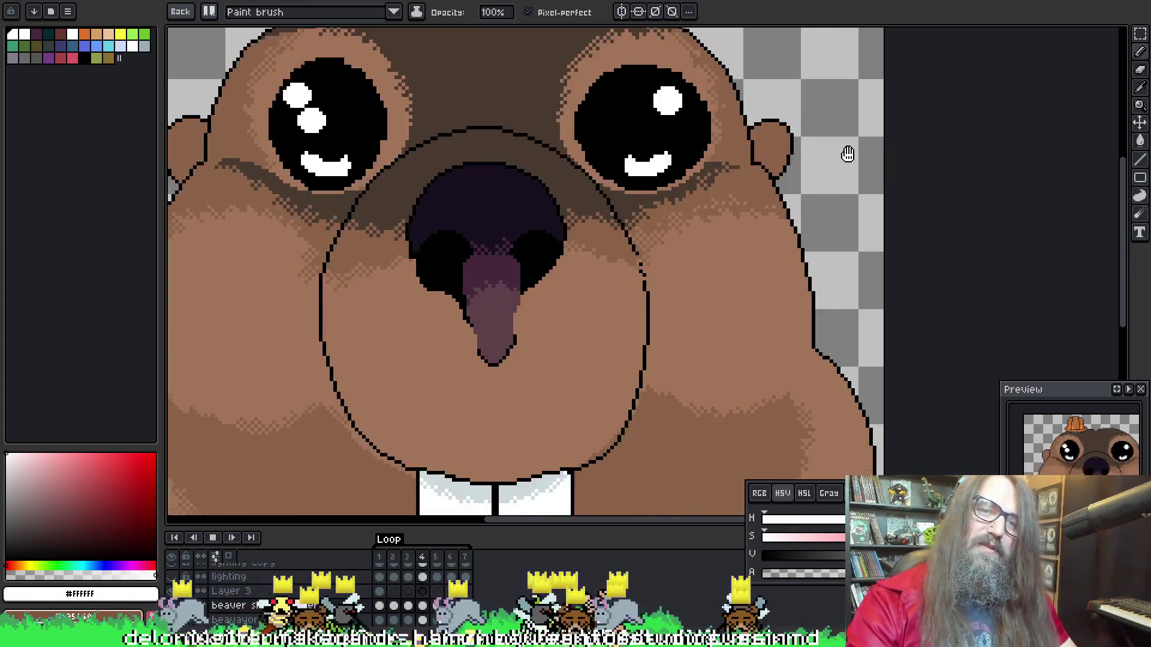
{"action": "scroll", "coordinate": [726, 228], "scroll_direction": "down", "scroll_amount": 5}
{"action": "left_click_drag", "start_coordinate": [727, 228], "coordinate": [556, 228]}
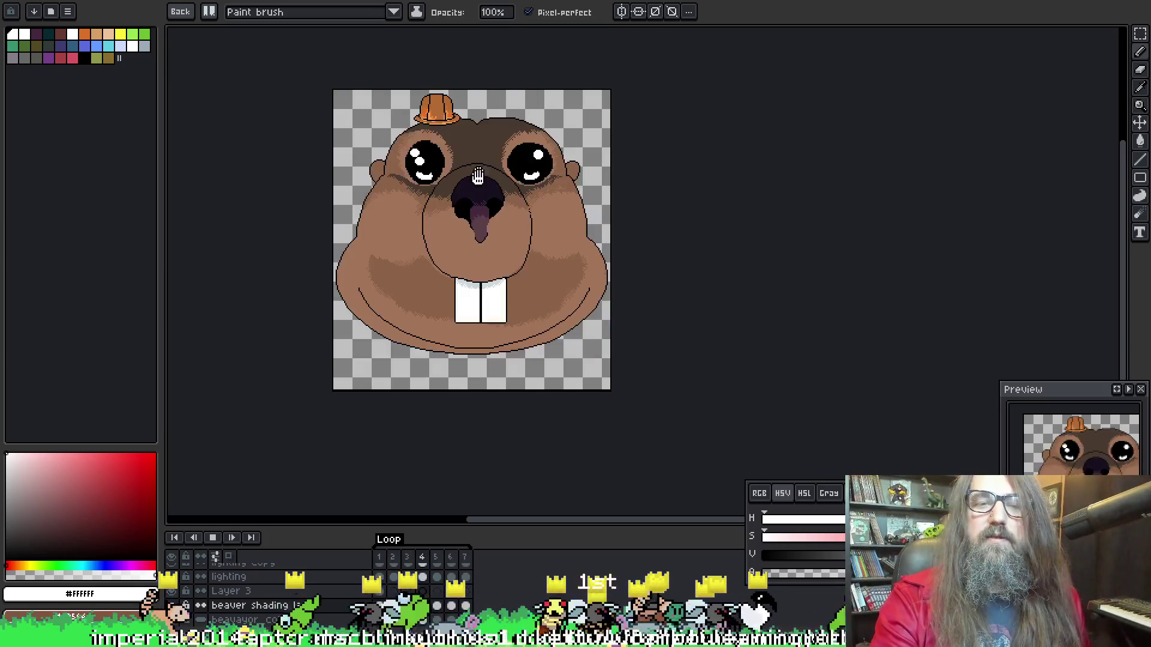
{"action": "scroll", "coordinate": [432, 150], "scroll_direction": "up", "scroll_amount": 1}
{"action": "scroll", "coordinate": [575, 192], "scroll_direction": "down", "scroll_amount": 2}
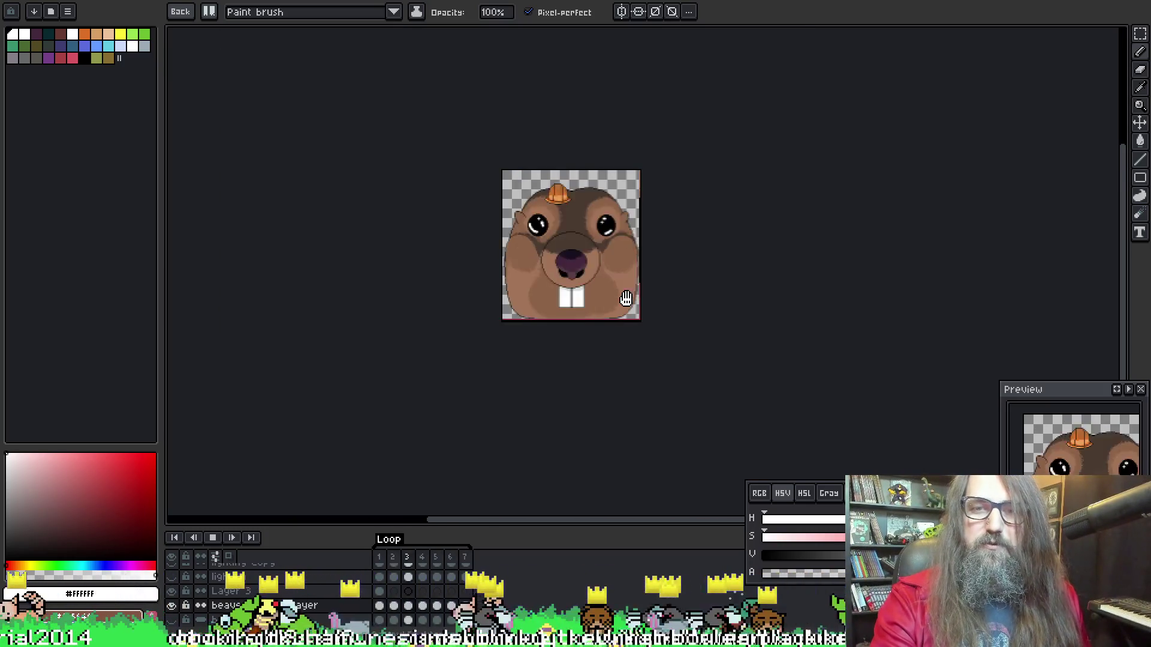
{"action": "scroll", "coordinate": [614, 280], "scroll_direction": "up", "scroll_amount": 1}
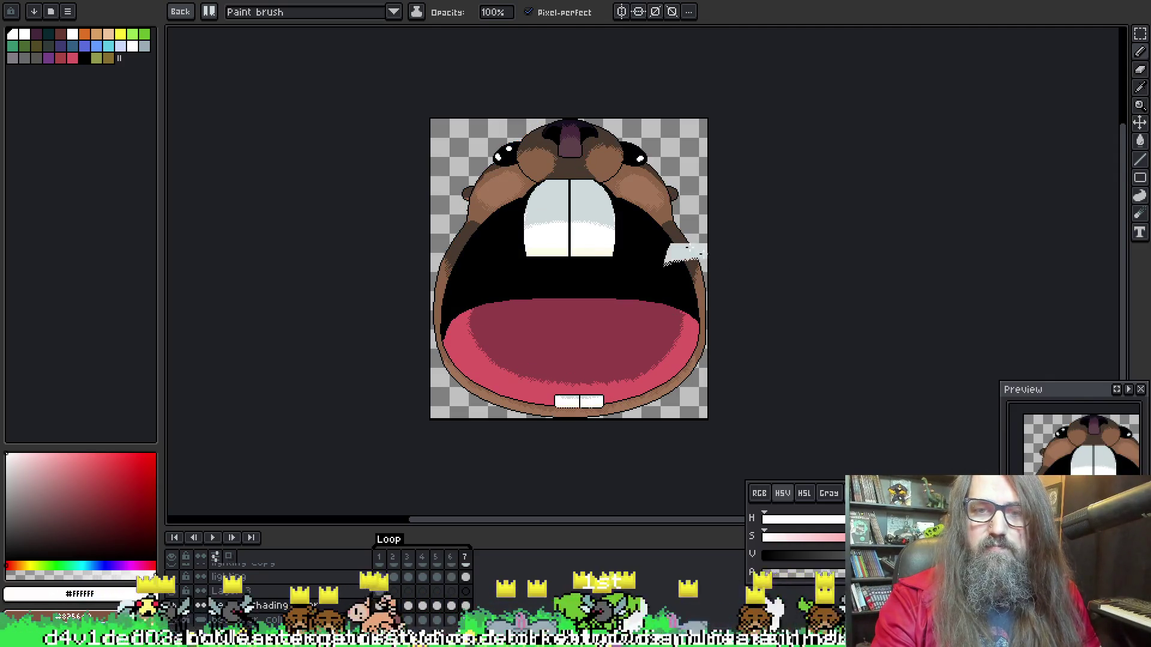
{"action": "scroll", "coordinate": [575, 215], "scroll_direction": "up", "scroll_amount": 3}
{"action": "key", "text": "w"}
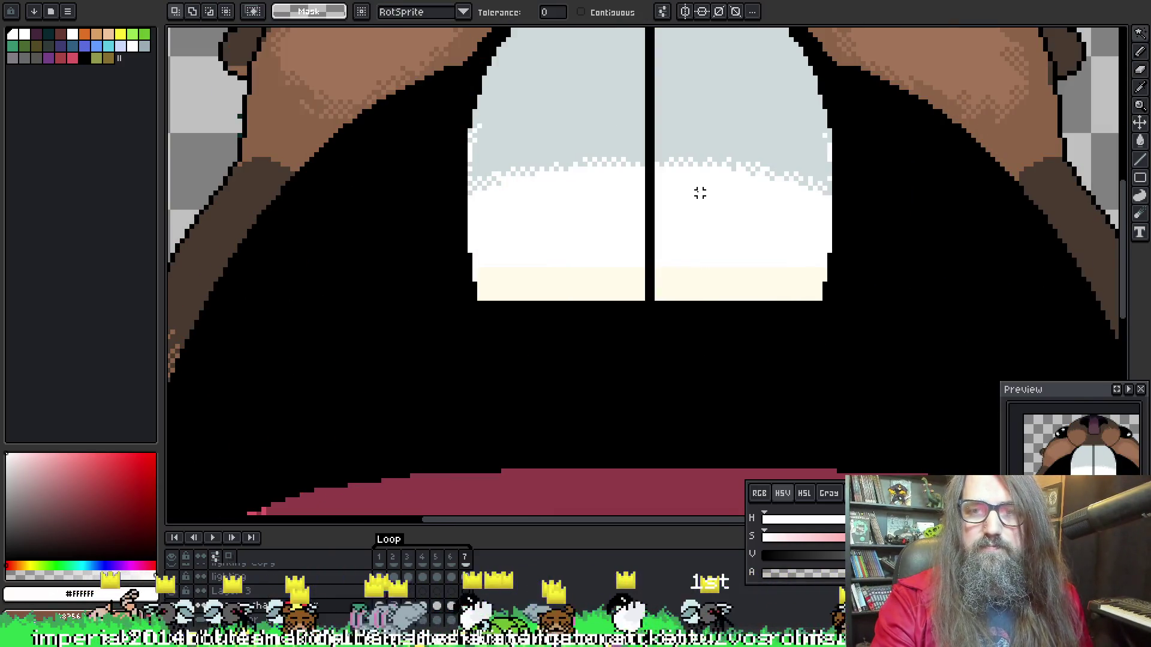
{"action": "key", "text": "b"}
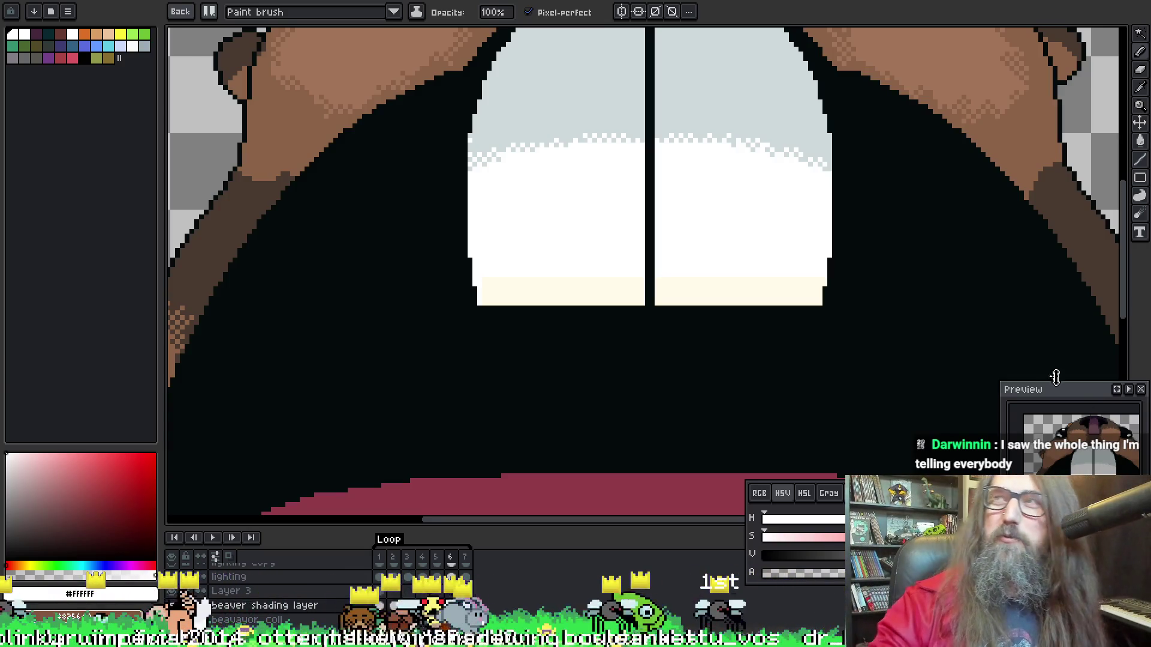
{"action": "scroll", "coordinate": [591, 254], "scroll_direction": "up", "scroll_amount": 2}
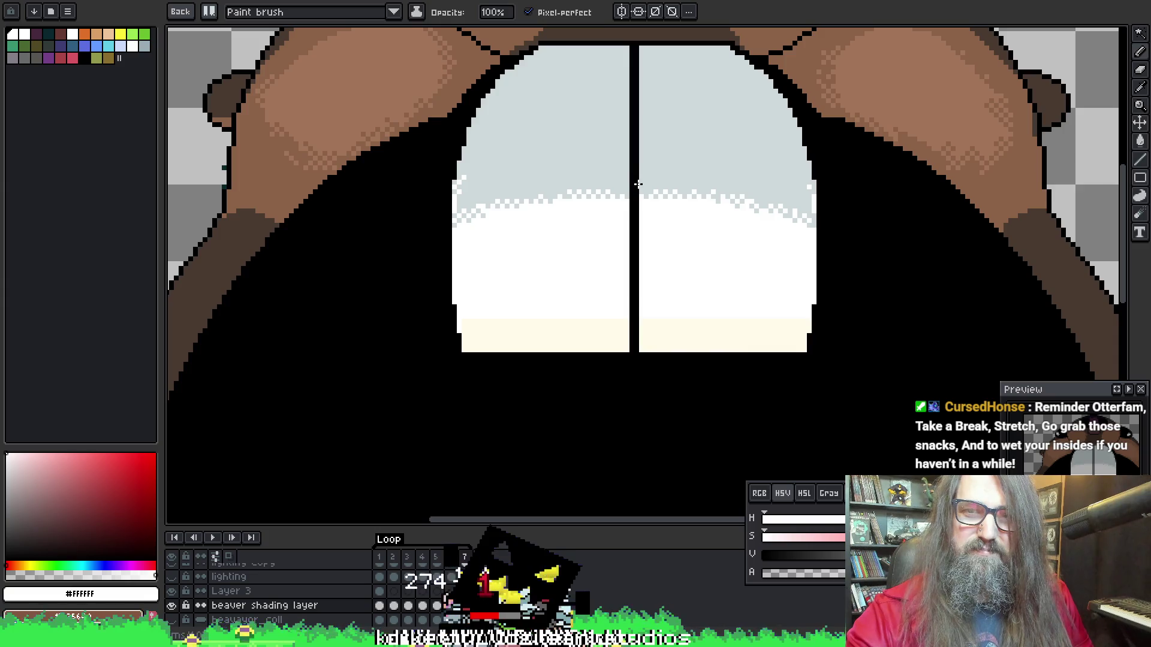
{"action": "key", "text": "Return"}
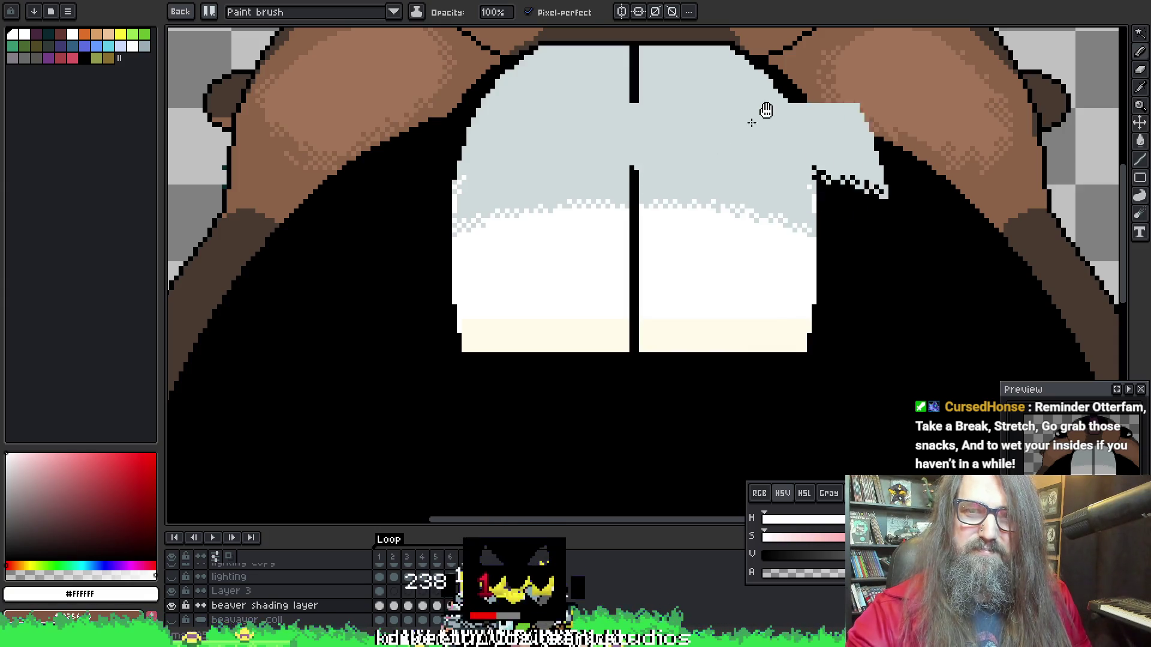
{"action": "scroll", "coordinate": [775, 235], "scroll_direction": "down", "scroll_amount": 3}
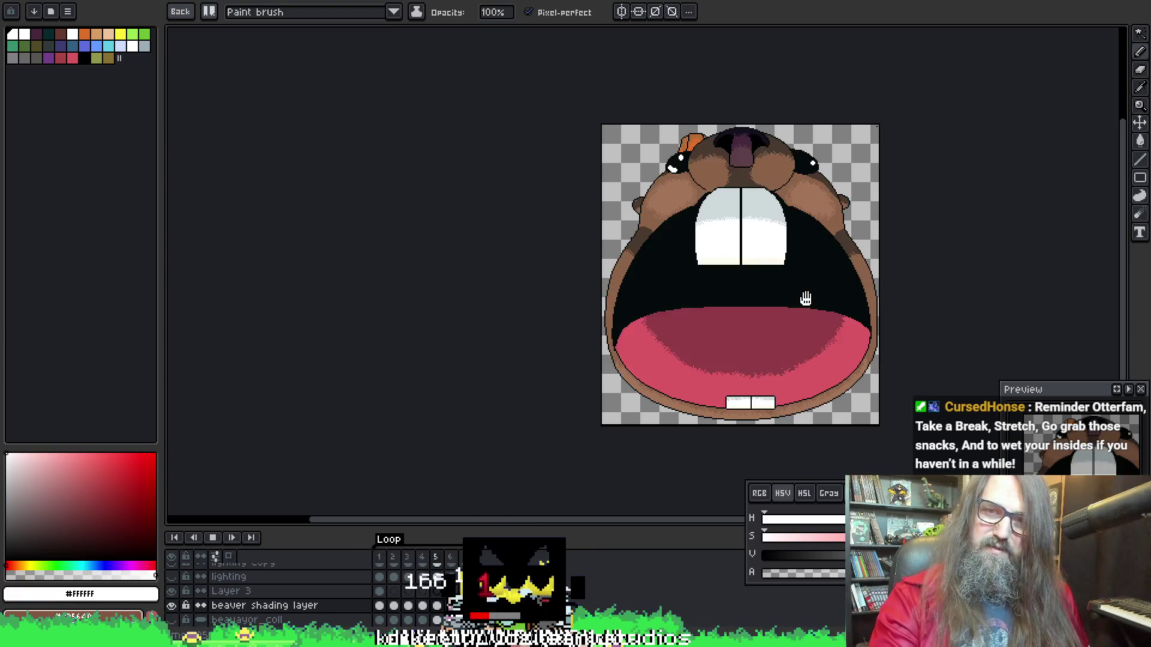
{"action": "mouse_move", "coordinate": [806, 298]}
{"action": "left_mouse_down"}
{"action": "mouse_move", "coordinate": [597, 238]}
{"action": "mouse_move", "coordinate": [638, 279]}
{"action": "left_mouse_up"}
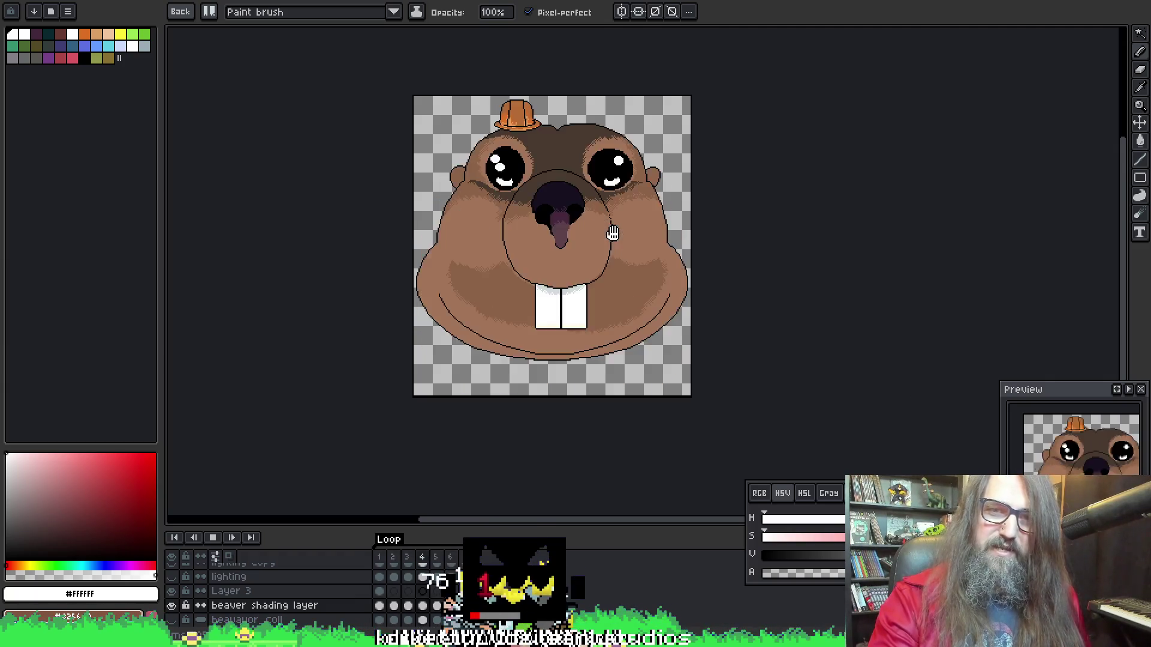
{"action": "left_click_drag", "start_coordinate": [623, 262], "coordinate": [641, 293]}
{"action": "scroll", "coordinate": [572, 204], "scroll_direction": "up", "scroll_amount": 2}
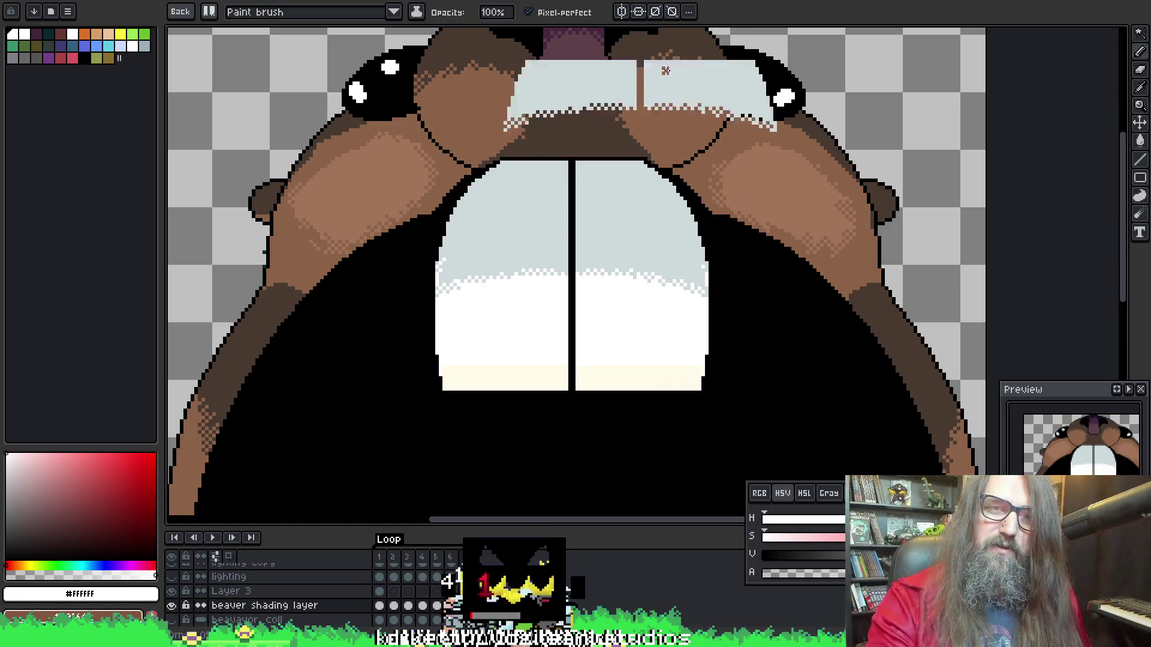
Zoom and pan to the mouth interior, then stamp the shaded teeth brush beside frame 5's upper teeth
{"action": "scroll", "coordinate": [658, 173], "scroll_direction": "up", "scroll_amount": 1}
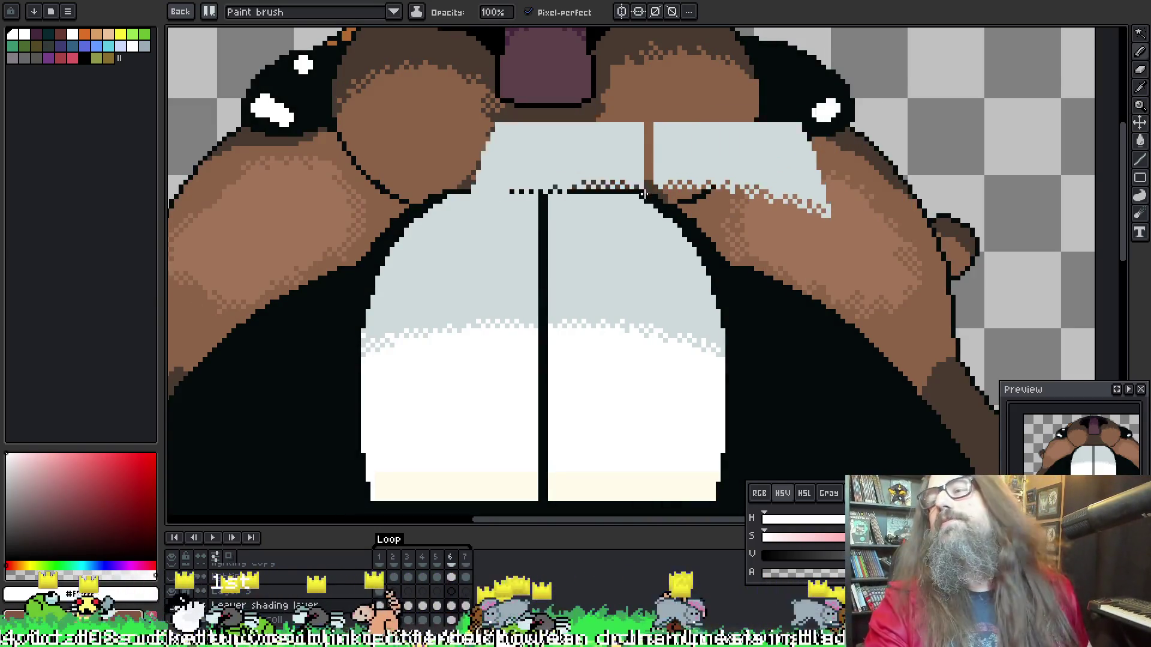
{"action": "scroll", "coordinate": [534, 168], "scroll_direction": "down", "scroll_amount": 2}
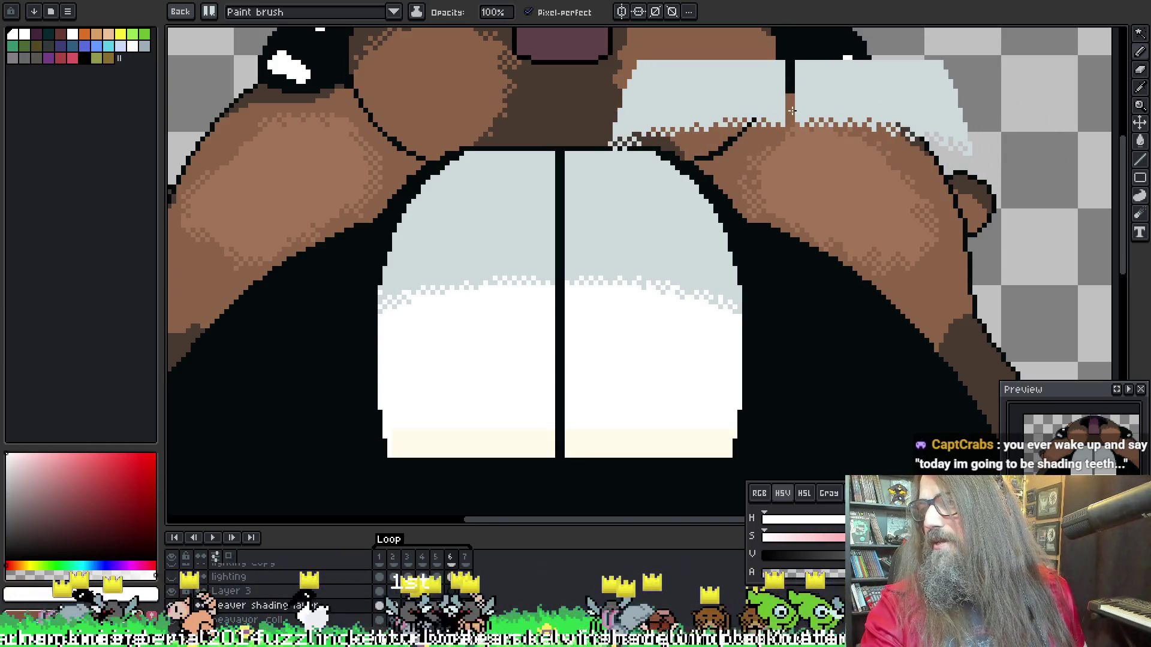
{"action": "left_click_drag", "start_coordinate": [741, 115], "coordinate": [773, 114]}
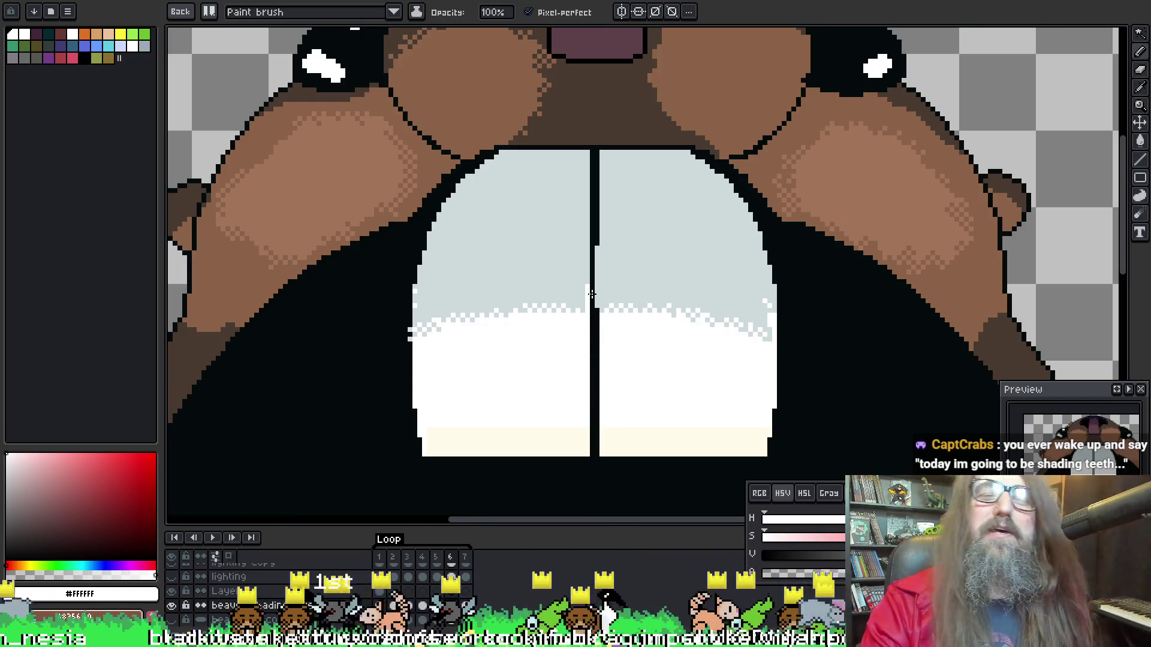
{"action": "scroll", "coordinate": [590, 218], "scroll_direction": "up", "scroll_amount": 1}
{"action": "scroll", "coordinate": [554, 178], "scroll_direction": "down", "scroll_amount": 1}
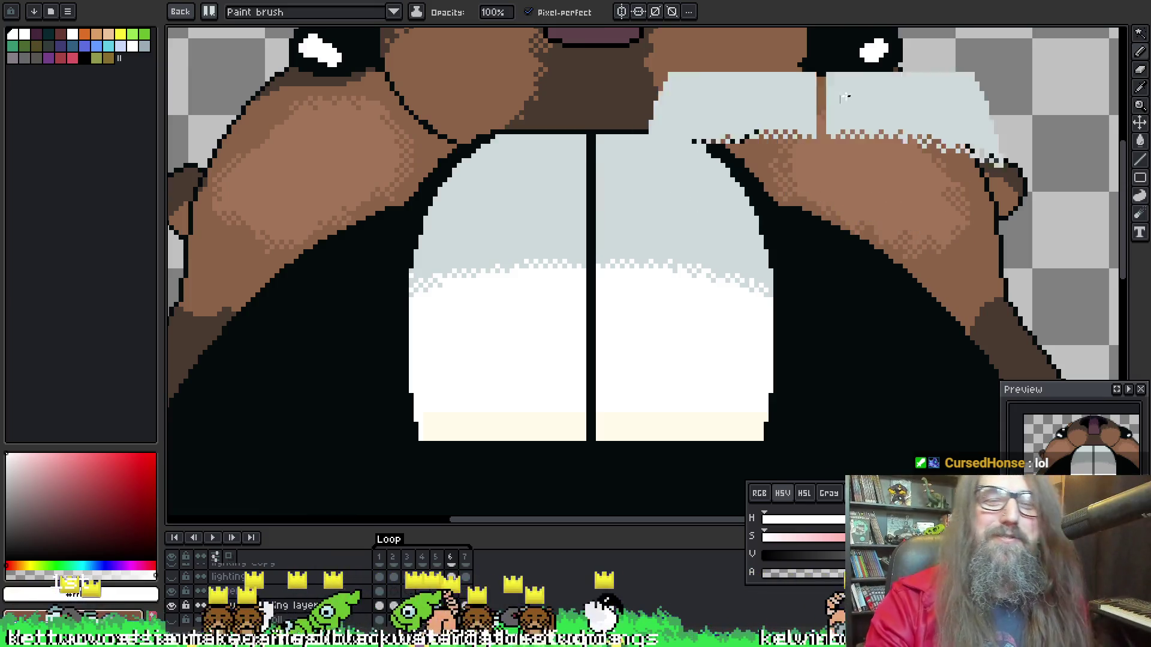
{"action": "scroll", "coordinate": [917, 179], "scroll_direction": "down", "scroll_amount": 1}
{"action": "mouse_move", "coordinate": [803, 285]}
{"action": "left_mouse_down"}
{"action": "mouse_move", "coordinate": [763, 26]}
{"action": "mouse_move", "coordinate": [620, 149]}
{"action": "mouse_move", "coordinate": [683, 488]}
{"action": "mouse_move", "coordinate": [750, 406]}
{"action": "mouse_move", "coordinate": [750, 384]}
{"action": "left_mouse_up"}
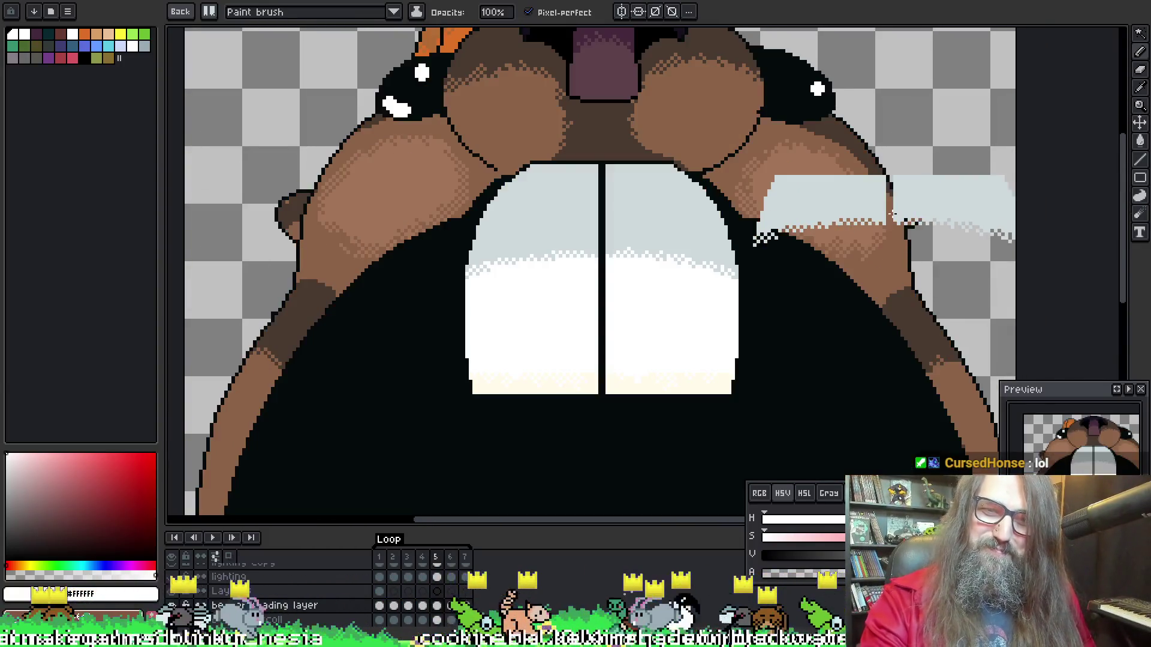
{"action": "left_click_drag", "start_coordinate": [708, 248], "coordinate": [803, 257]}
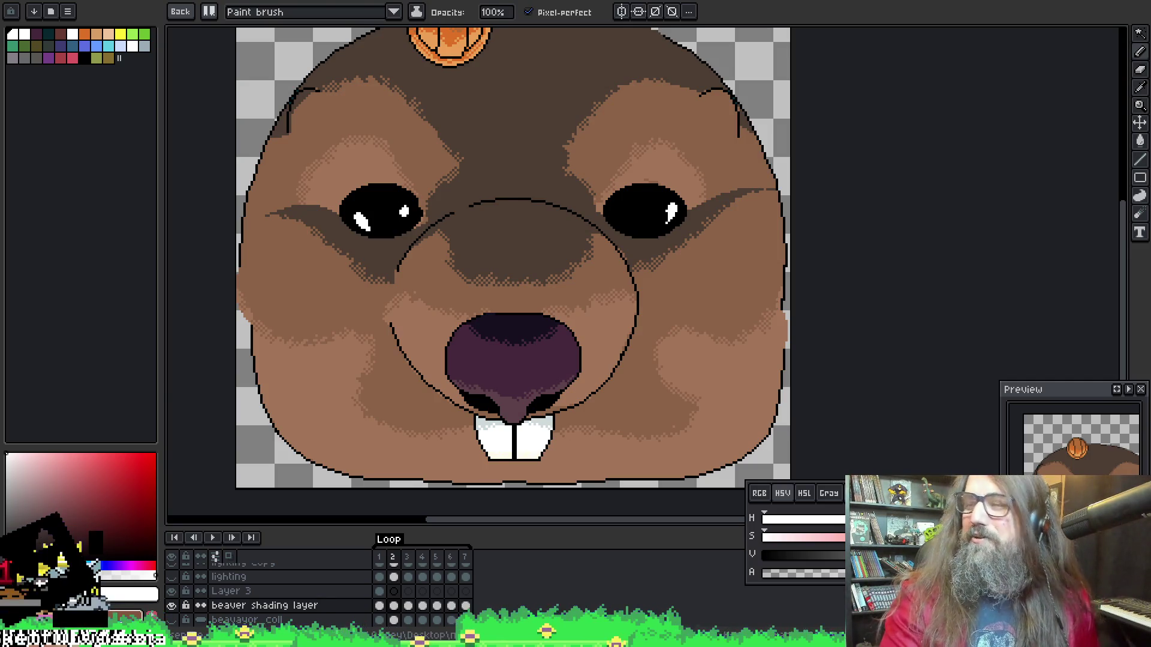
{"action": "left_click_drag", "start_coordinate": [609, 215], "coordinate": [615, 231]}
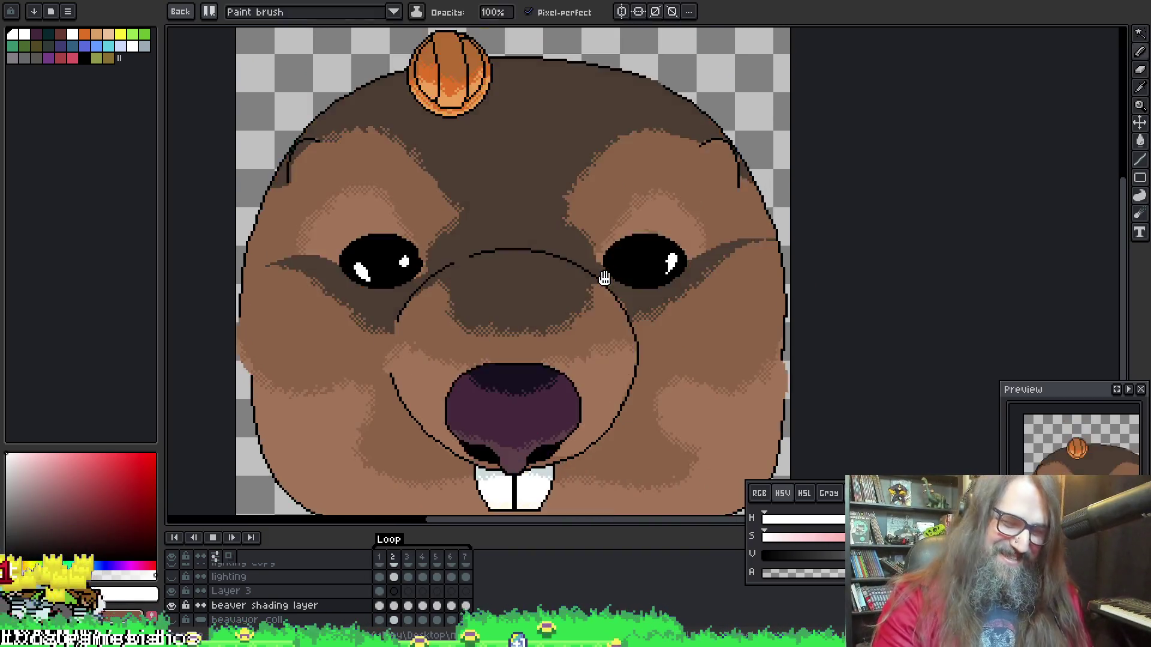
{"action": "scroll", "coordinate": [596, 282], "scroll_direction": "down", "scroll_amount": 2}
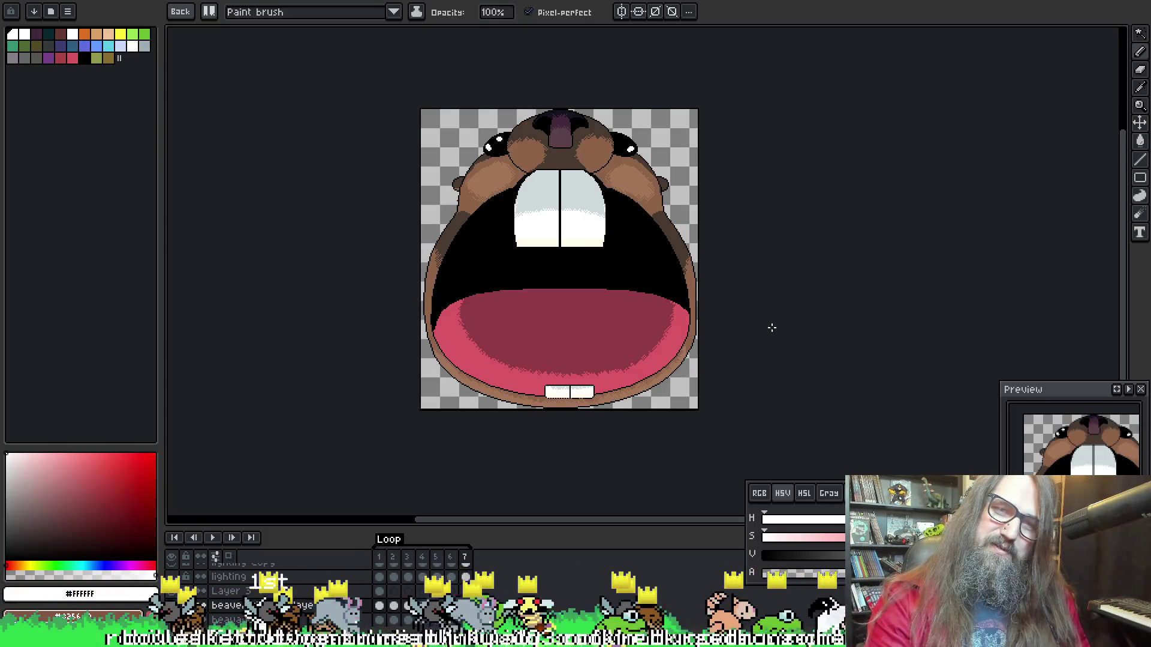
Play and pause on the open-mouth frame, comparing it with its neighbouring frames
{"action": "key", "text": "F5"}
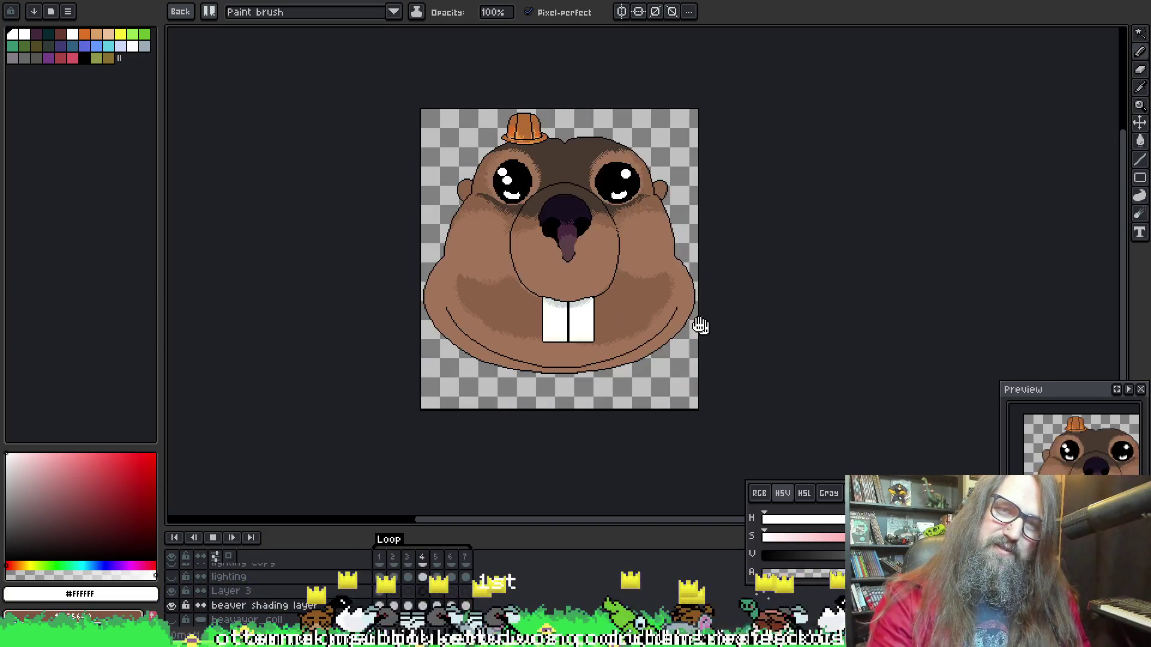
{"action": "key", "text": "F5"}
{"action": "scroll", "coordinate": [580, 227], "scroll_direction": "up", "scroll_amount": 2}
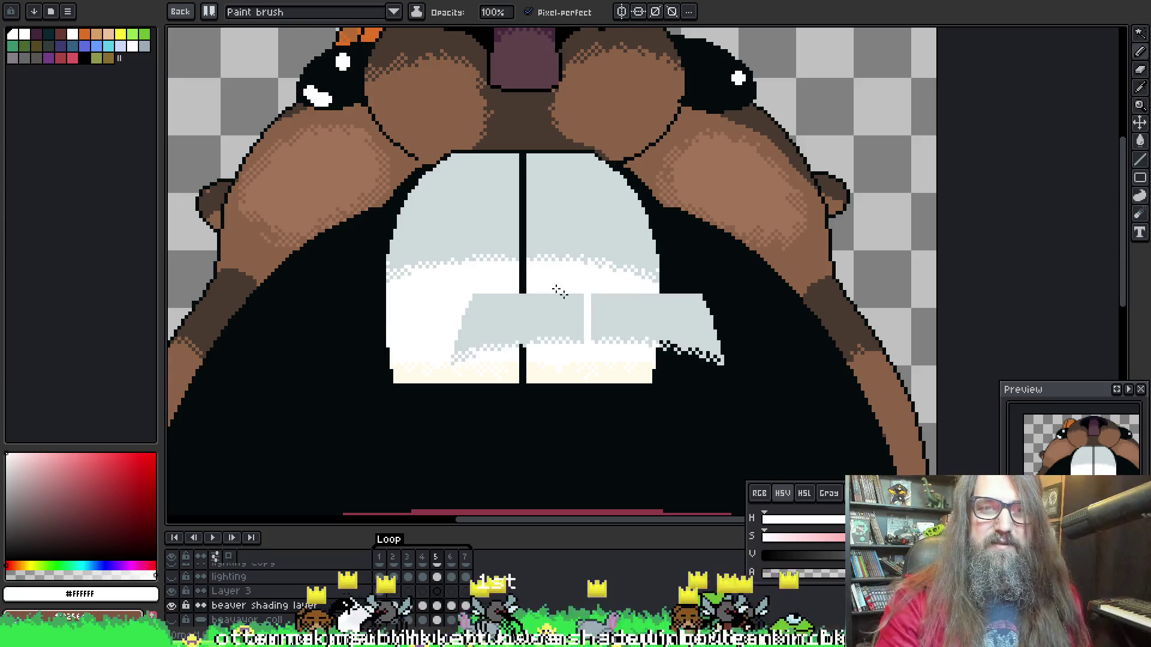
{"action": "key", "text": "Left"}
{"action": "key", "text": "Right"}
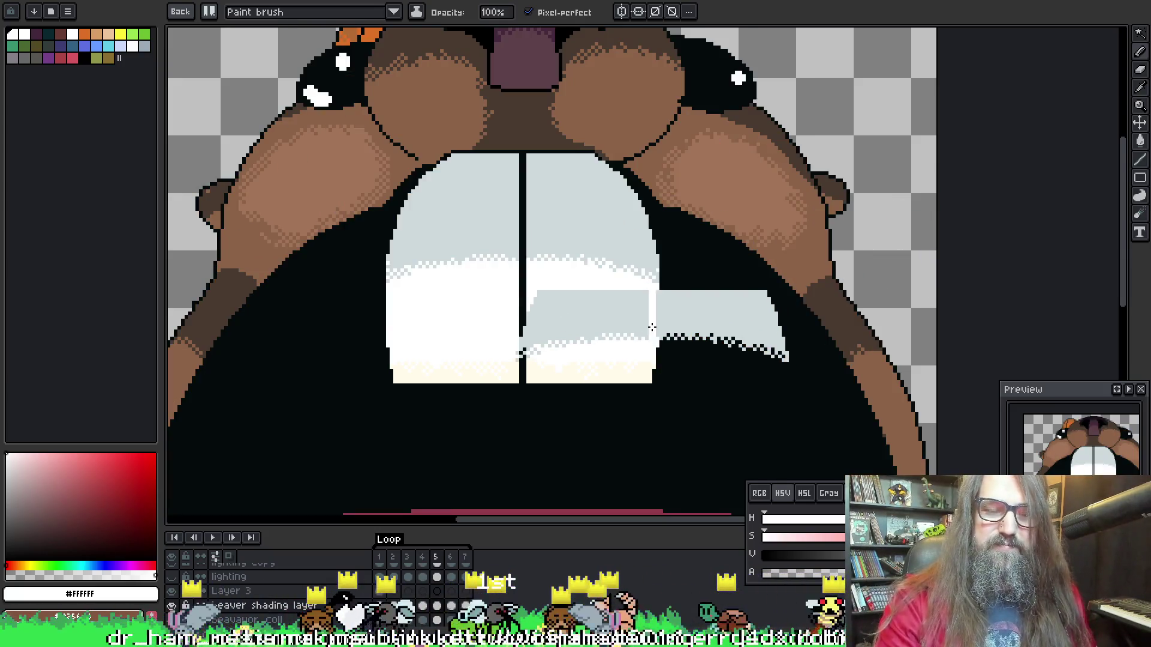
{"action": "scroll", "coordinate": [625, 344], "scroll_direction": "down", "scroll_amount": 1}
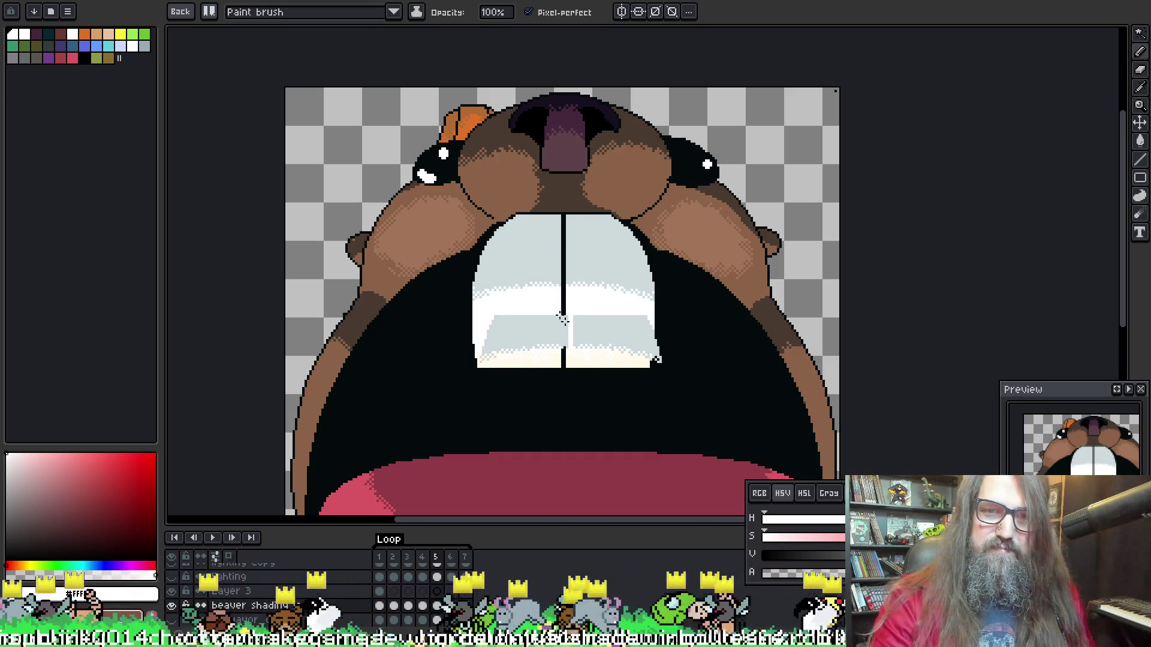
Magic-wand the grey upper-teeth shading and turn it into a custom brush
{"action": "key", "text": "w"}
{"action": "key", "text": "ctrl+d"}
{"action": "key", "text": "b"}
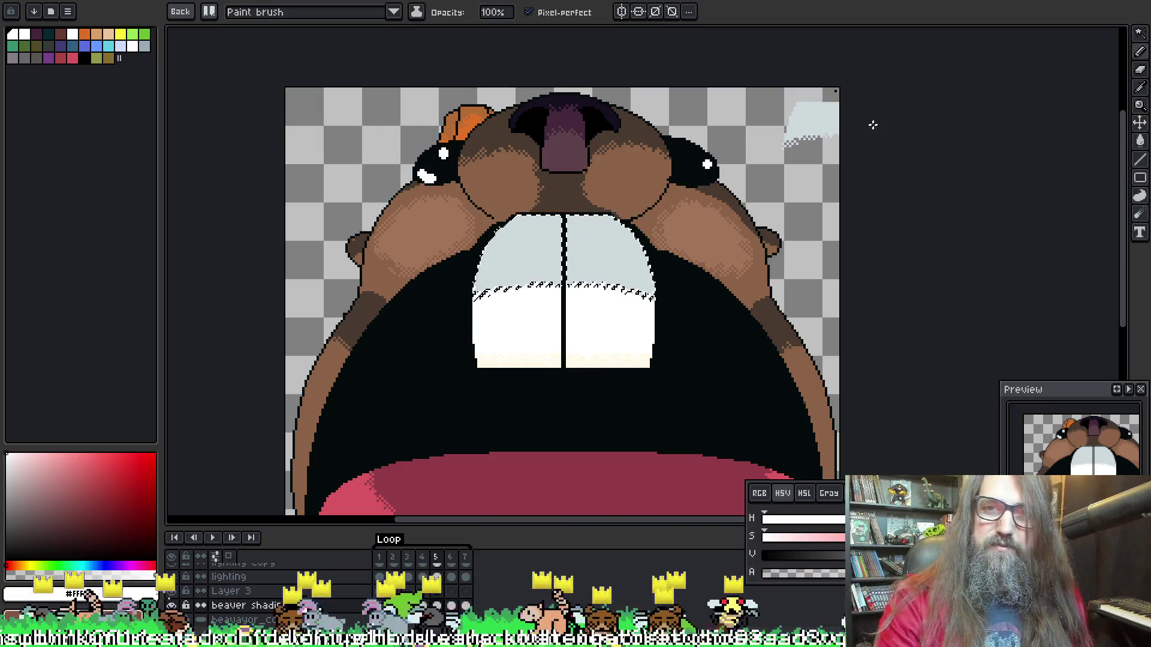
On frame 5's Layer 3 cel, stamp the custom teeth brush in the empty top-left corner
{"action": "left_click", "coordinate": [438, 592]}
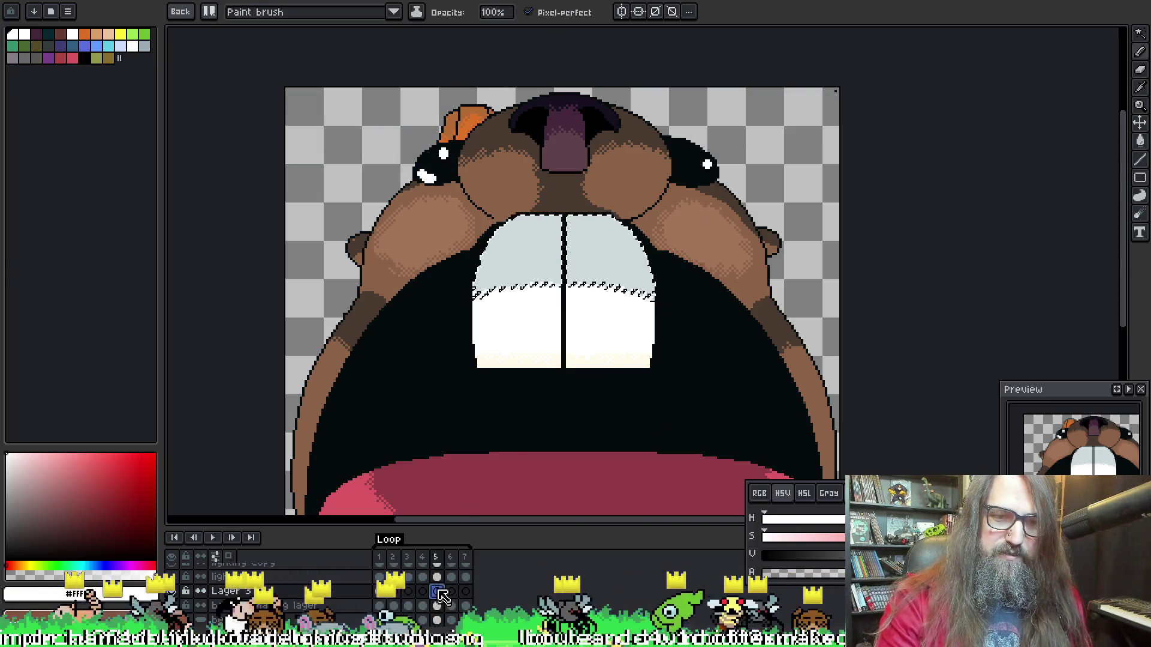
{"action": "key", "text": "ctrl+d"}
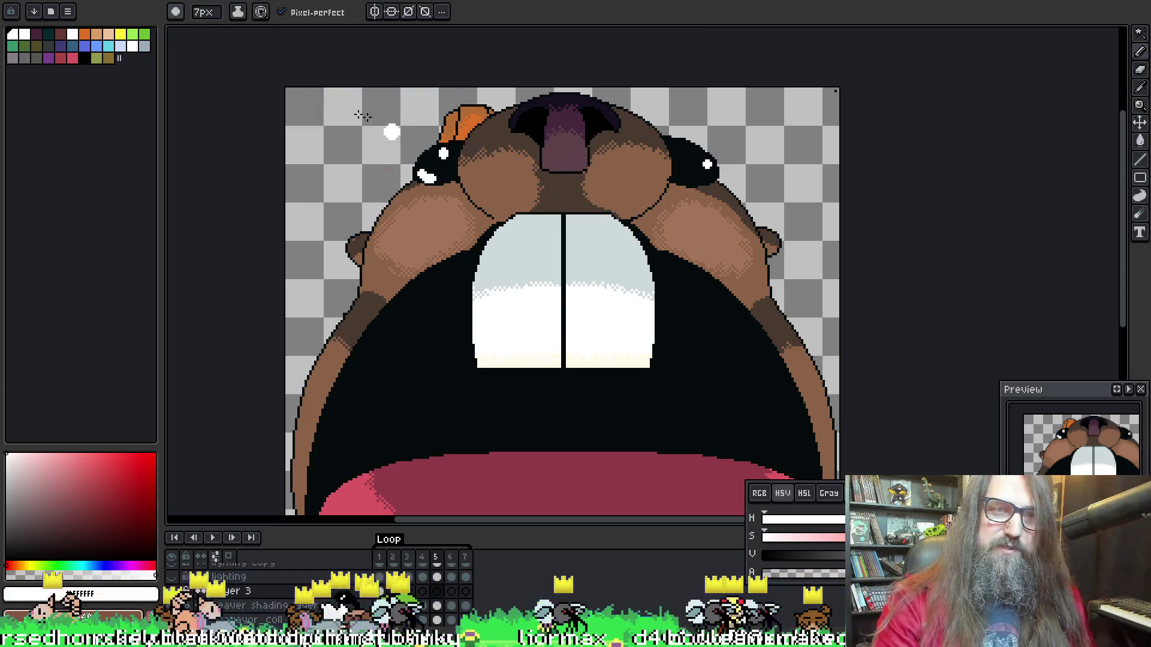
{"action": "left_click", "coordinate": [175, 11]}
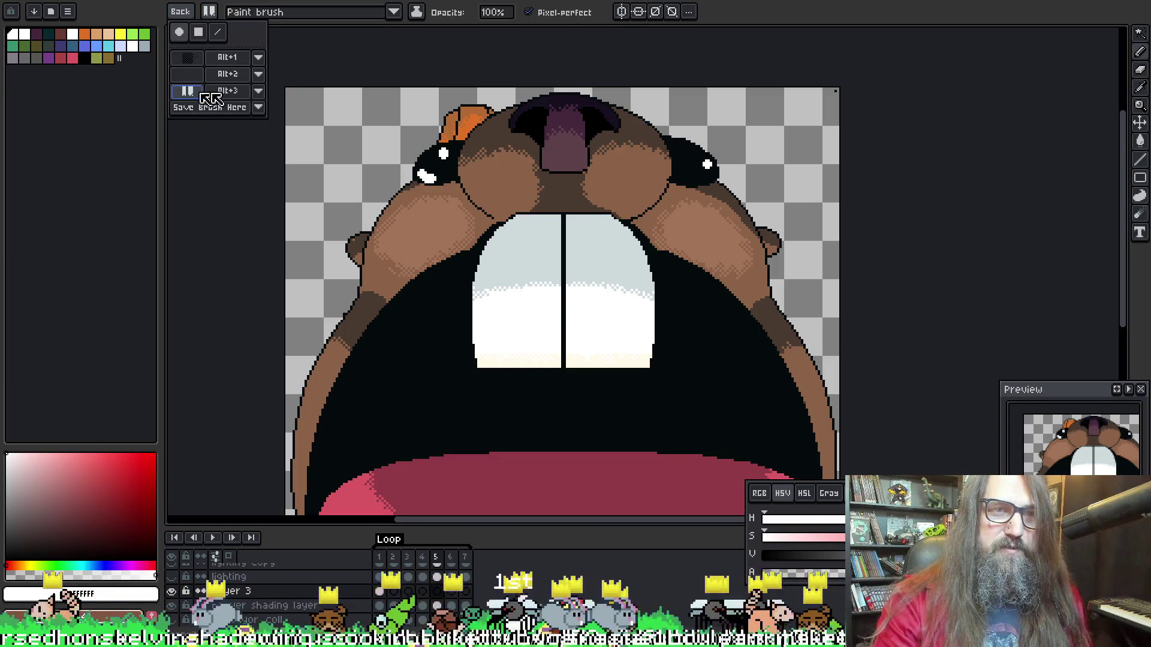
{"action": "key", "text": "v"}
{"action": "key", "text": "b"}
{"action": "left_click", "coordinate": [386, 126]}
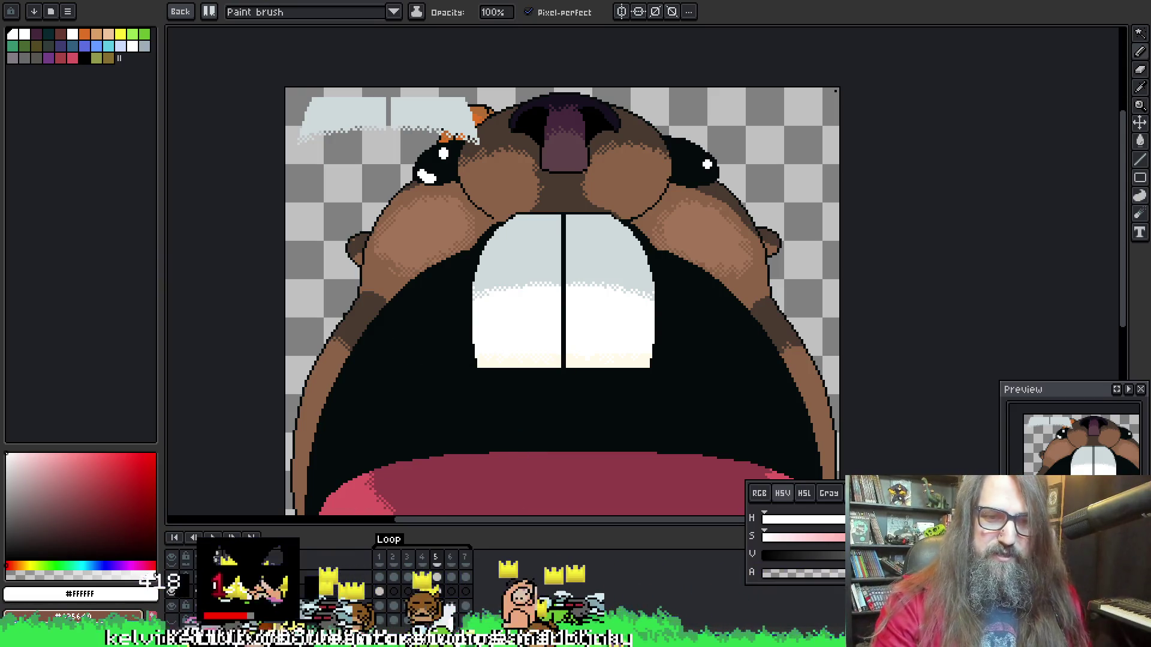
Try a Paint Bucket white fill on the left tooth, then undo it
{"action": "left_click", "coordinate": [539, 336], "text": "alt"}
{"action": "key", "text": "g"}
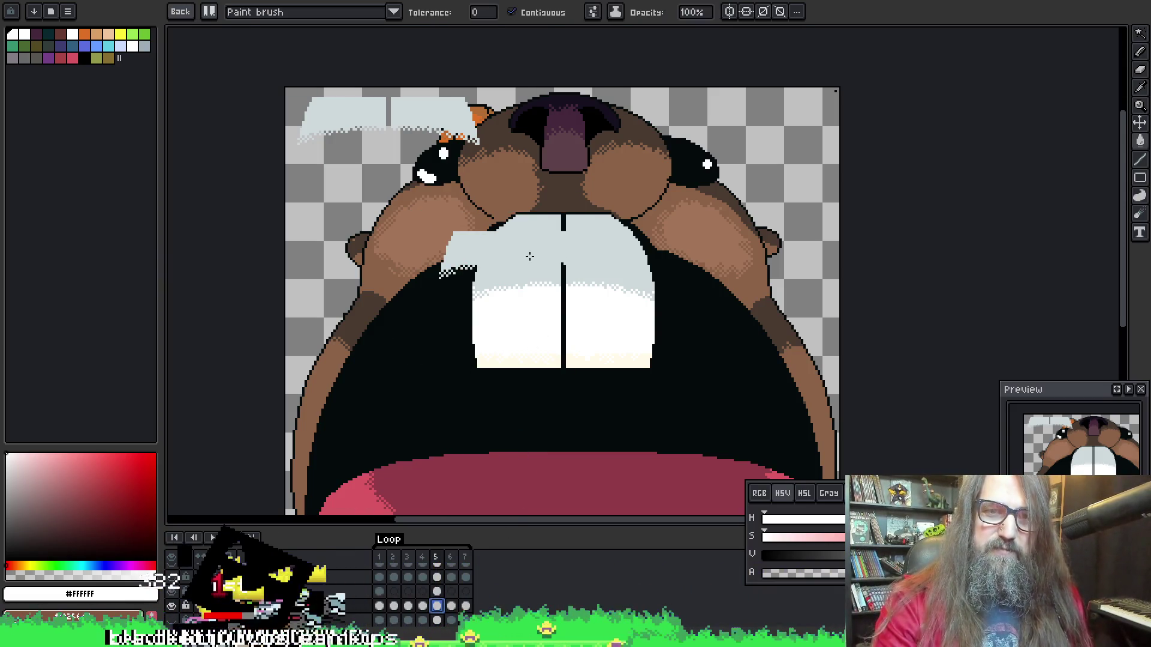
{"action": "left_click", "coordinate": [180, 12]}
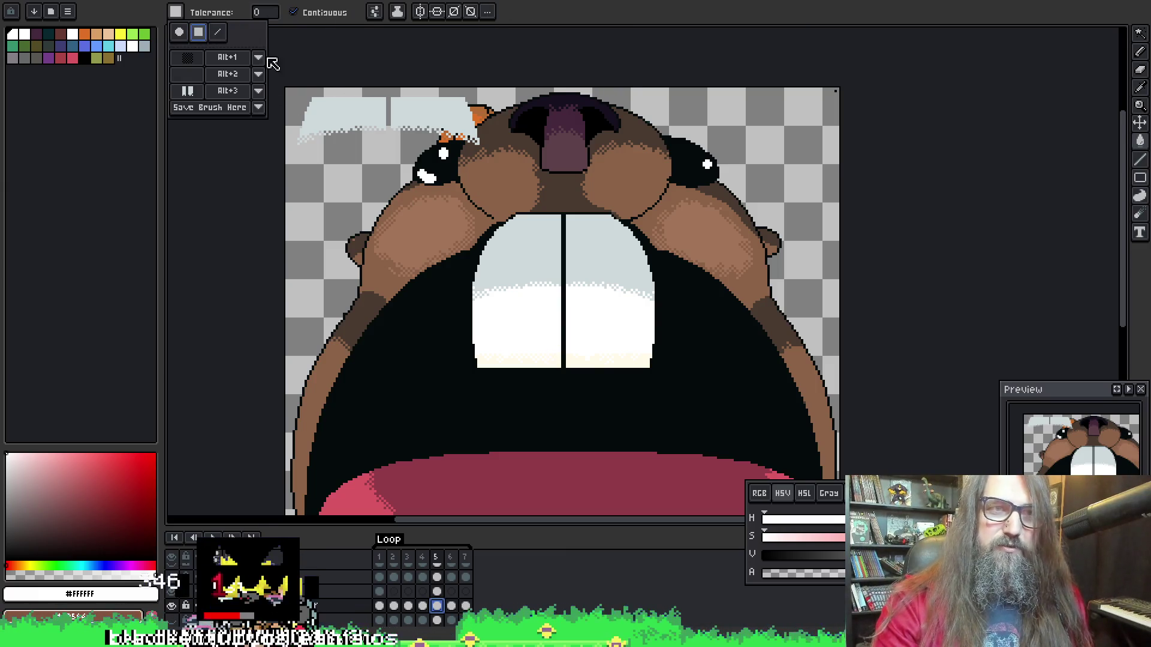
{"action": "left_click", "coordinate": [312, 221]}
{"action": "key", "text": "ctrl+z"}
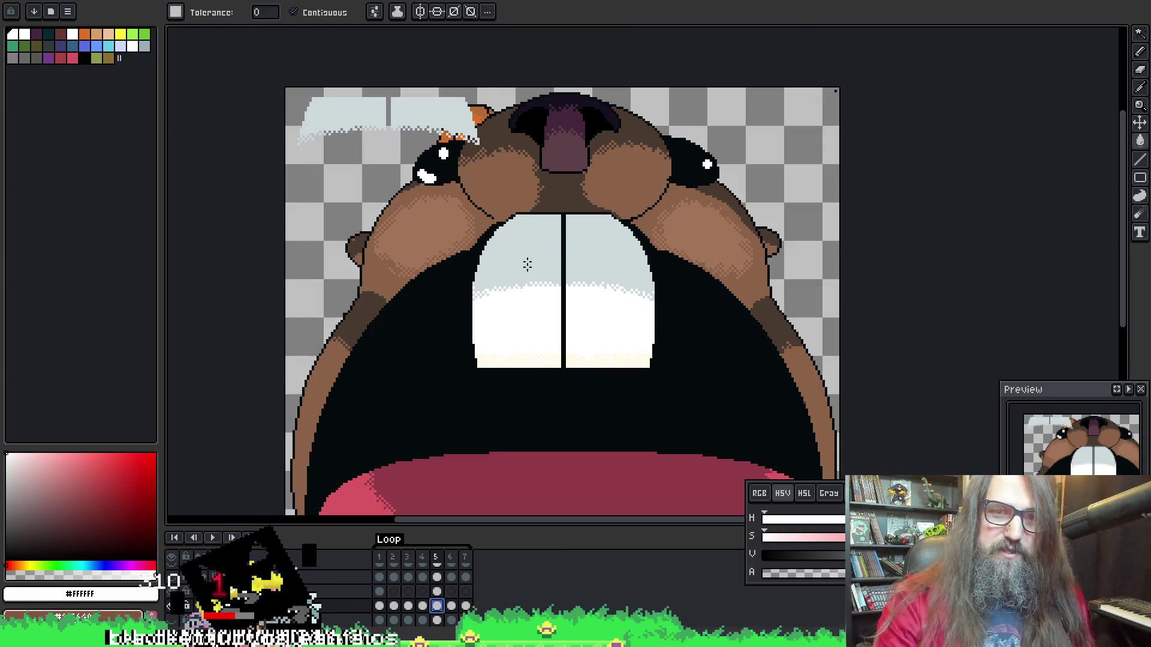
{"action": "left_click", "coordinate": [526, 254]}
{"action": "key", "text": "ctrl+z"}
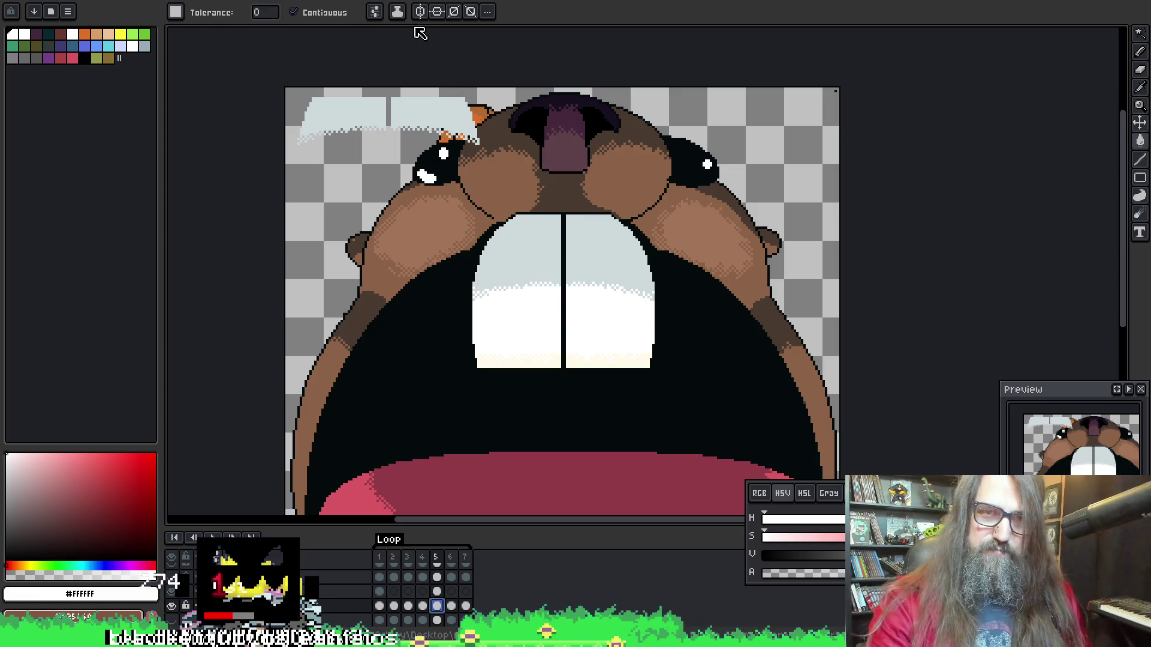
{"action": "scroll", "coordinate": [606, 257], "scroll_direction": "down", "scroll_amount": 3}
{"action": "scroll", "coordinate": [527, 77], "scroll_direction": "up", "scroll_amount": 3}
{"action": "scroll", "coordinate": [501, 287], "scroll_direction": "down", "scroll_amount": 2}
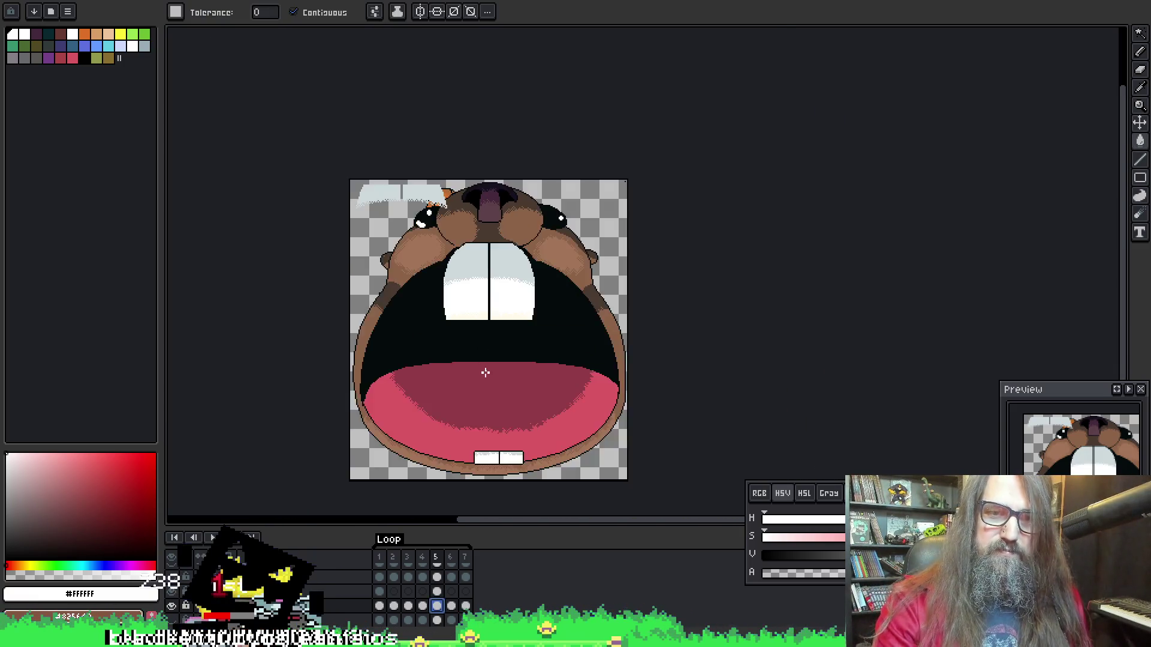
Fill the grey tops of both upper teeth with white, using a non-contiguous fill
{"action": "scroll", "coordinate": [499, 303], "scroll_direction": "up", "scroll_amount": 2}
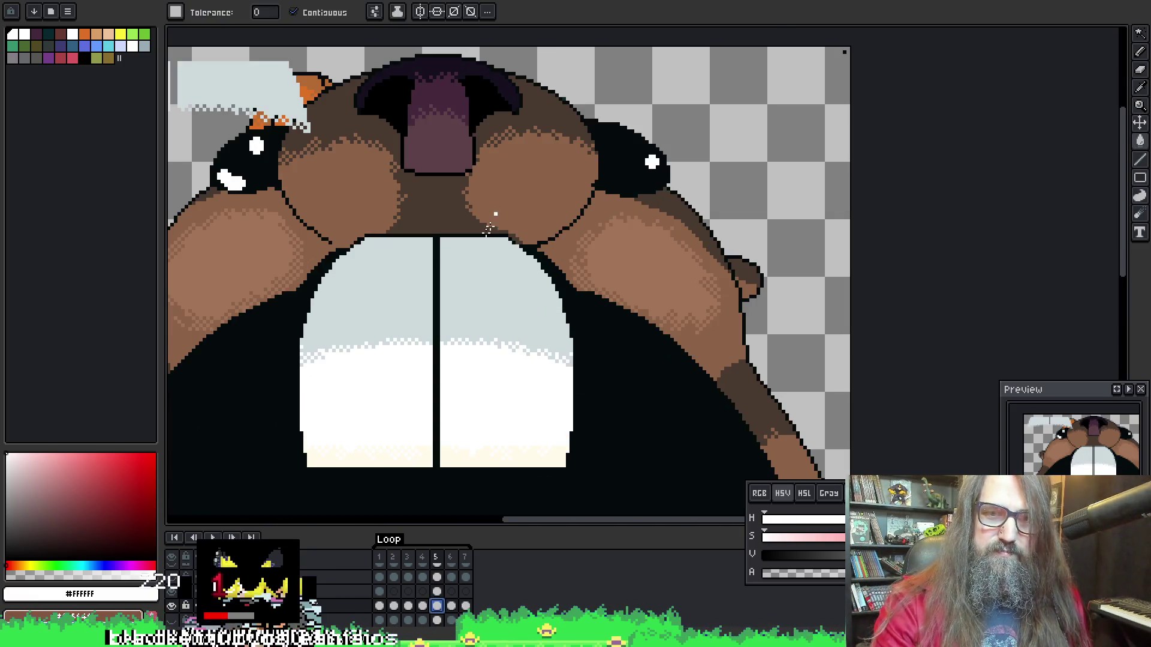
{"action": "left_click", "coordinate": [476, 307]}
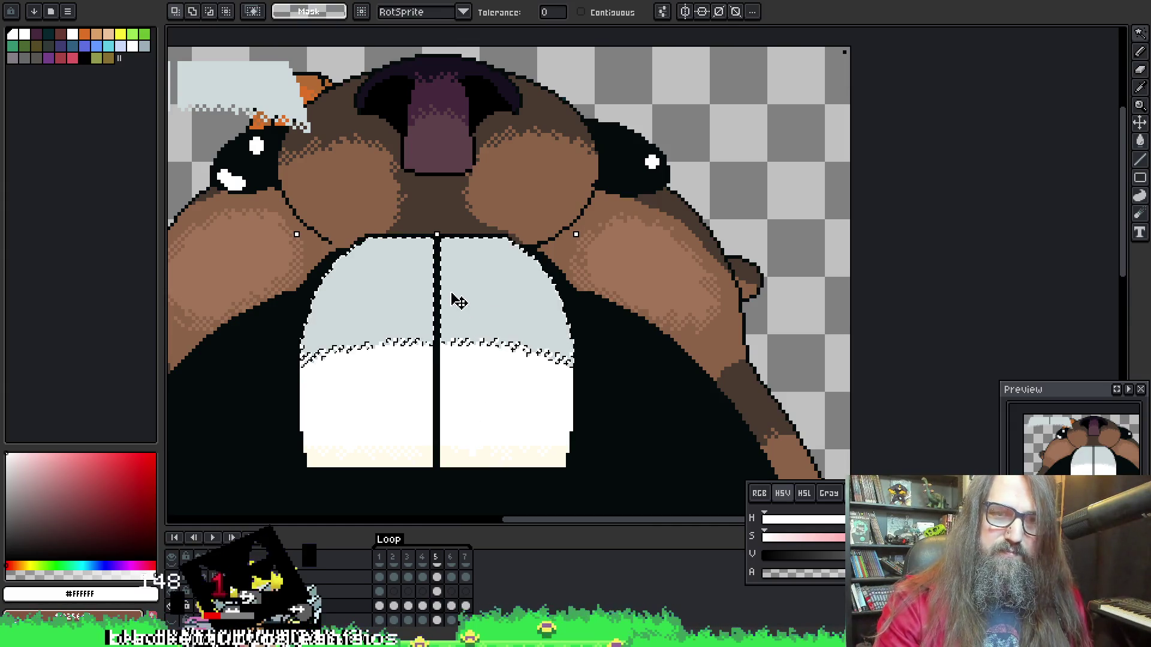
{"action": "scroll", "coordinate": [458, 302], "scroll_direction": "down", "scroll_amount": 1}
{"action": "left_click_drag", "start_coordinate": [488, 333], "coordinate": [483, 167]}
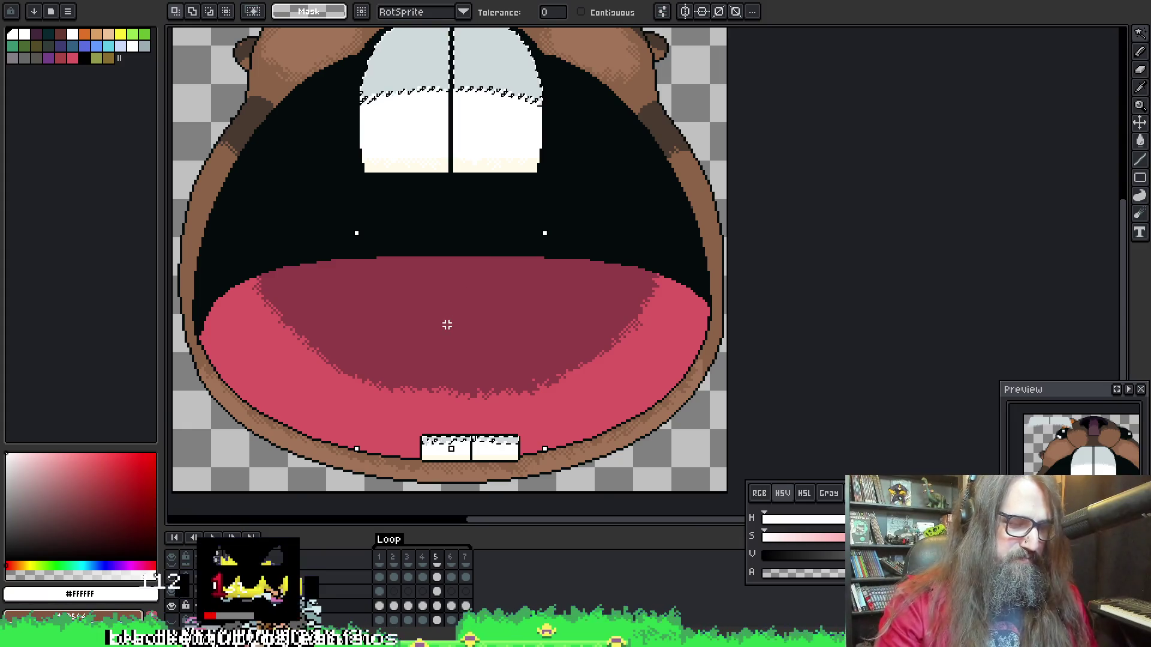
{"action": "scroll", "coordinate": [385, 360], "scroll_direction": "down", "scroll_amount": 1}
{"action": "scroll", "coordinate": [420, 330], "scroll_direction": "up", "scroll_amount": 4}
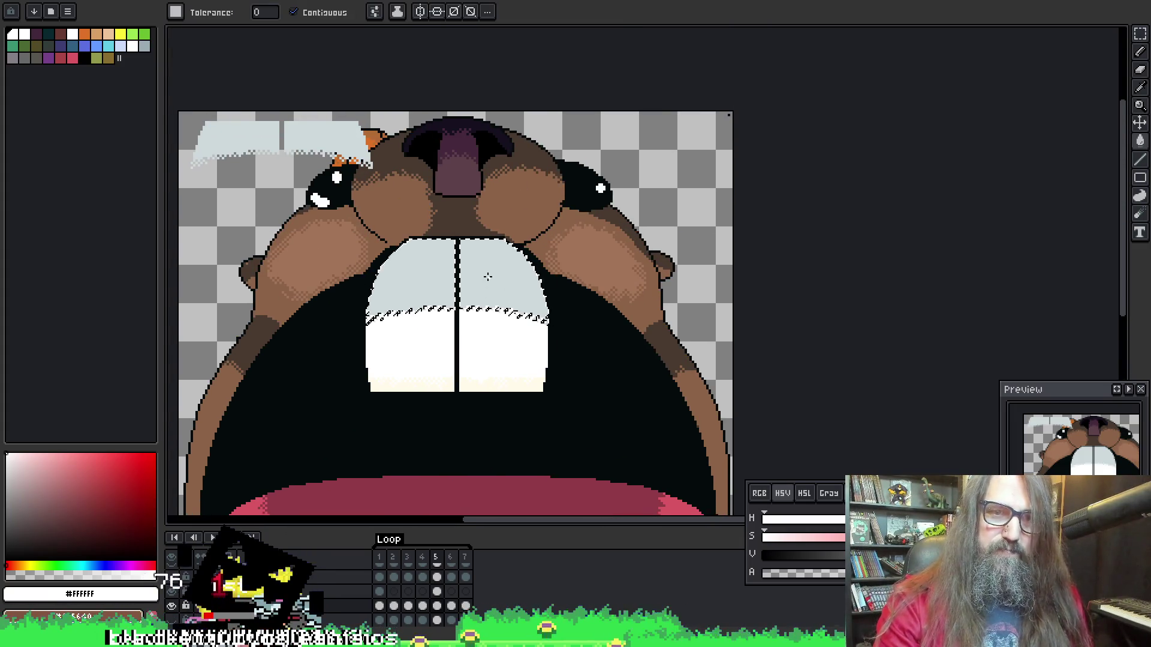
{"action": "left_click", "coordinate": [488, 276]}
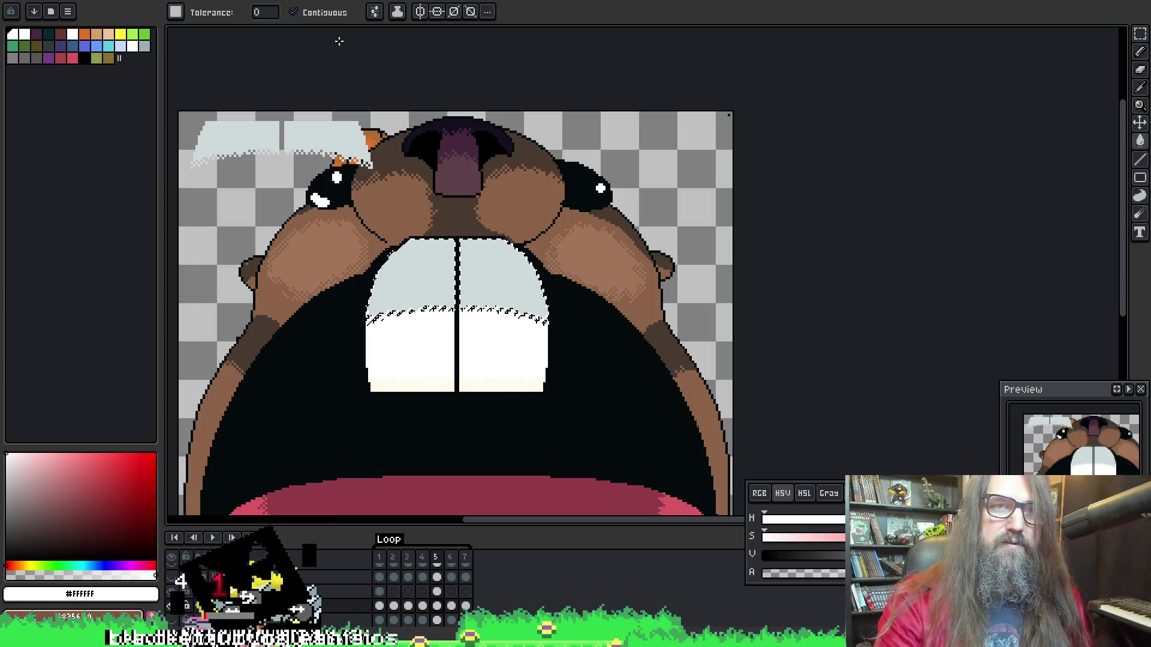
{"action": "left_click", "coordinate": [293, 12]}
{"action": "left_click", "coordinate": [443, 263]}
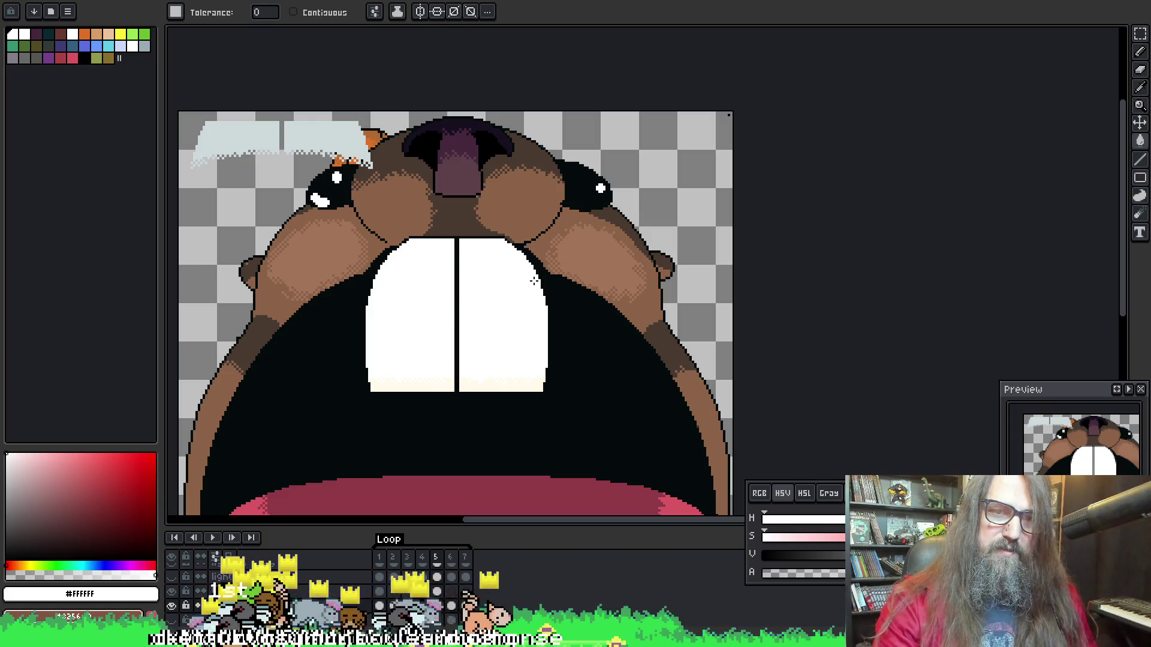
On the next frame, select the upper teeth by colour and fill them white
{"action": "key", "text": "ctrl+Right"}
{"action": "key", "text": "b"}
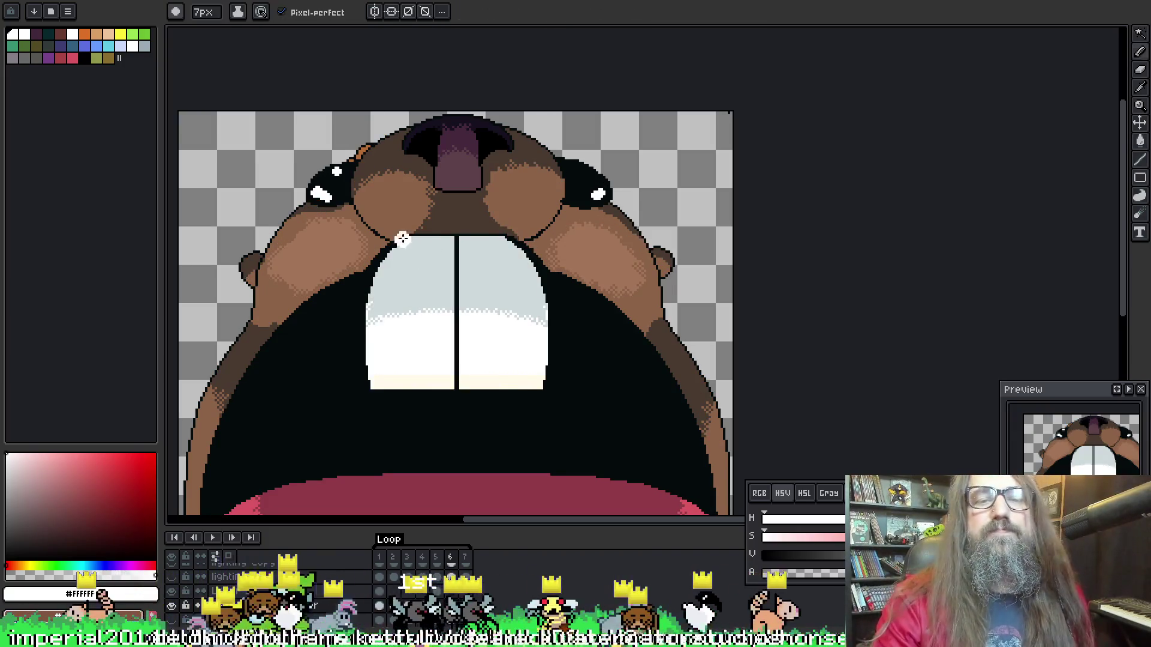
{"action": "key", "text": "w"}
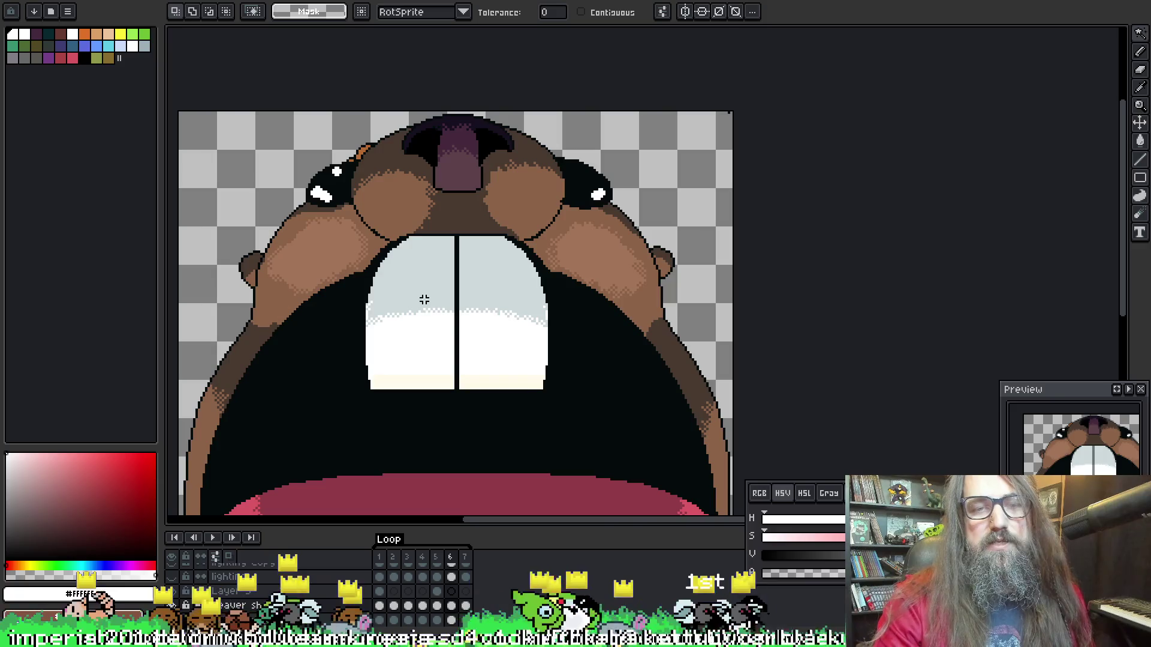
{"action": "left_click_drag", "start_coordinate": [462, 470], "coordinate": [473, 172]}
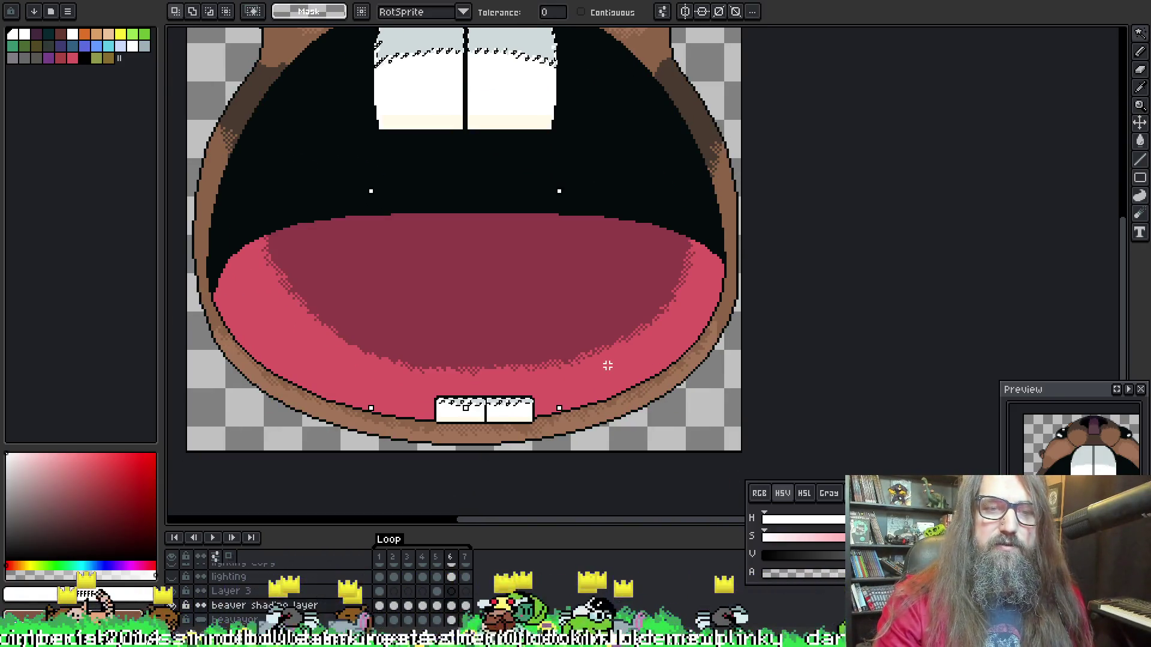
{"action": "left_click_drag", "start_coordinate": [534, 211], "coordinate": [506, 391]}
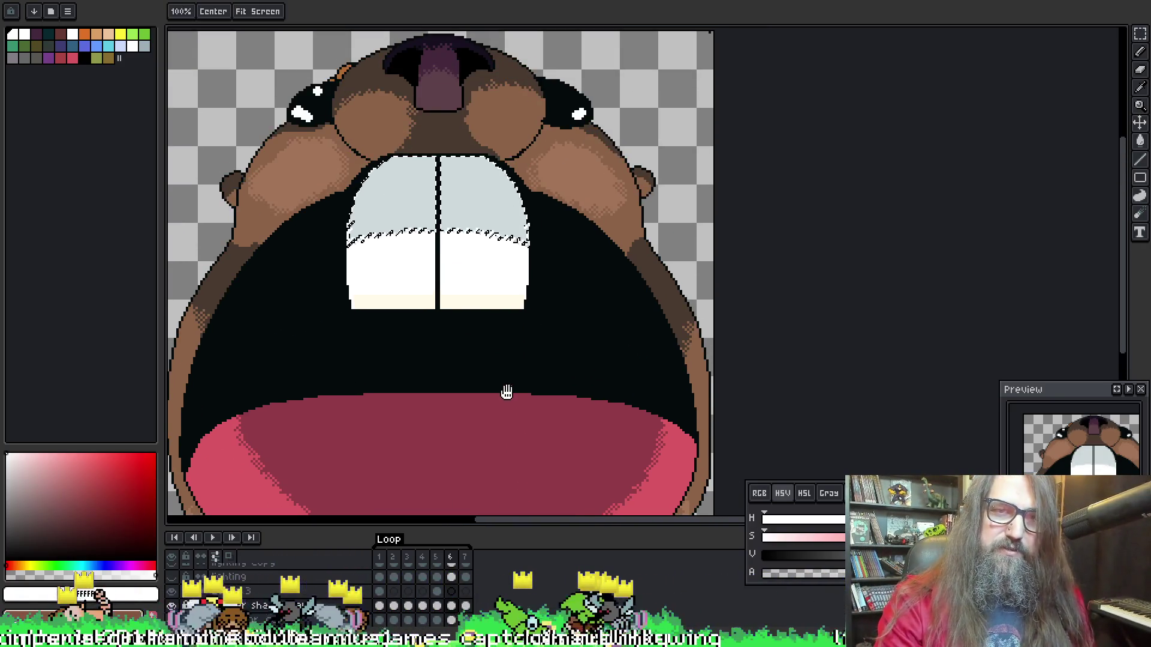
{"action": "key", "text": "b"}
{"action": "left_click", "coordinate": [473, 180]}
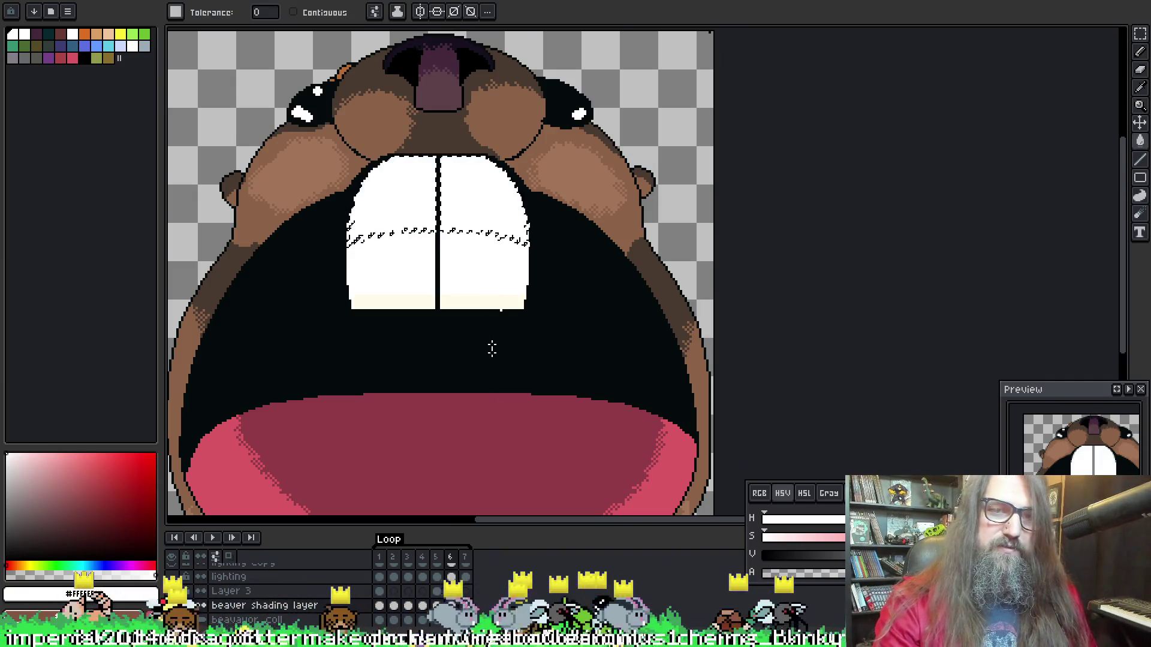
{"action": "key", "text": "ctrl+d"}
{"action": "key", "text": "Right"}
{"action": "key", "text": "Right"}
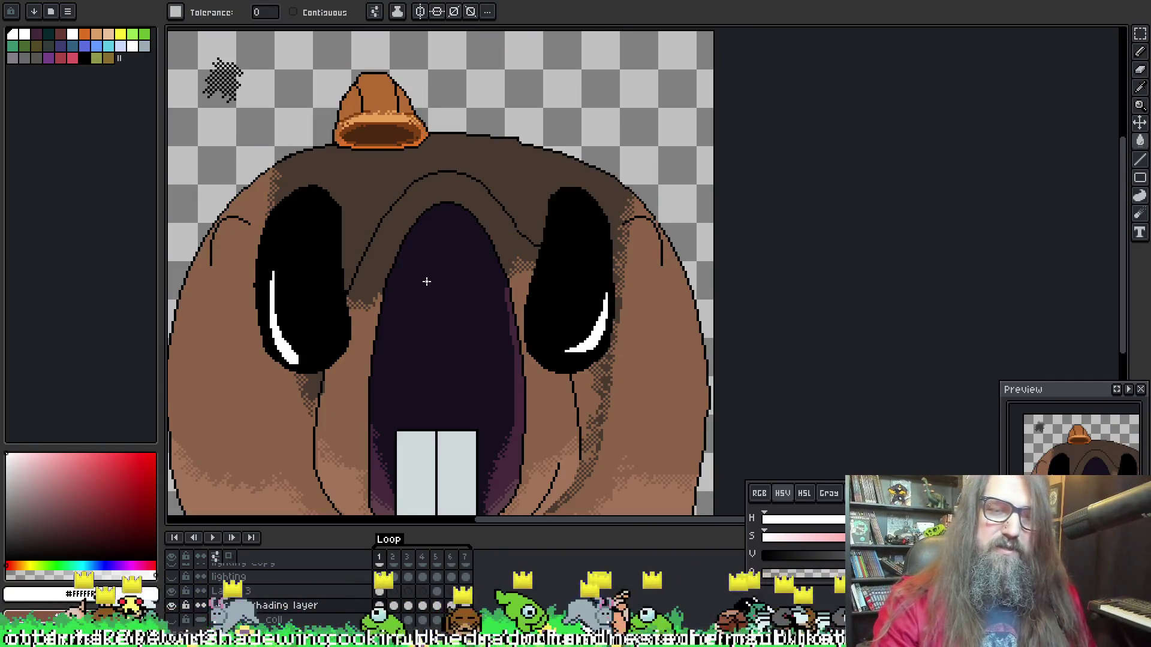
On frame 7, select the upper teeth's grey area and a box around the lower teeth
{"action": "key", "text": "Left"}
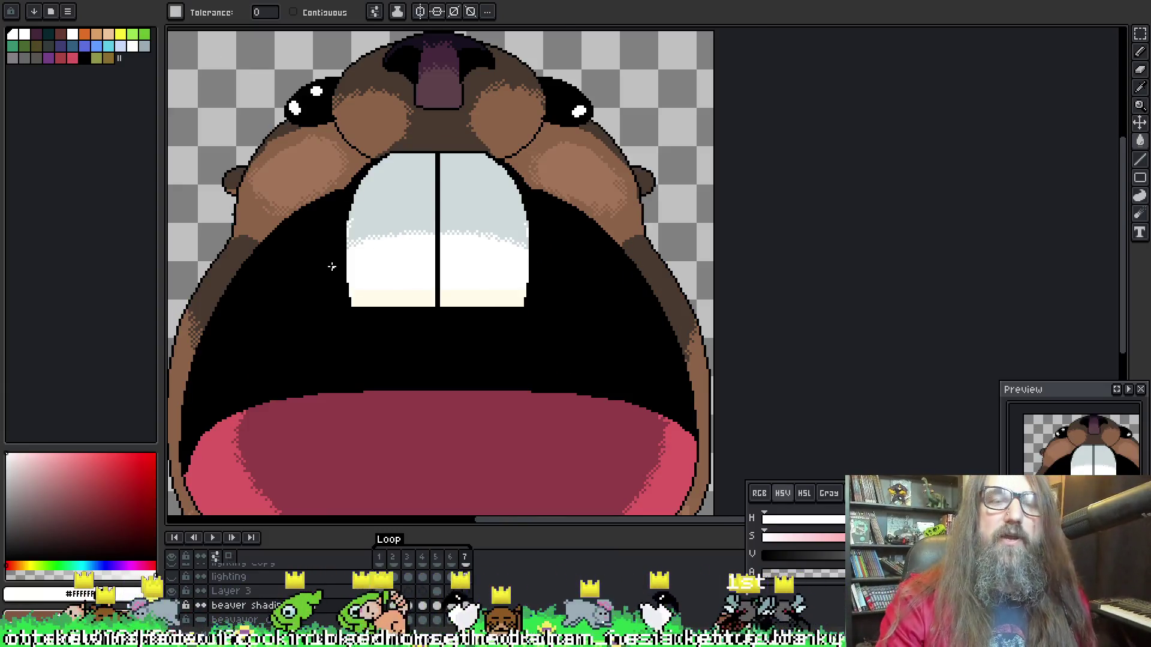
{"action": "key", "text": "w"}
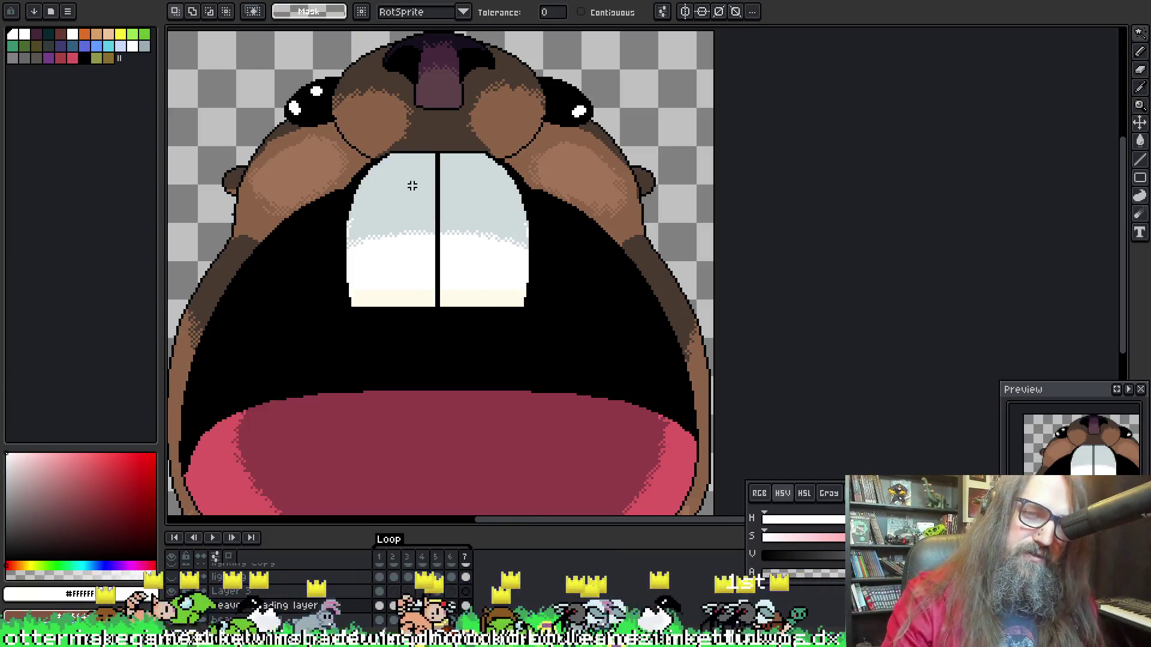
{"action": "scroll", "coordinate": [411, 367], "scroll_direction": "up", "scroll_amount": 3}
{"action": "left_click", "coordinate": [419, 302]}
{"action": "scroll", "coordinate": [421, 334], "scroll_direction": "down", "scroll_amount": 10}
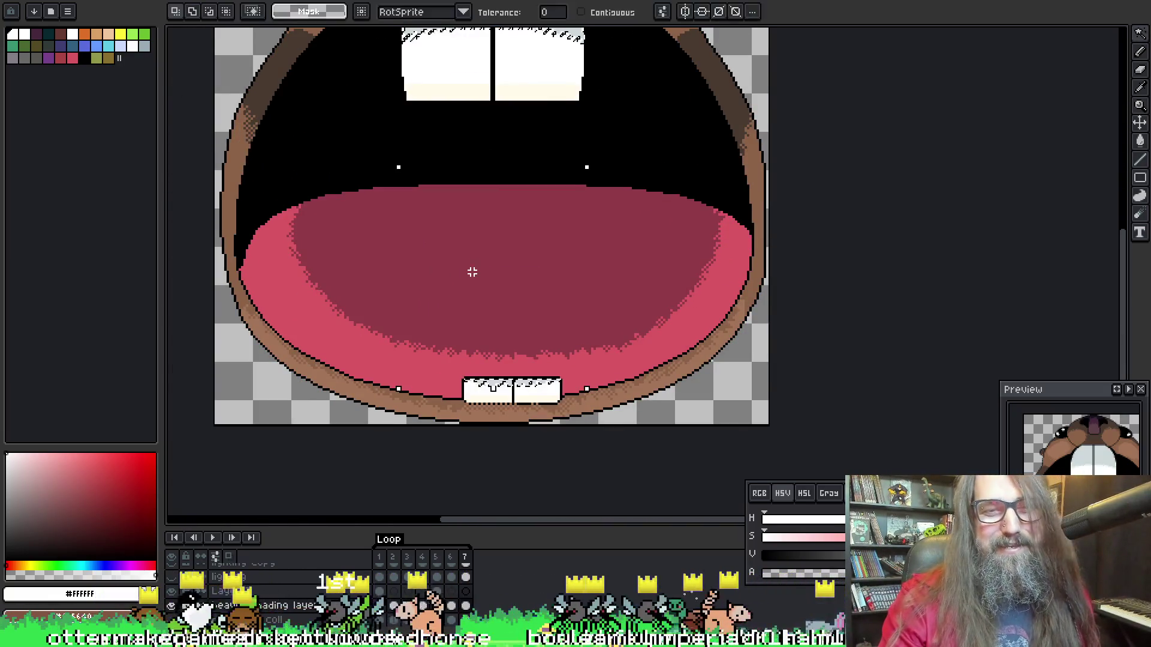
{"action": "scroll", "coordinate": [360, 265], "scroll_direction": "right", "scroll_amount": 3}
{"action": "key", "text": "r"}
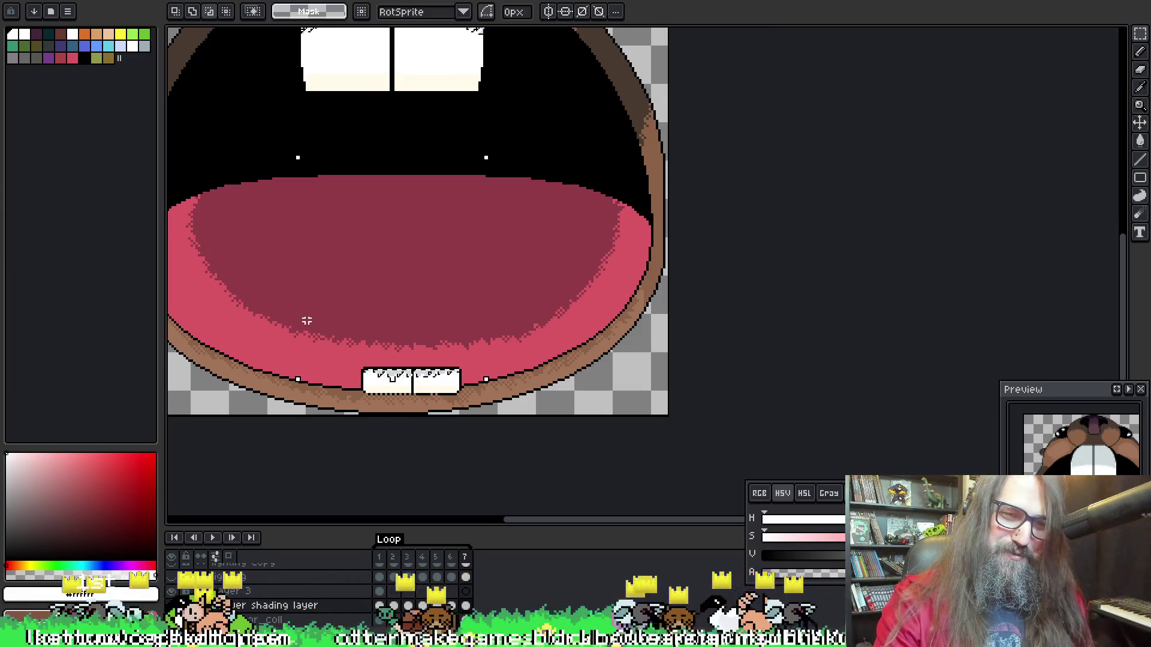
{"action": "left_click_drag", "start_coordinate": [306, 319], "coordinate": [468, 411]}
{"action": "scroll", "coordinate": [490, 205], "scroll_direction": "up", "scroll_amount": 10}
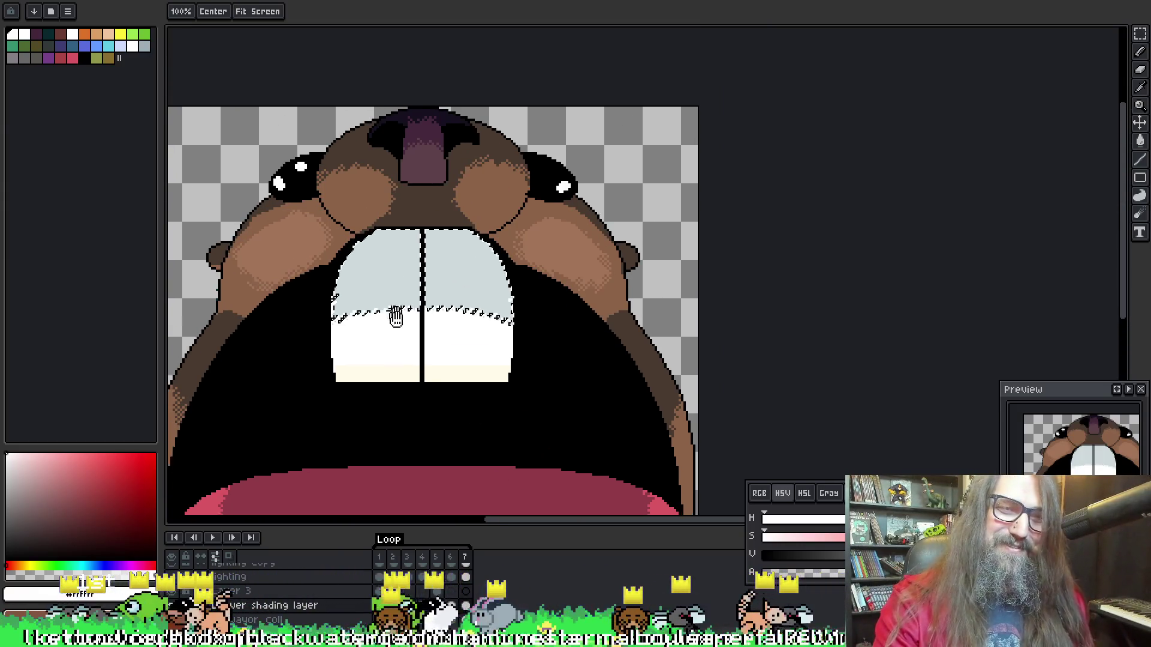
{"action": "key", "text": "w"}
{"action": "left_click", "coordinate": [401, 324]}
Return to frame 5, select the whole frame, and switch between Rectangular Marquee and Magic Wand
{"action": "key", "text": "ctrl+d"}
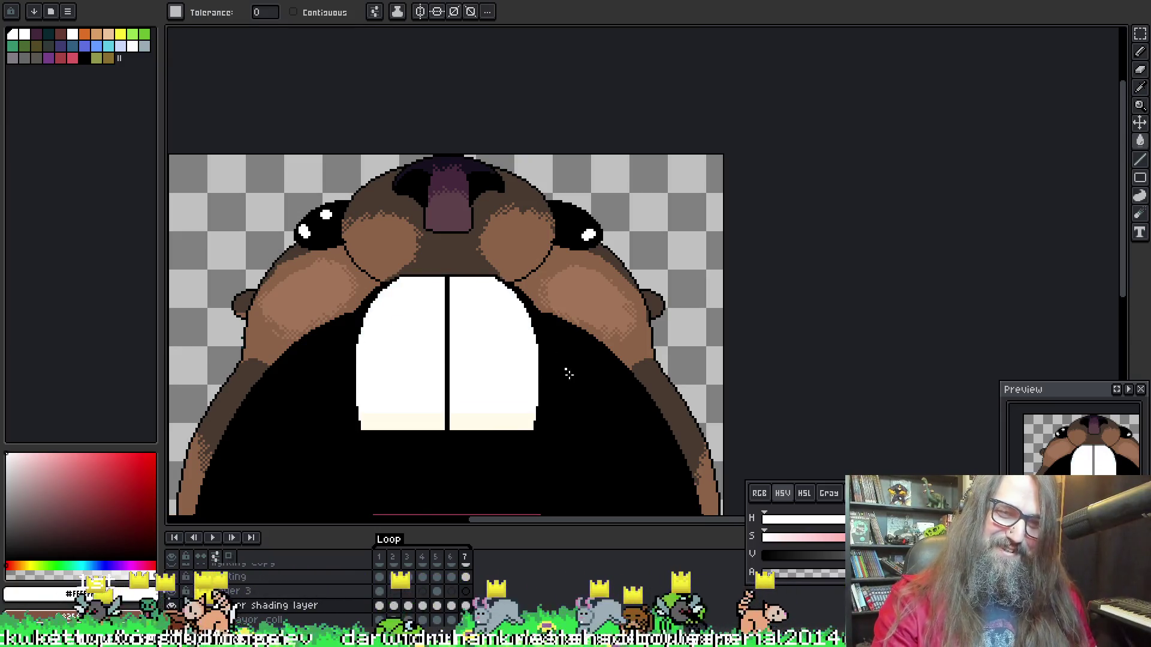
{"action": "key", "text": "Left"}
{"action": "key", "text": "Left"}
{"action": "key", "text": "ctrl+a"}
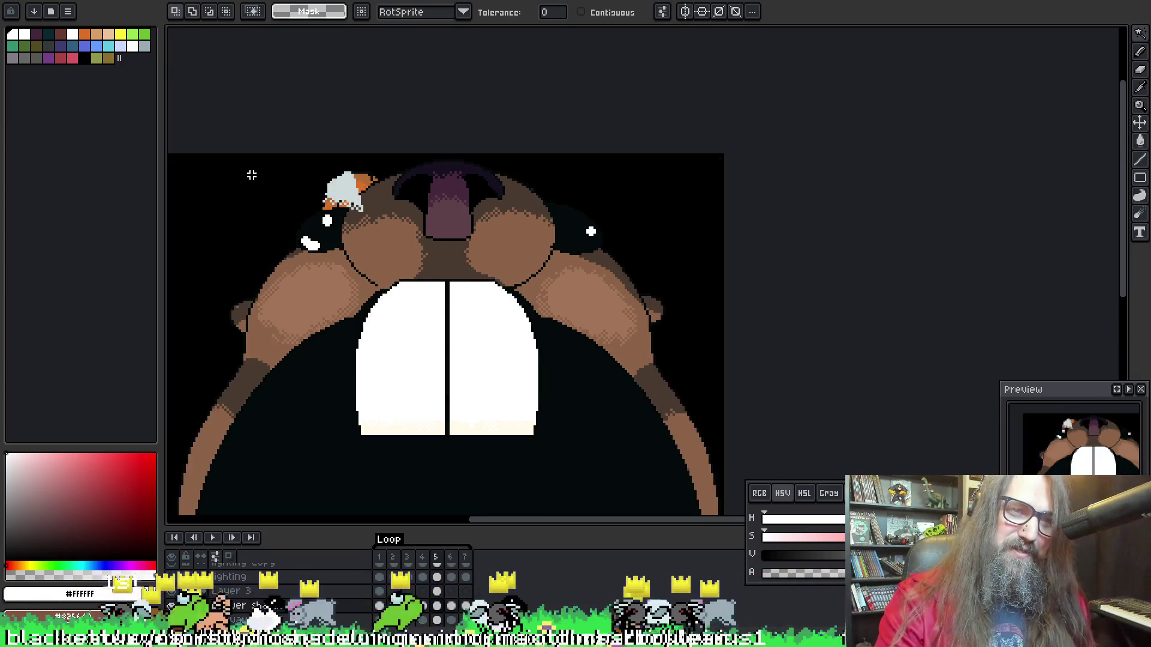
{"action": "key", "text": "m"}
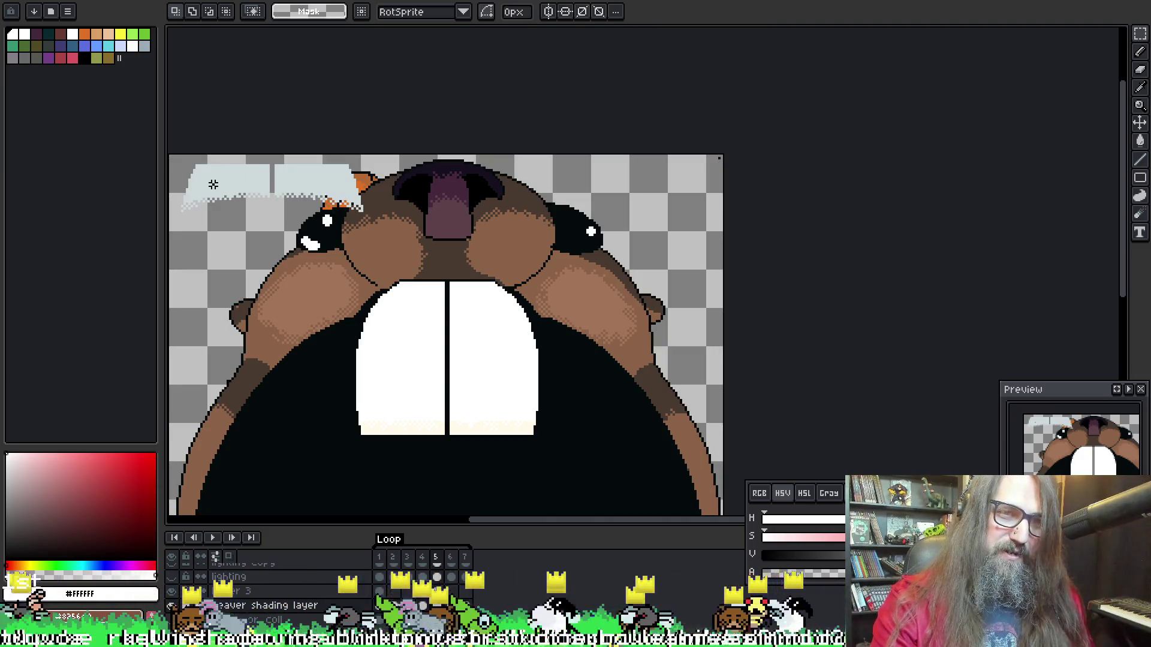
{"action": "key", "text": "w"}
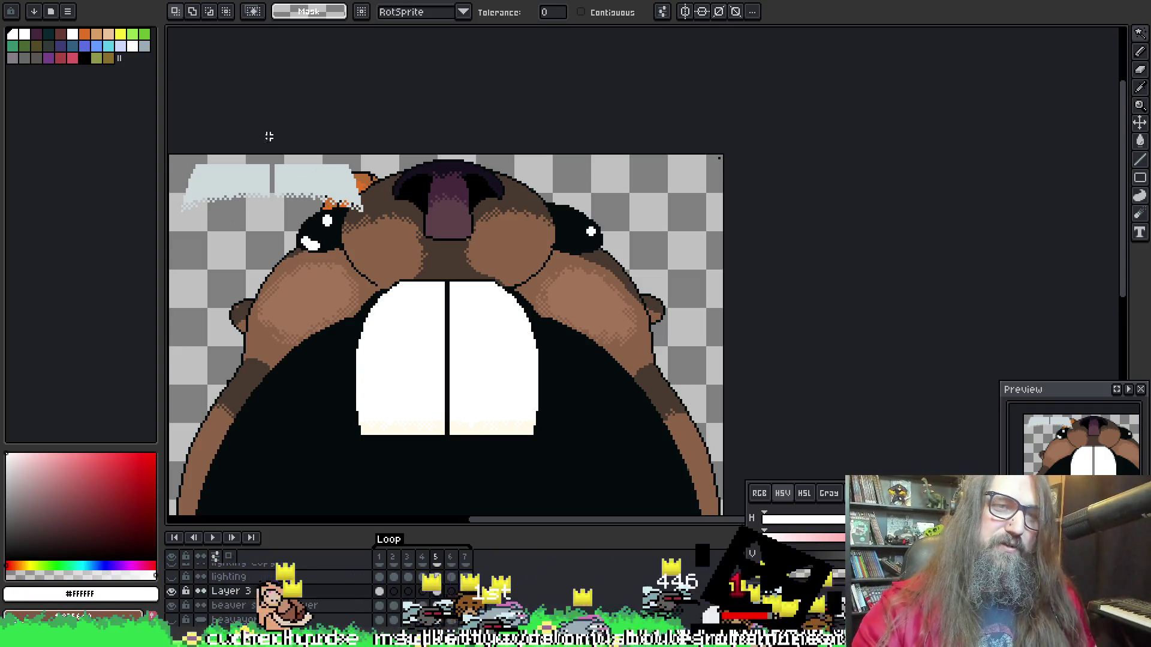
Magic-wand the grey tooth-shading strip, make it a brush with Ctrl+B, and stamp it
{"action": "left_click", "coordinate": [232, 178]}
{"action": "mouse_move", "coordinate": [457, 416]}
{"action": "left_mouse_down"}
{"action": "mouse_move", "coordinate": [492, 171]}
{"action": "mouse_move", "coordinate": [491, 335]}
{"action": "mouse_move", "coordinate": [470, 384]}
{"action": "left_mouse_up"}
{"action": "key", "text": "ctrl+b"}
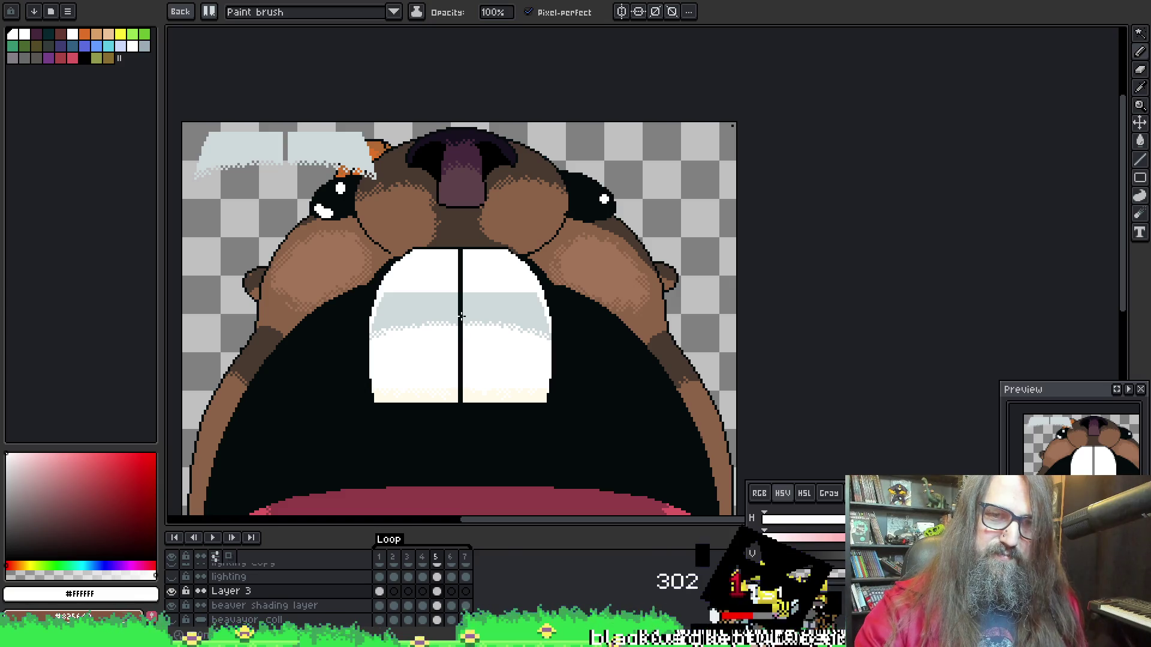
{"action": "left_click", "coordinate": [707, 177]}
Flip between frames 6 and 7 comparing the teeth shading, then play the animation
{"action": "key", "text": "Right"}
{"action": "key", "text": "Right"}
{"action": "key", "text": "Right"}
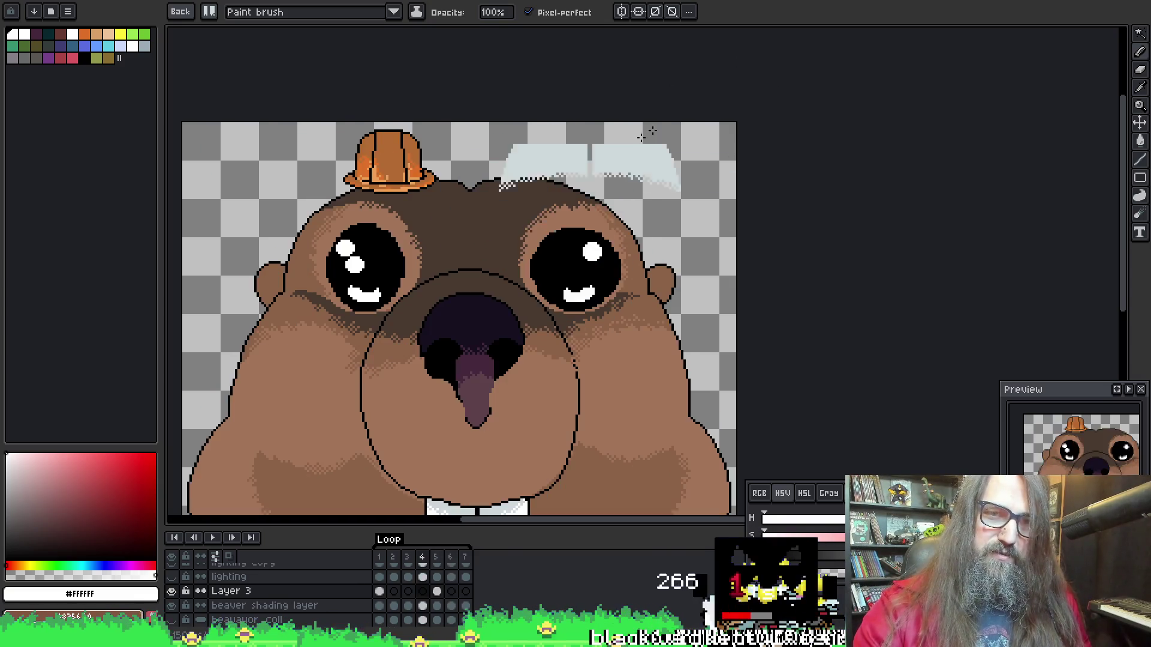
{"action": "key", "text": "Left"}
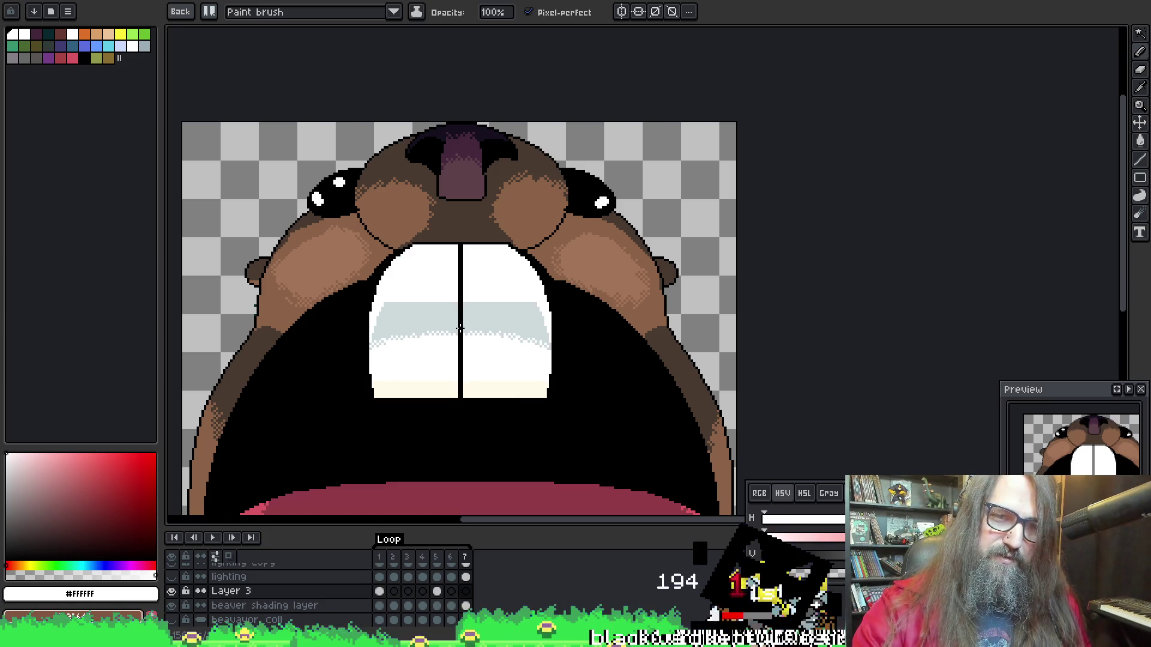
{"action": "key", "text": "Left"}
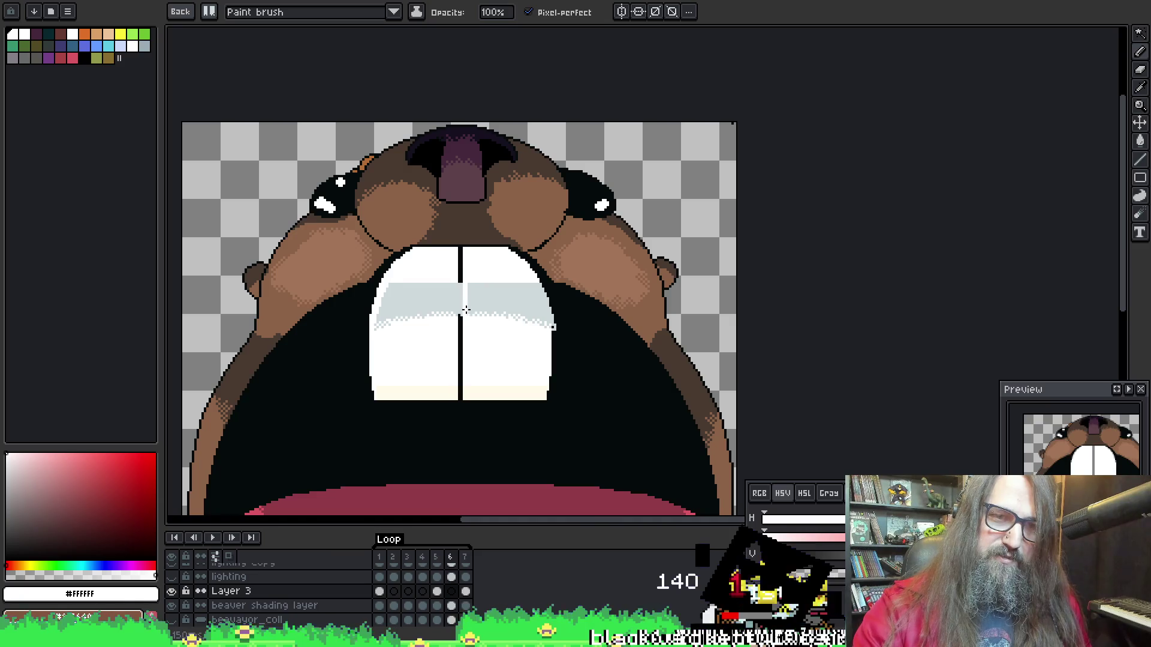
{"action": "key", "text": "Right"}
{"action": "key", "text": "Left"}
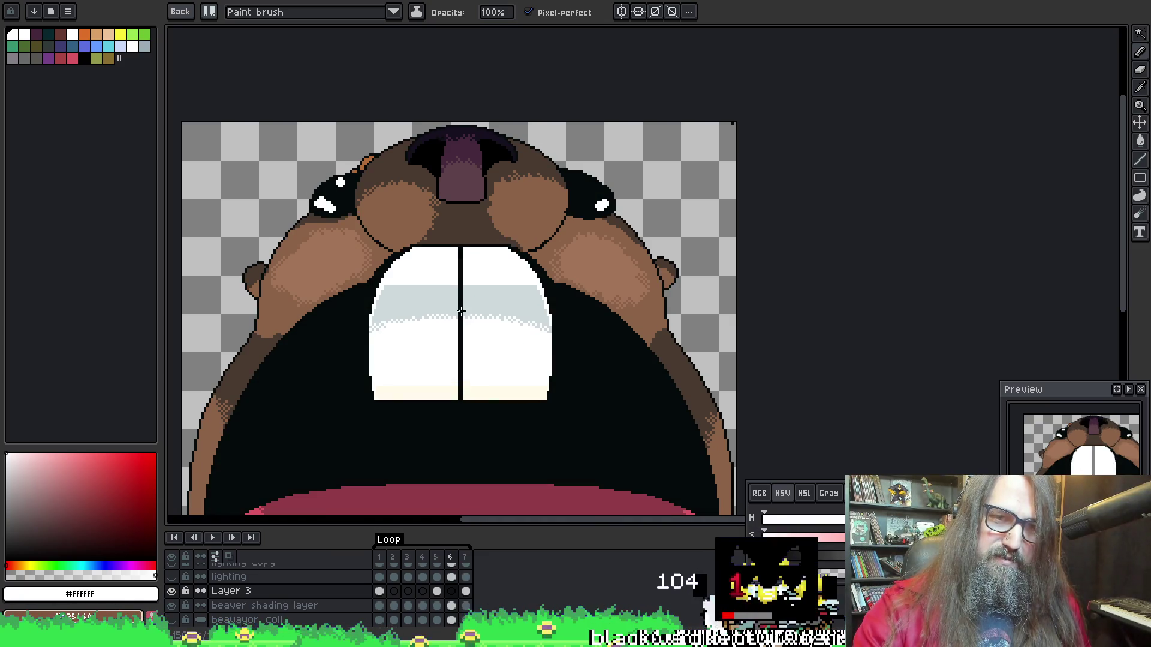
{"action": "key", "text": "Right"}
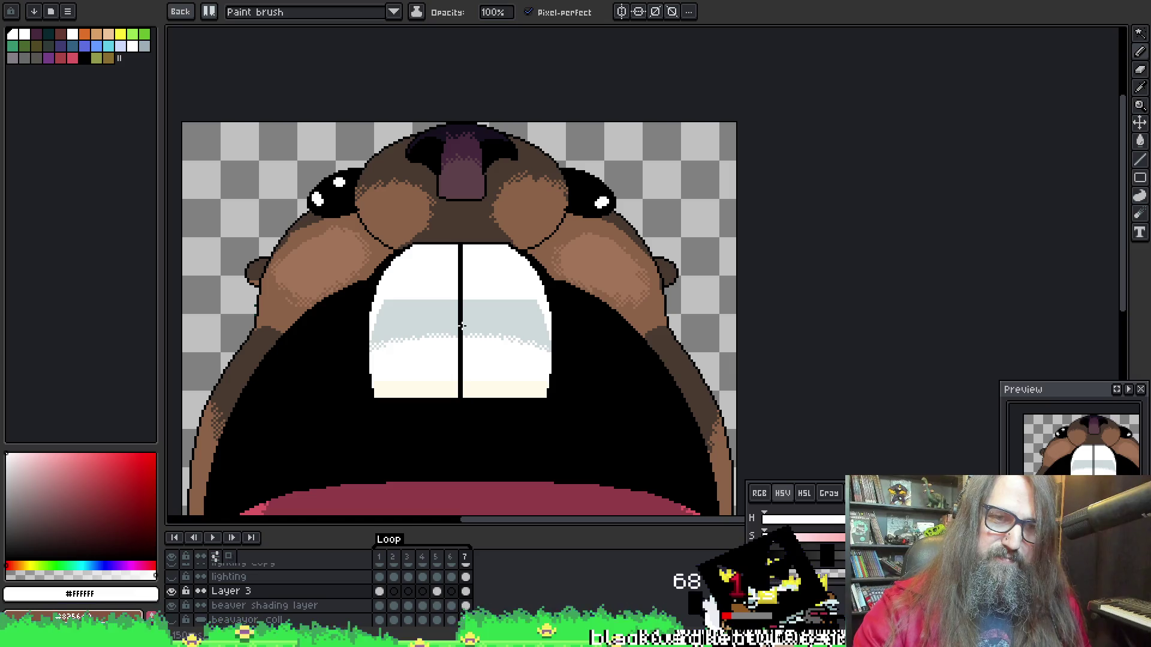
{"action": "key", "text": "Left"}
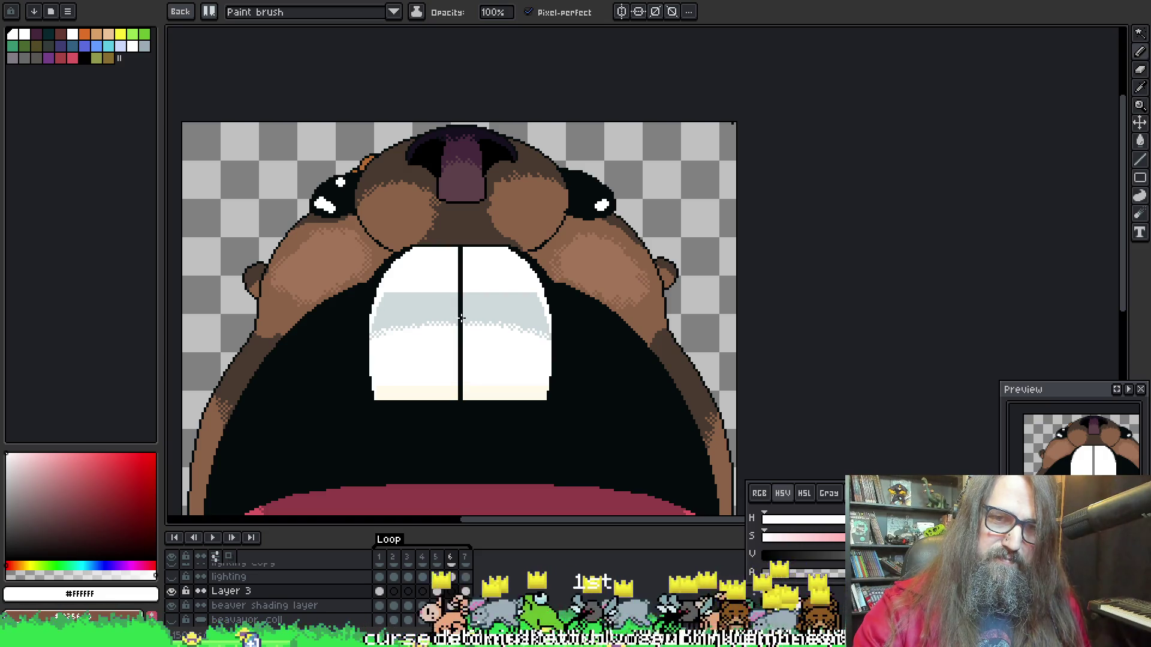
{"action": "key", "text": "Return"}
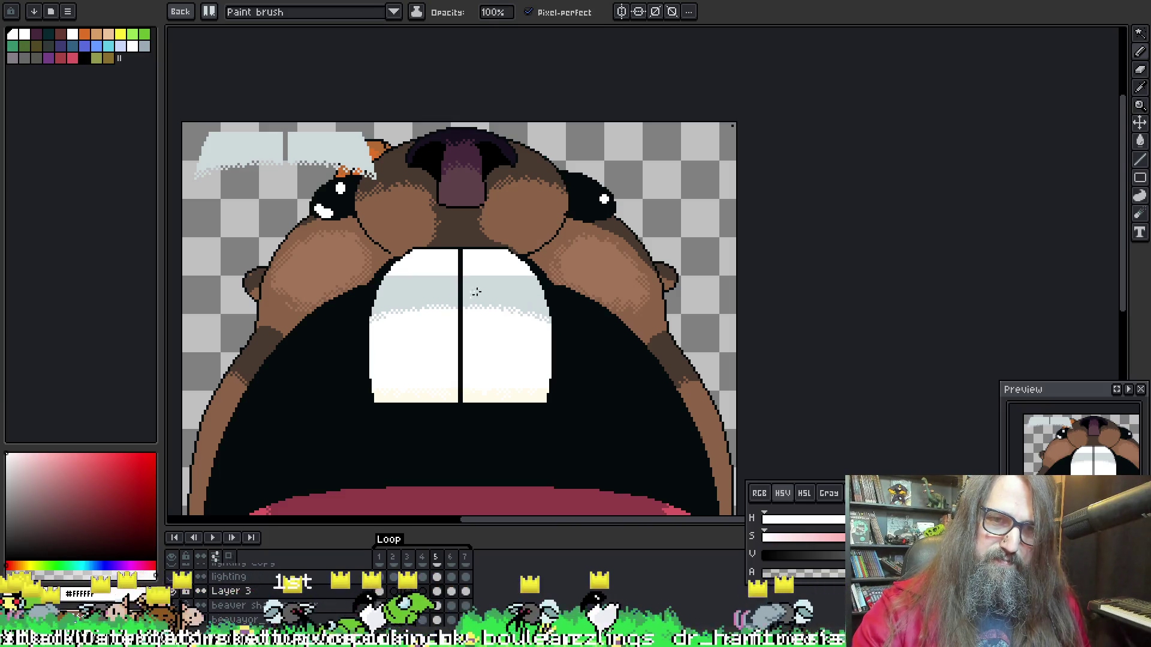
{"action": "key", "text": "Return"}
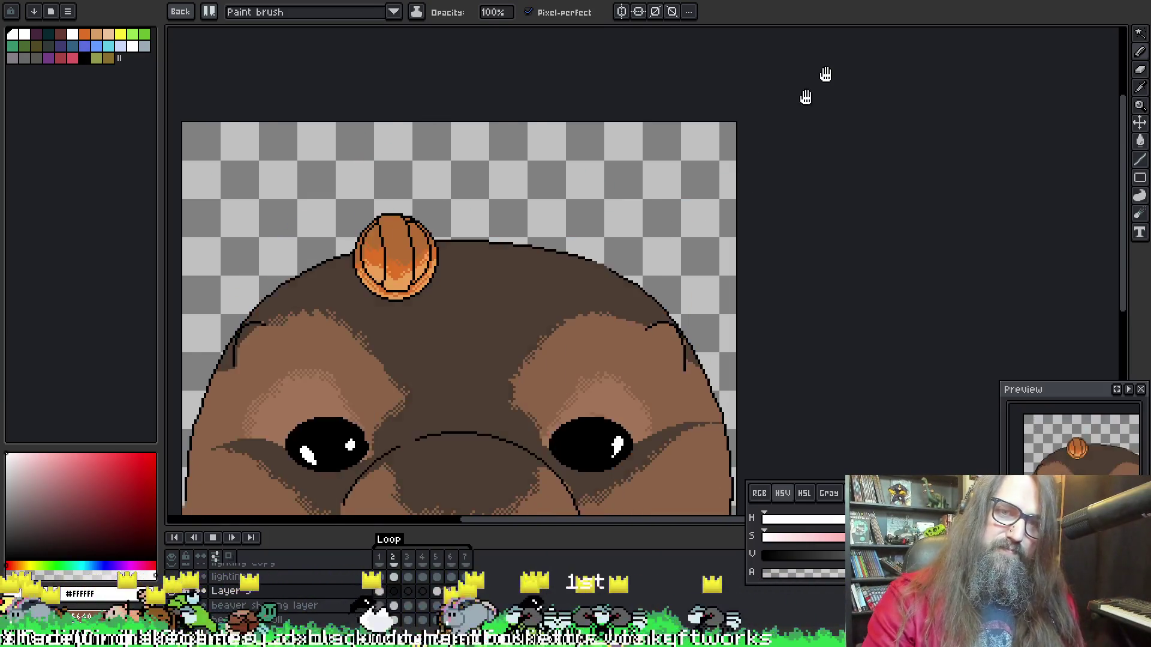
{"action": "scroll", "coordinate": [826, 74], "scroll_direction": "down", "scroll_amount": 6}
{"action": "scroll", "coordinate": [697, 304], "scroll_direction": "up", "scroll_amount": 4}
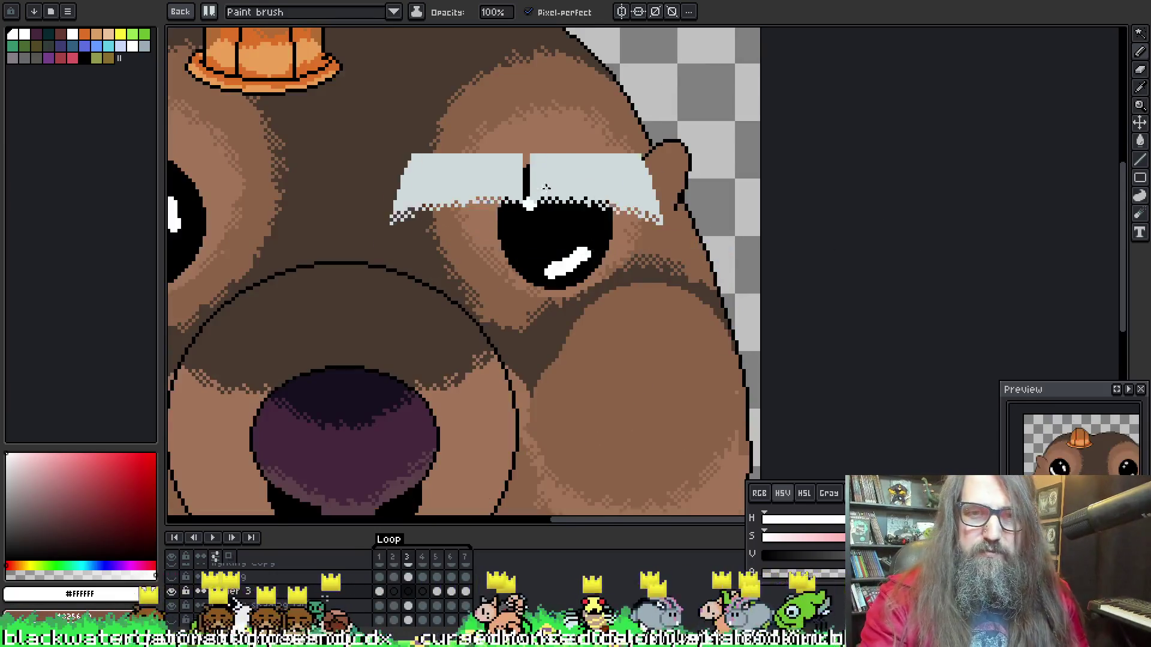
{"action": "scroll", "coordinate": [498, 256], "scroll_direction": "up", "scroll_amount": 1}
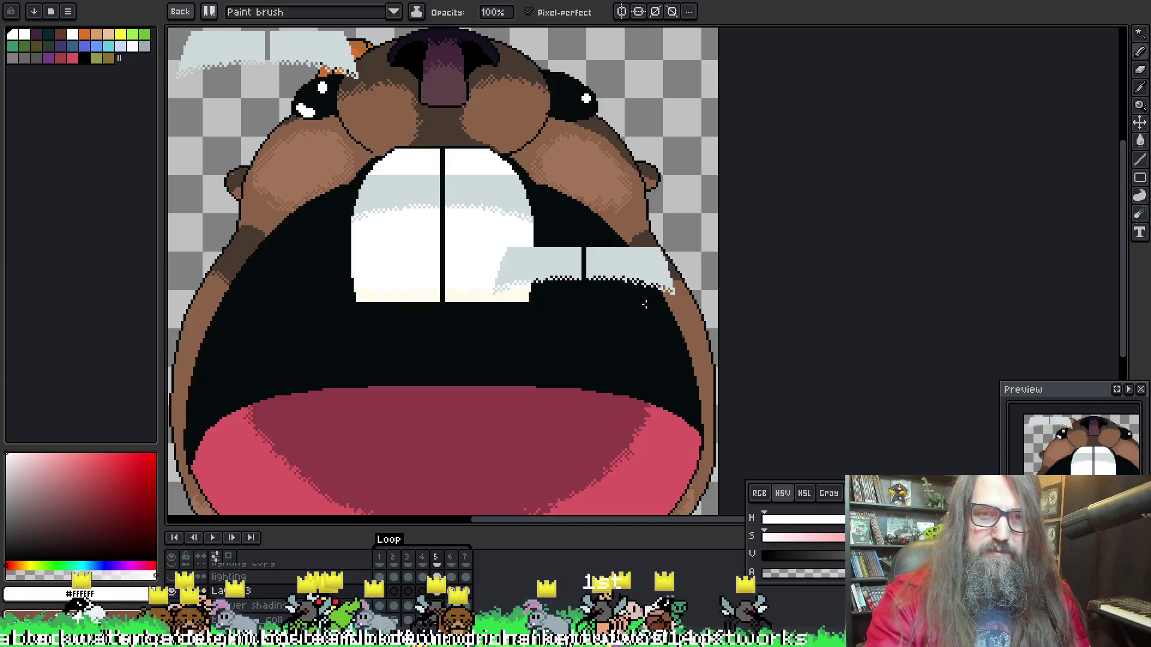
{"action": "key", "text": "m"}
{"action": "left_click_drag", "start_coordinate": [348, 191], "coordinate": [537, 244]}
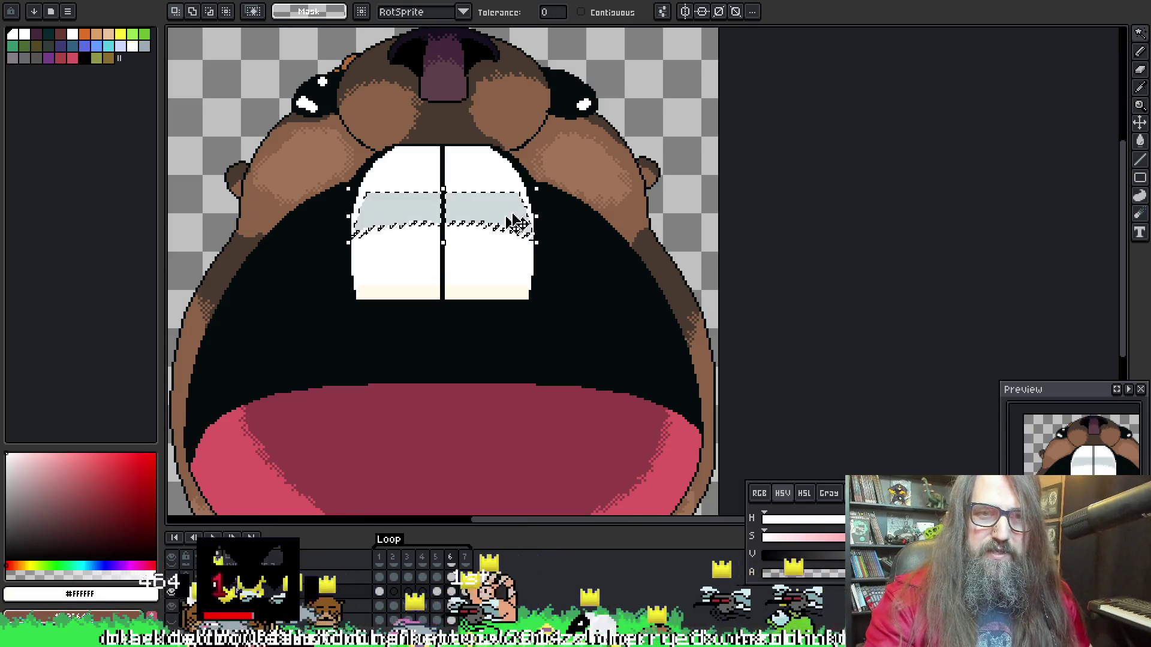
{"action": "key", "text": "Return"}
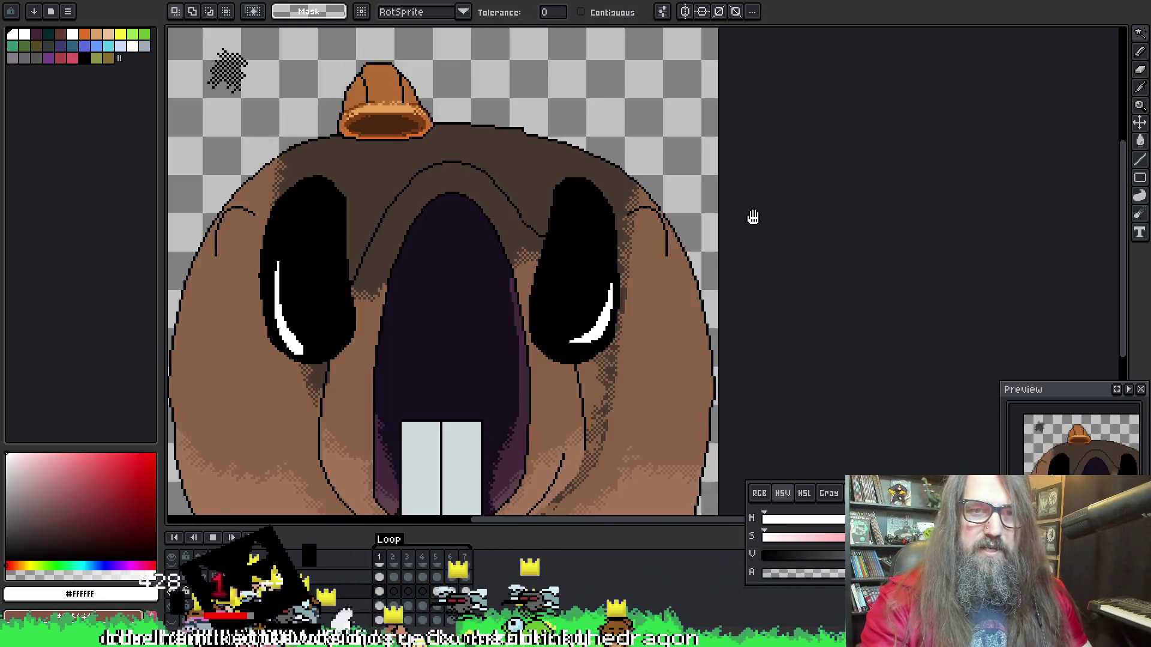
{"action": "scroll", "coordinate": [611, 244], "scroll_direction": "down", "scroll_amount": 4}
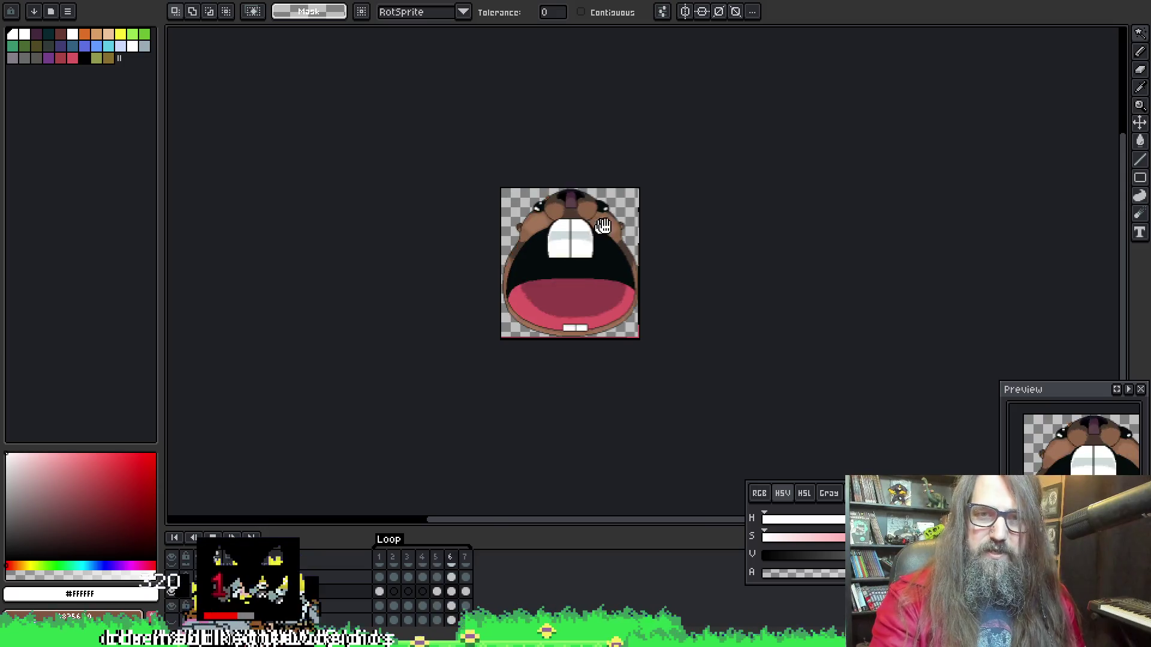
{"action": "scroll", "coordinate": [604, 258], "scroll_direction": "up", "scroll_amount": 4}
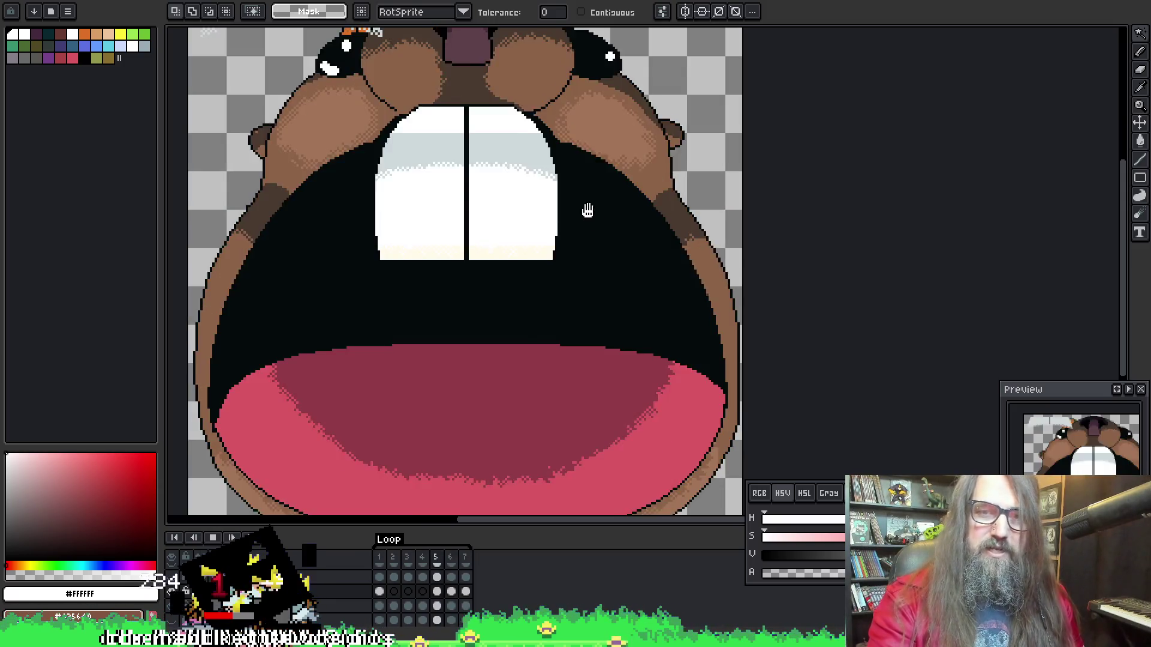
{"action": "key", "text": "o"}
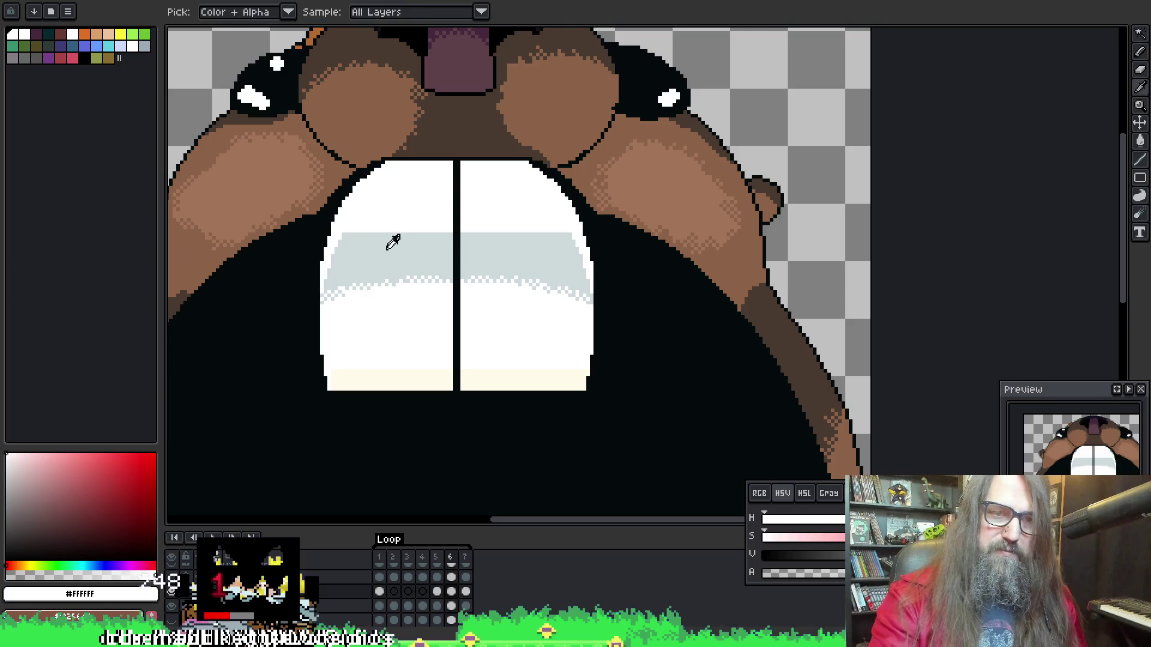
Sample the tooth grey #ced9db, set the Paint Bucket to Contiguous, and undo an accidental canvas fill
{"action": "left_click", "coordinate": [390, 239]}
{"action": "key", "text": "b"}
{"action": "left_click", "coordinate": [187, 17]}
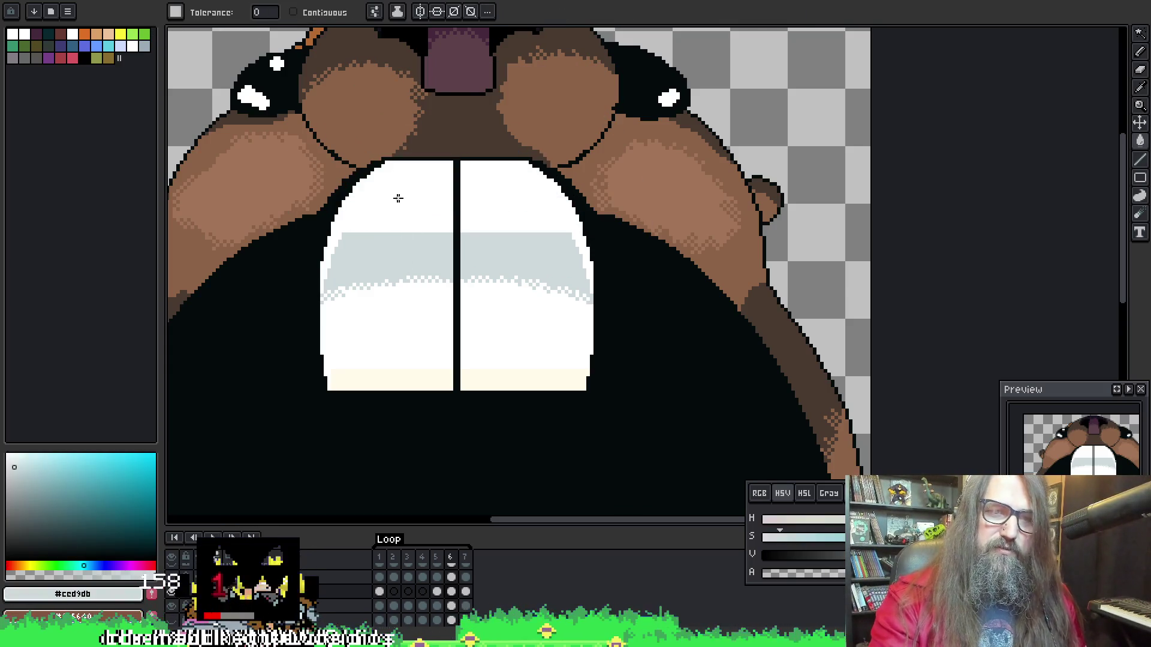
{"action": "left_click", "coordinate": [324, 12]}
{"action": "left_click", "coordinate": [372, 188]}
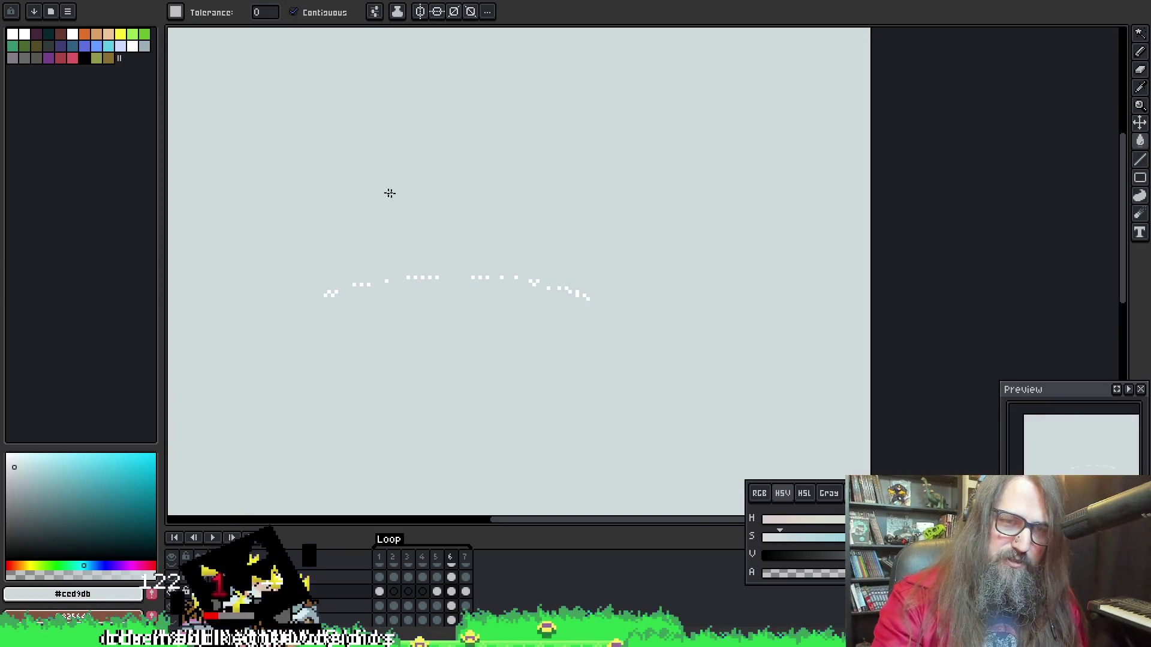
{"action": "key", "text": "ctrl+z"}
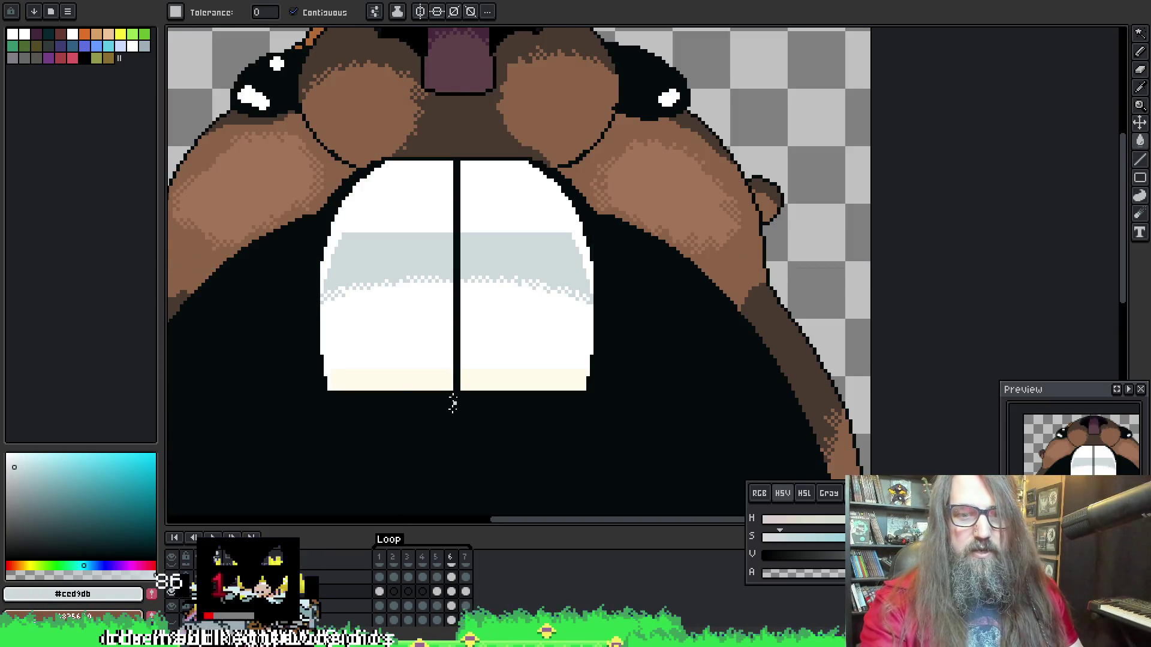
Switch to Magic Wand and pan down to bring the tongue into view
{"action": "key", "text": "w"}
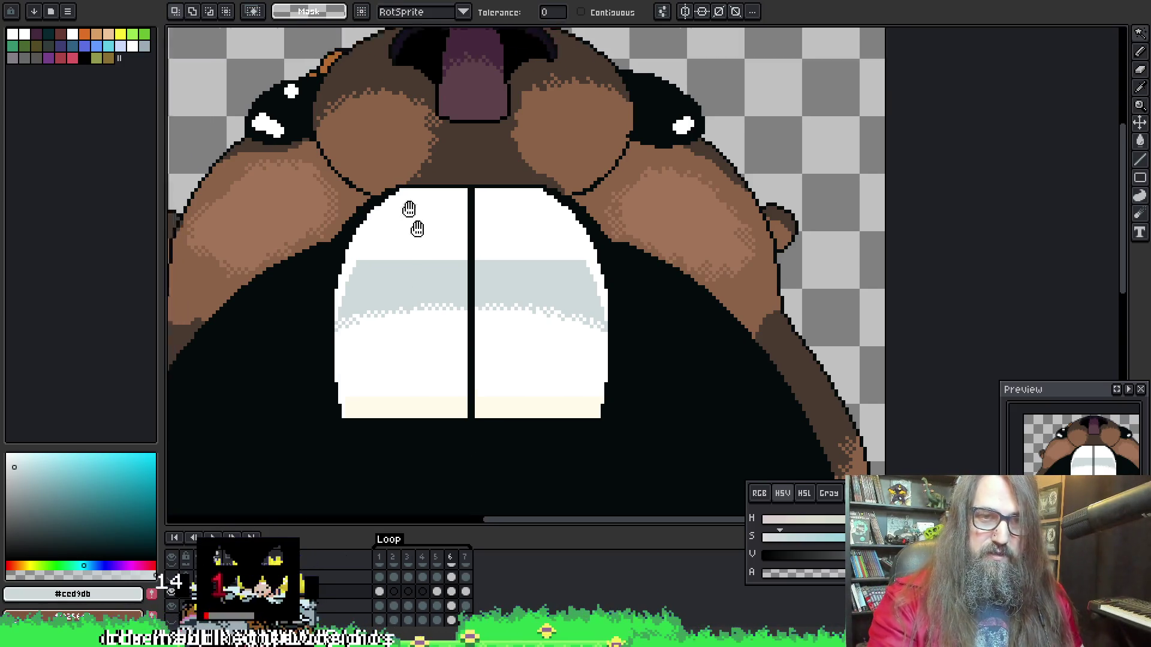
{"action": "scroll", "coordinate": [476, 404], "scroll_direction": "down", "scroll_amount": 3}
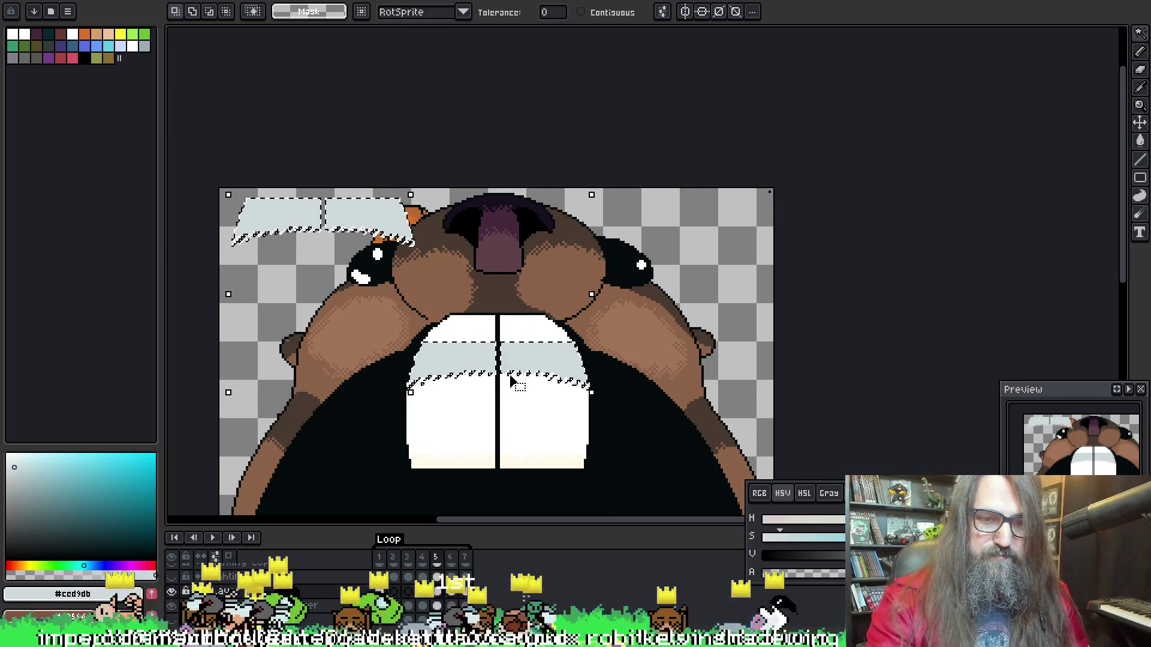
{"action": "left_click_drag", "start_coordinate": [498, 407], "coordinate": [444, 309]}
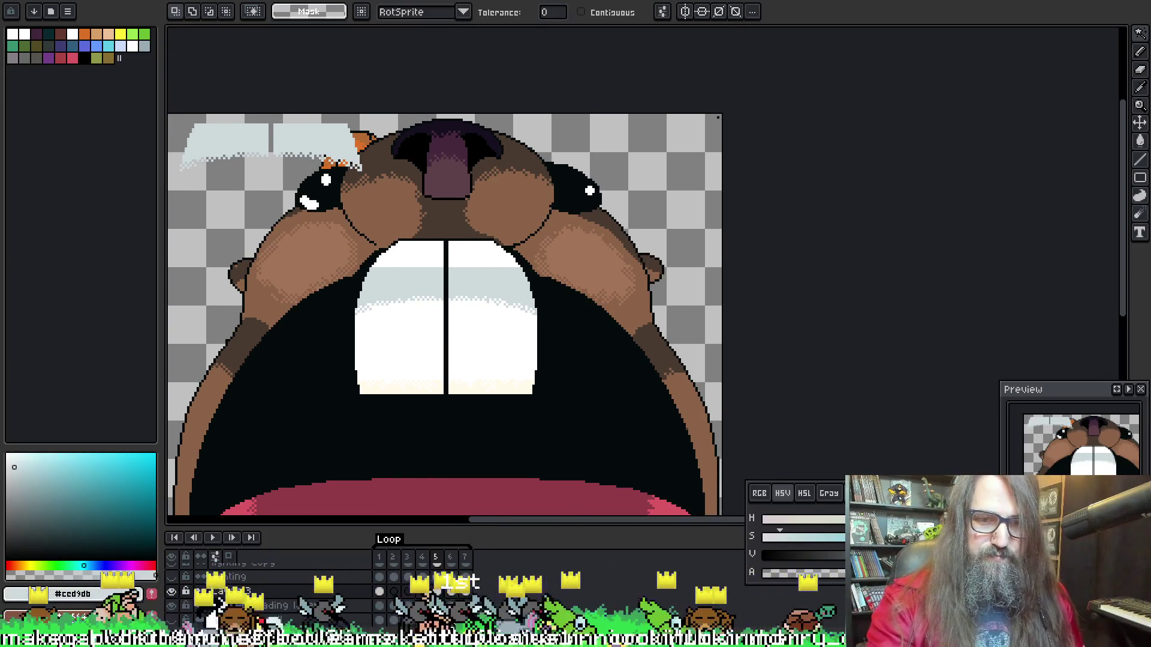